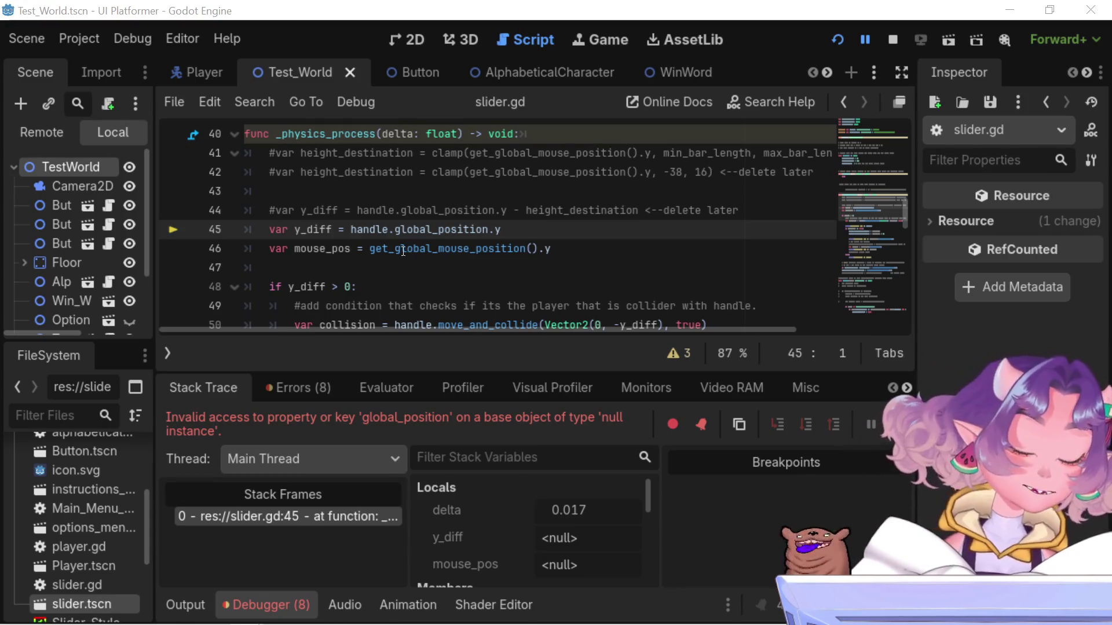
Dismiss the documentation popup and select the handle reference on line 45
{"action": "mouse_move", "coordinate": [399, 231]}
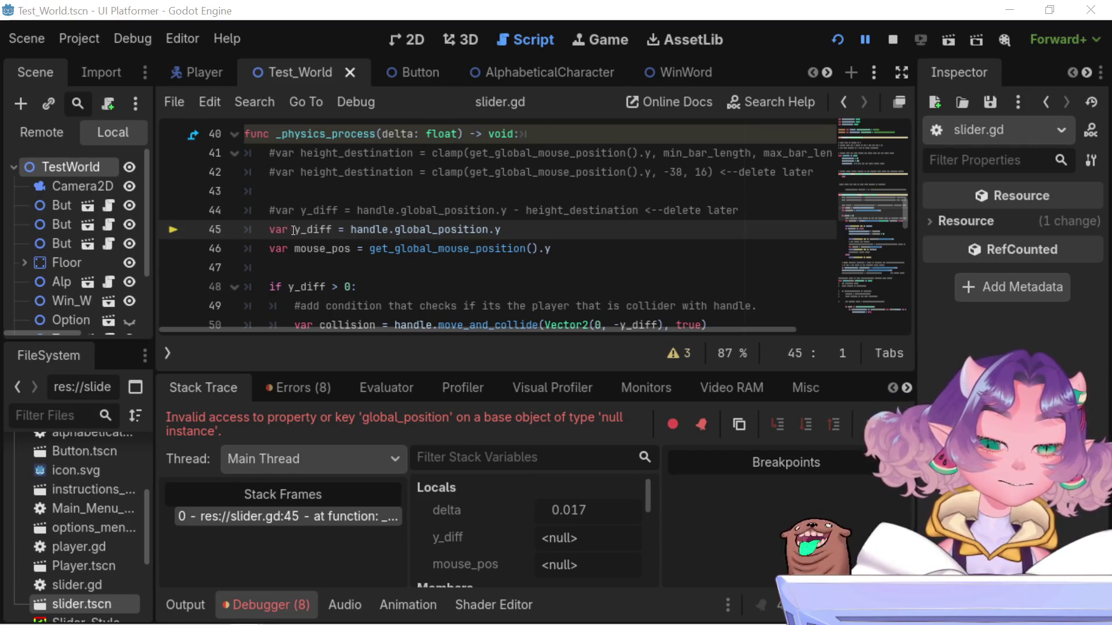
{"action": "mouse_move", "coordinate": [301, 231]}
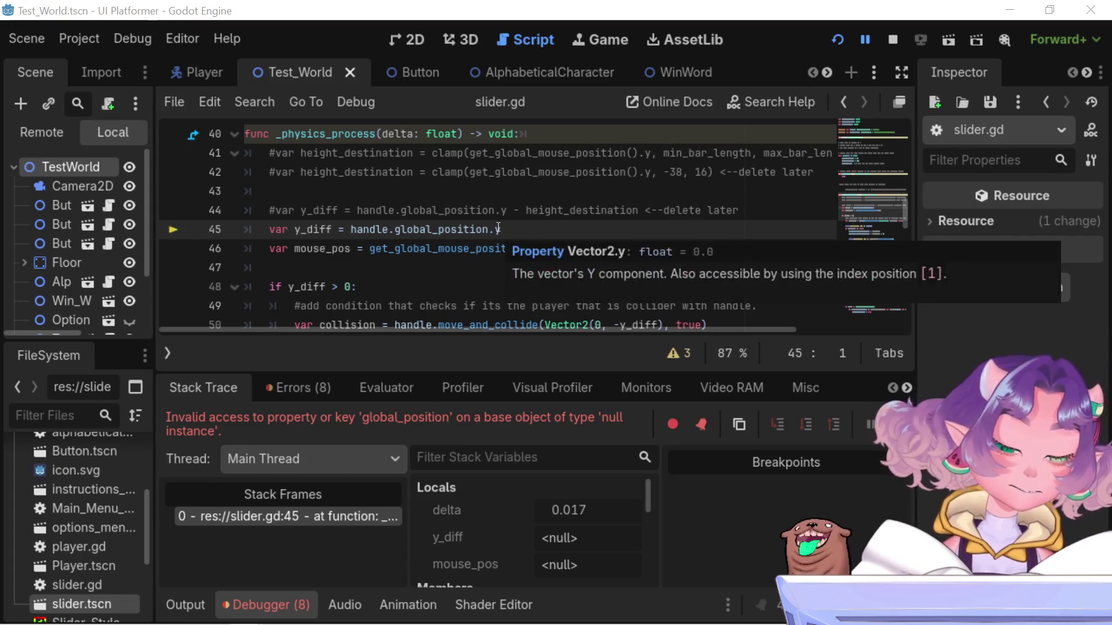
{"action": "mouse_move", "coordinate": [498, 229]}
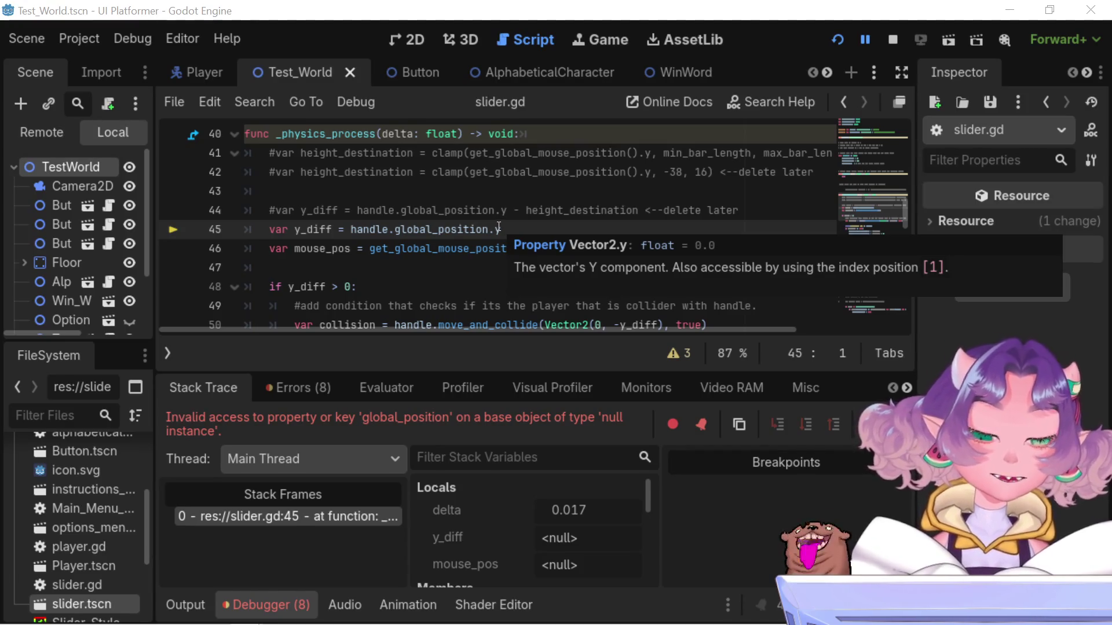
{"action": "left_click", "coordinate": [494, 229]}
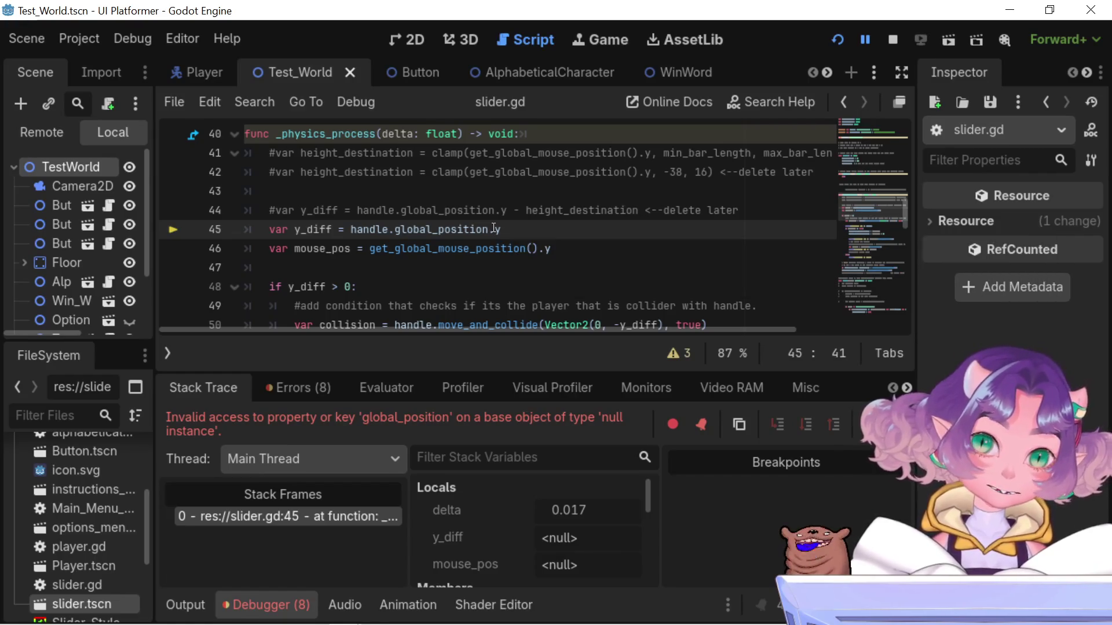
{"action": "mouse_move", "coordinate": [494, 229]}
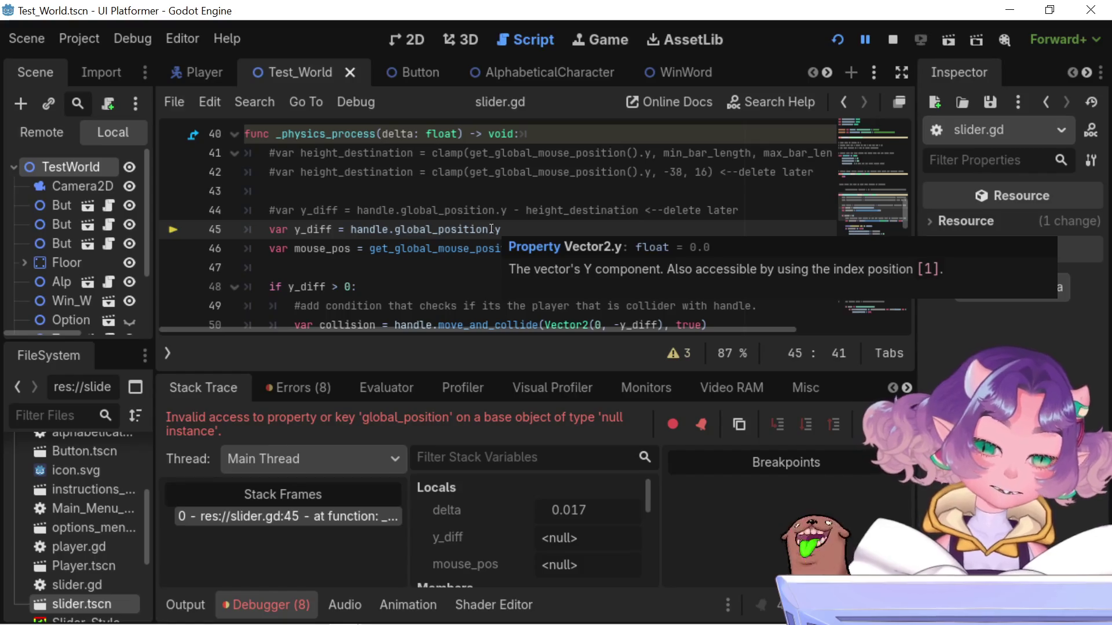
{"action": "mouse_move", "coordinate": [454, 232]}
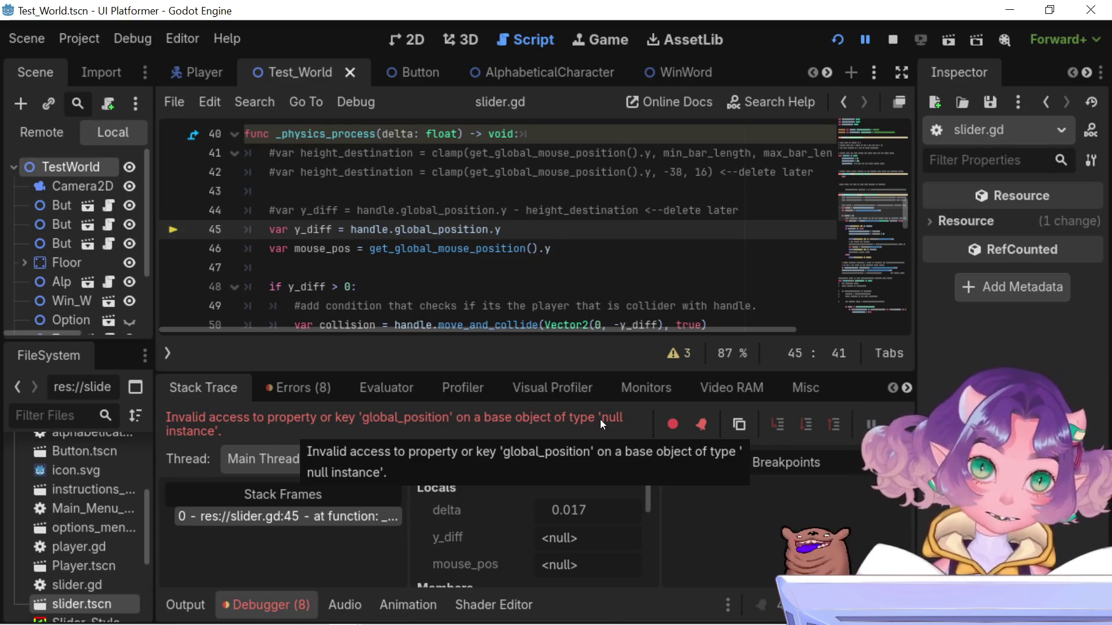
{"action": "double_click", "coordinate": [364, 230]}
Jump to the handle declaration on line 15 and select its AnimatableBody2D type
{"action": "scroll", "coordinate": [360, 232], "scroll_direction": "up", "scroll_amount": 9}
{"action": "scroll", "coordinate": [359, 232], "scroll_direction": "up", "scroll_amount": 6}
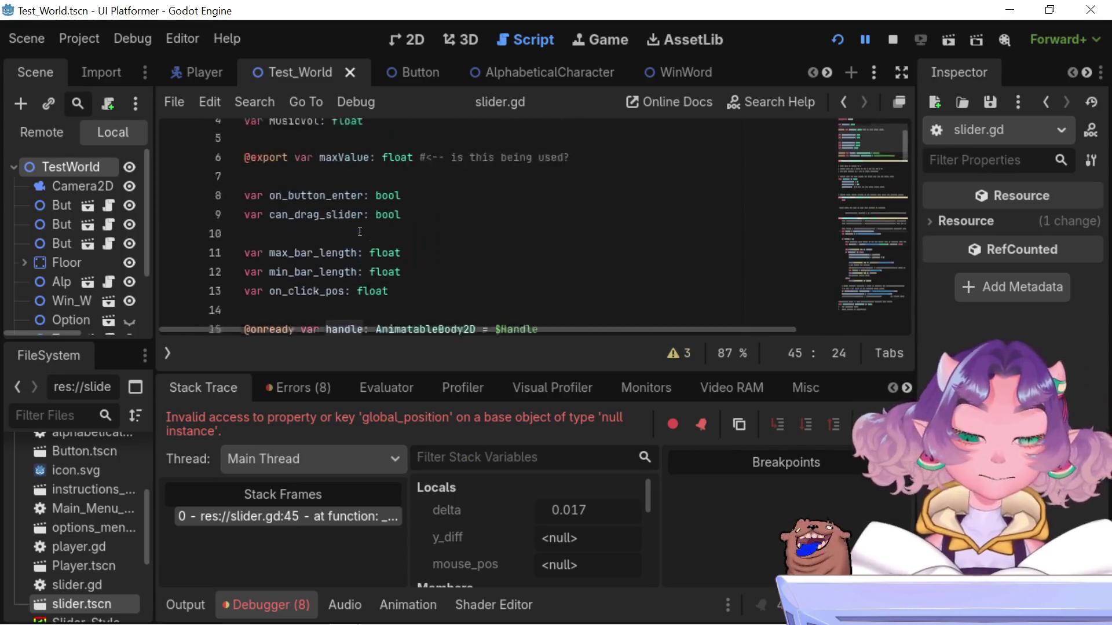
{"action": "scroll", "coordinate": [359, 232], "scroll_direction": "down", "scroll_amount": 6}
{"action": "scroll", "coordinate": [360, 232], "scroll_direction": "up", "scroll_amount": 2}
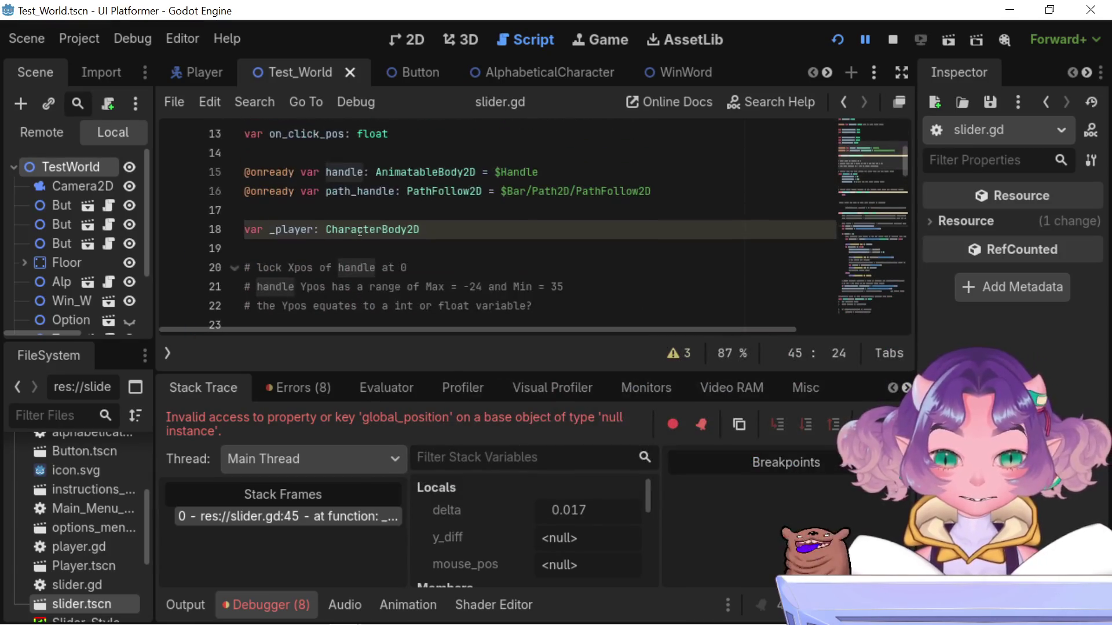
{"action": "scroll", "coordinate": [359, 231], "scroll_direction": "down", "scroll_amount": 1}
{"action": "scroll", "coordinate": [371, 231], "scroll_direction": "up", "scroll_amount": 3}
{"action": "left_click", "coordinate": [376, 230]}
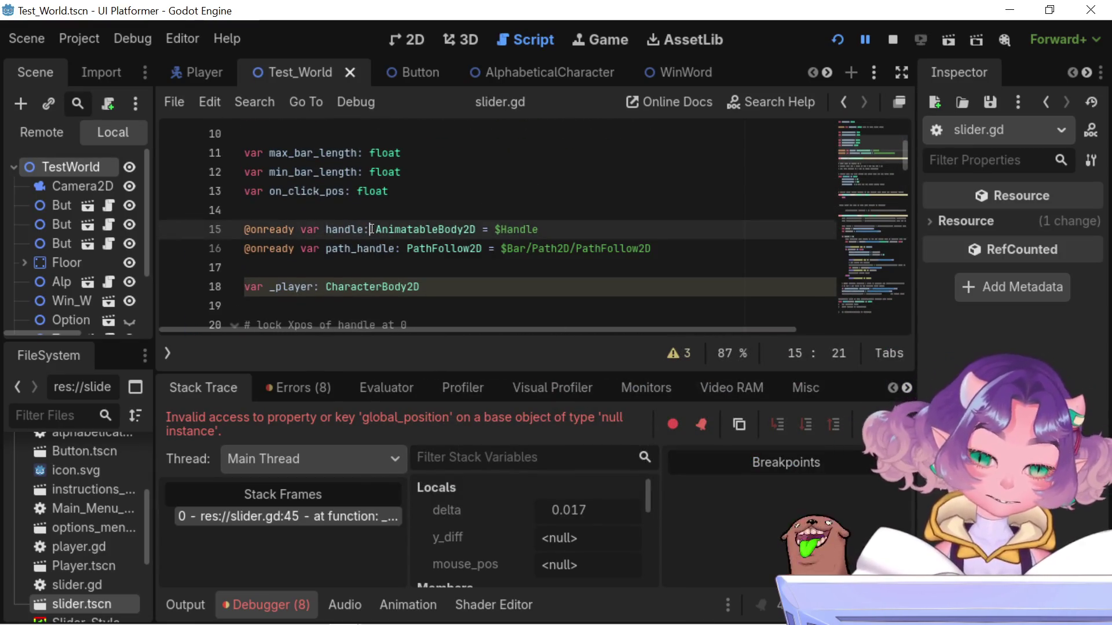
{"action": "double_click", "coordinate": [408, 231]}
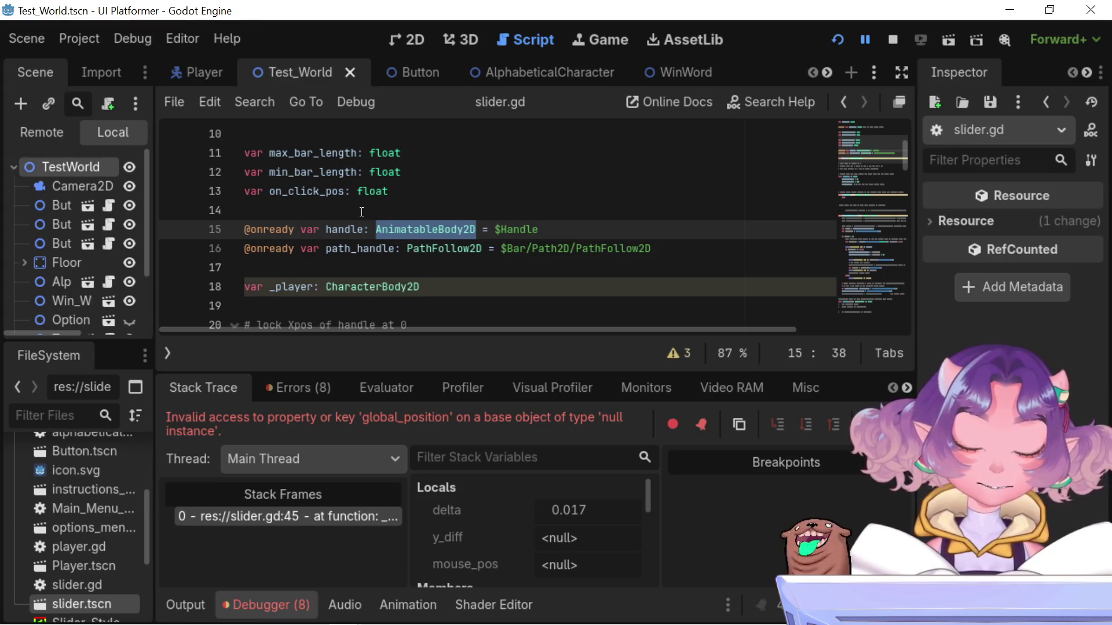
{"action": "scroll", "coordinate": [44, 274], "scroll_direction": "down", "scroll_amount": 2}
{"action": "scroll", "coordinate": [43, 272], "scroll_direction": "up", "scroll_amount": 2}
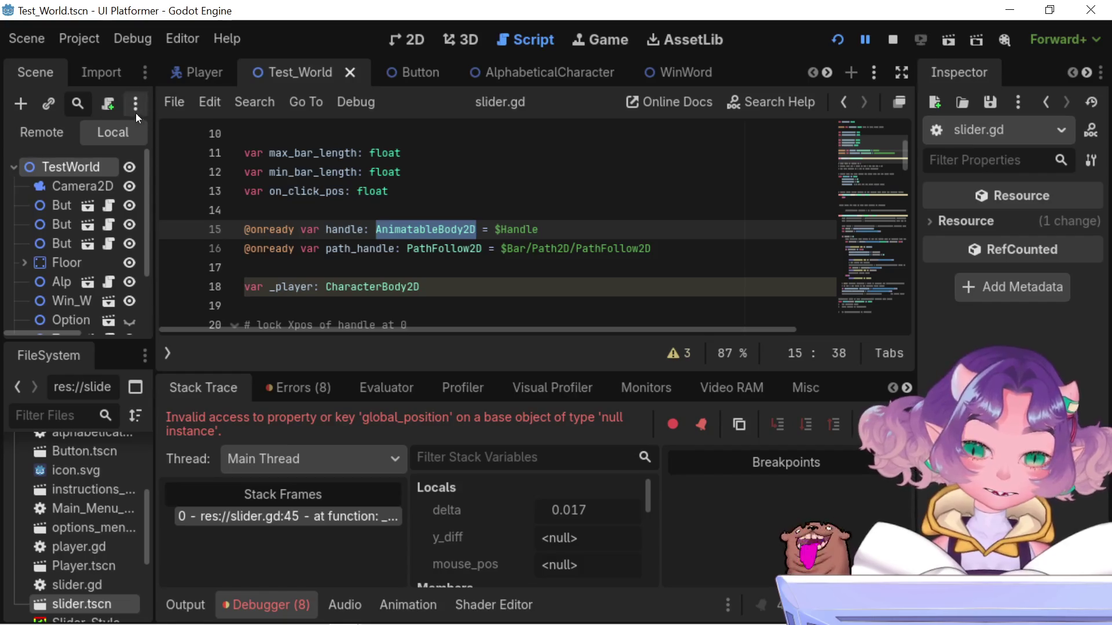
{"action": "scroll", "coordinate": [307, 277], "scroll_direction": "down", "scroll_amount": 1}
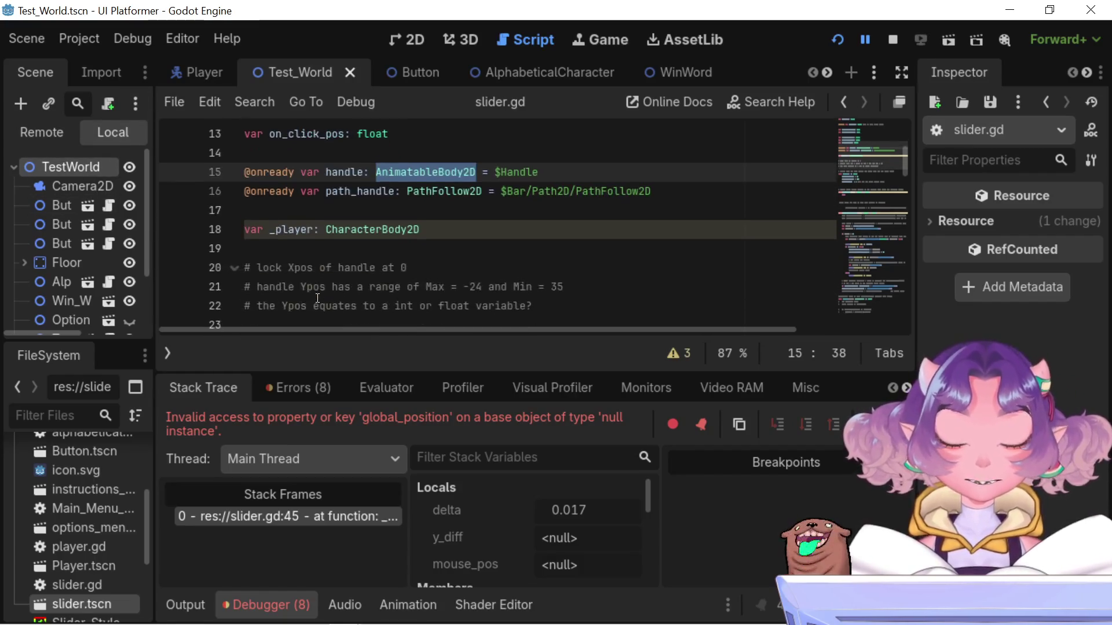
{"action": "scroll", "coordinate": [315, 292], "scroll_direction": "up", "scroll_amount": 4}
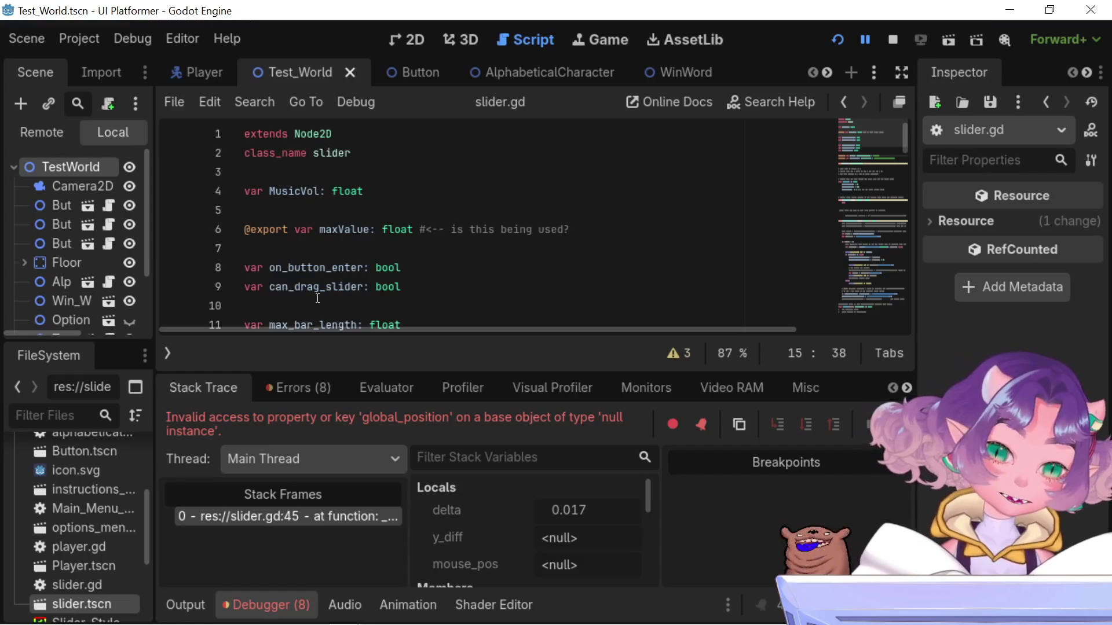
{"action": "scroll", "coordinate": [317, 299], "scroll_direction": "down", "scroll_amount": 4}
{"action": "scroll", "coordinate": [318, 299], "scroll_direction": "up", "scroll_amount": 4}
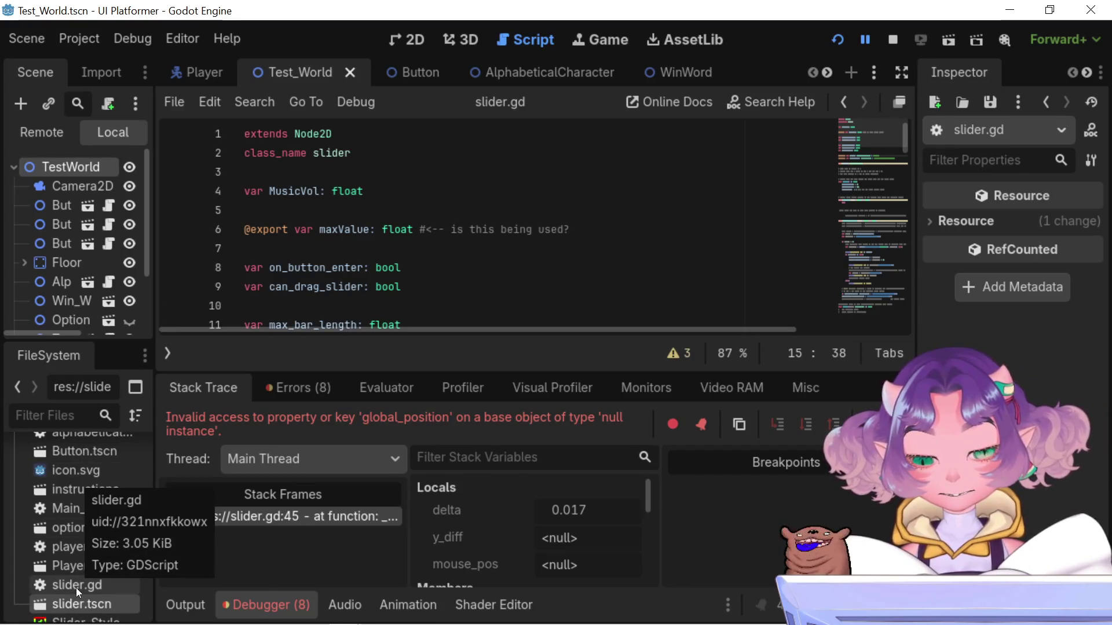
{"action": "scroll", "coordinate": [602, 71], "scroll_direction": "down", "scroll_amount": 3}
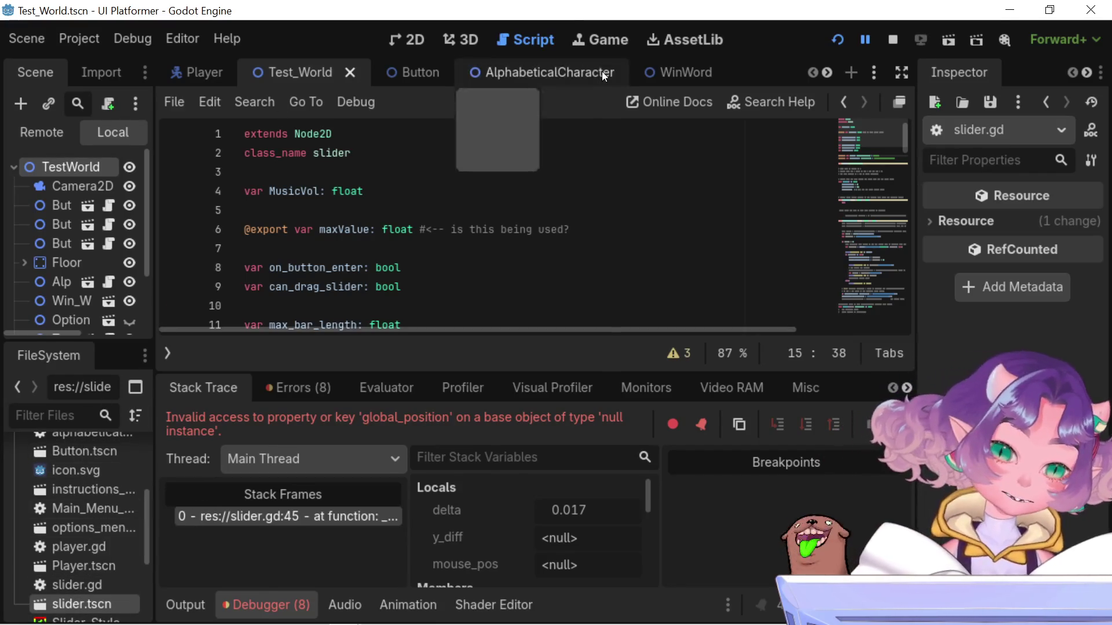
{"action": "scroll", "coordinate": [602, 71], "scroll_direction": "down", "scroll_amount": 1}
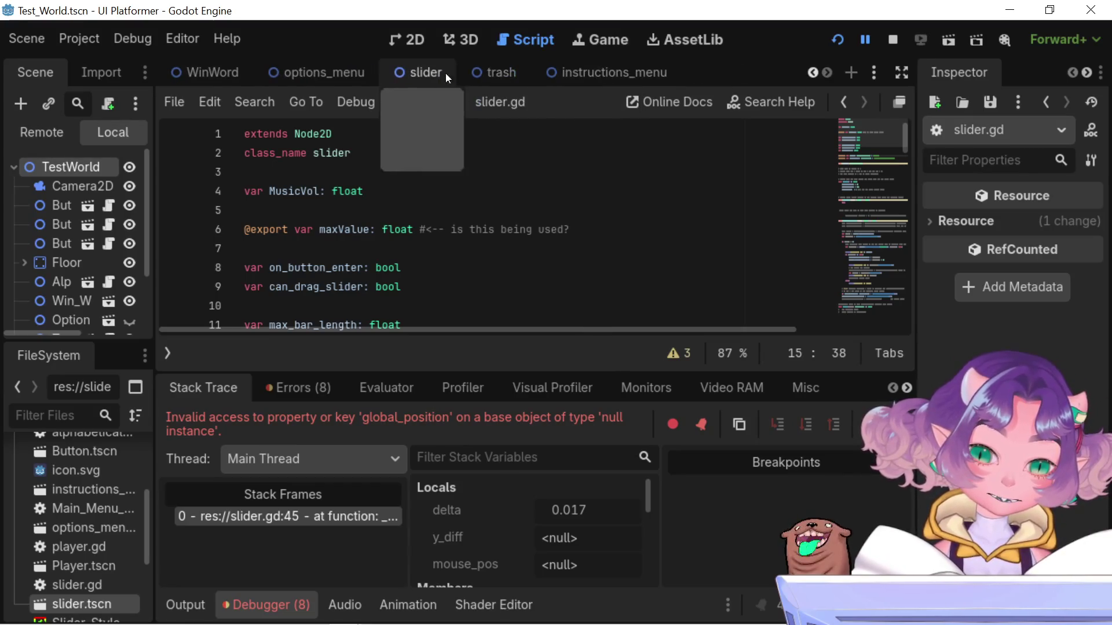
Open the slider scene and the Slider node's slider.gd script
{"action": "left_click", "coordinate": [419, 75]}
{"action": "left_click", "coordinate": [412, 37]}
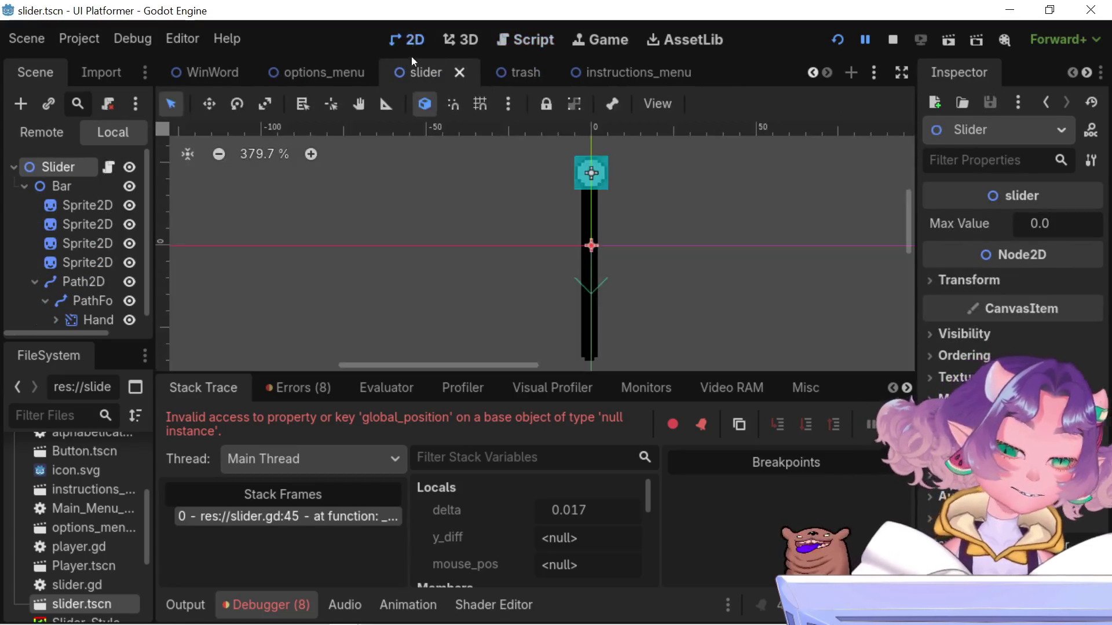
{"action": "left_click", "coordinate": [107, 170]}
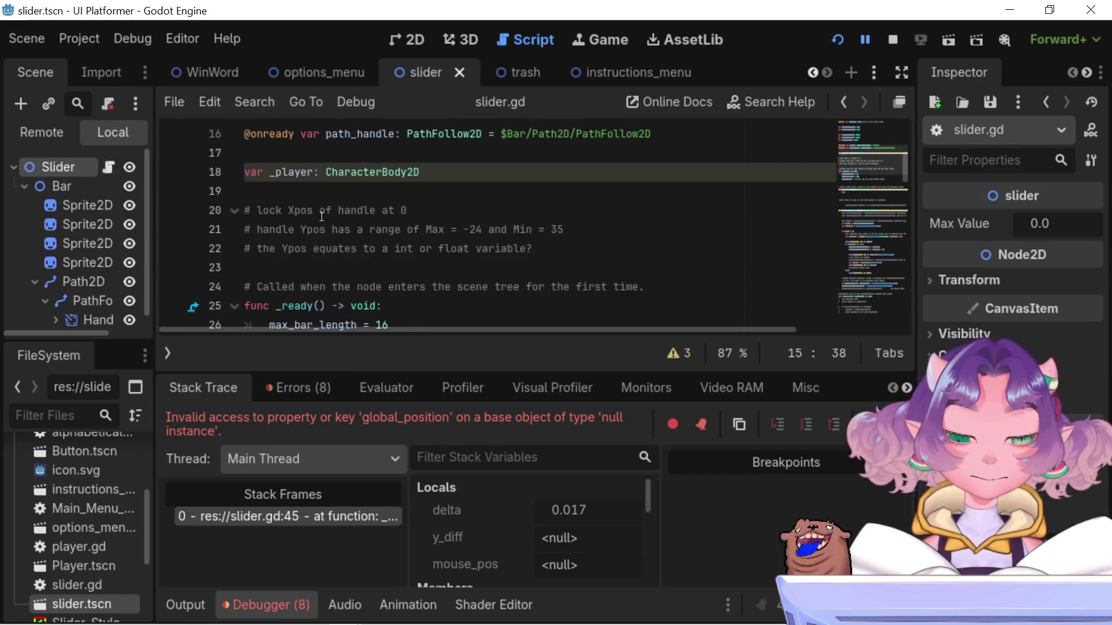
Select the handle range comments on lines 20–22, then scroll down to _physics_process
{"action": "scroll", "coordinate": [321, 217], "scroll_direction": "down", "scroll_amount": 2}
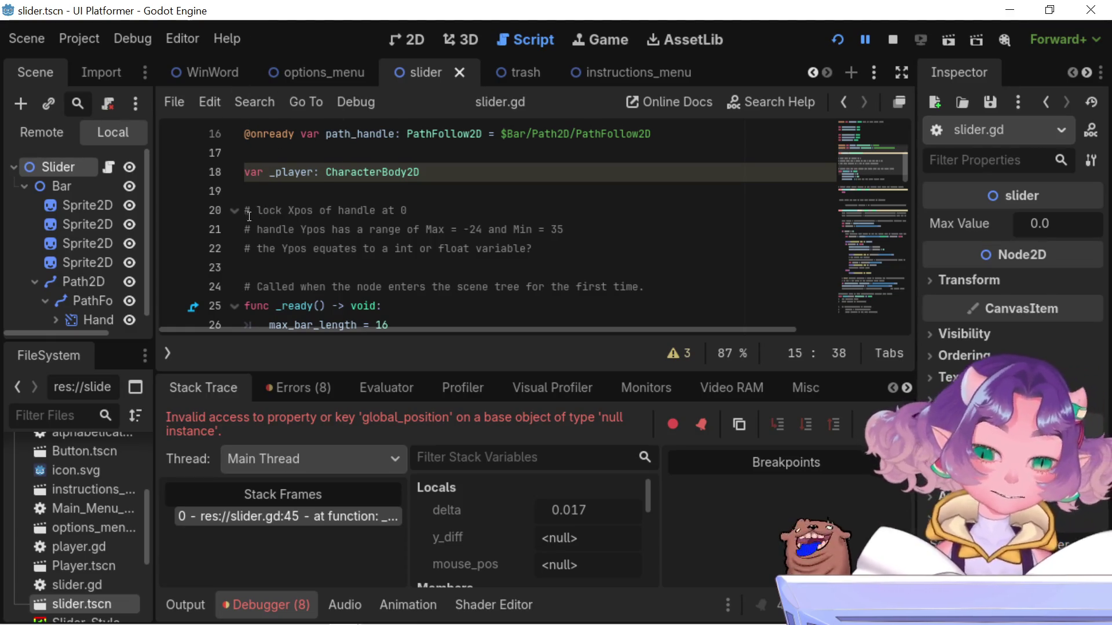
{"action": "left_click", "coordinate": [266, 211]}
{"action": "mouse_move", "coordinate": [265, 211]}
{"action": "left_mouse_down"}
{"action": "mouse_move", "coordinate": [570, 231]}
{"action": "mouse_move", "coordinate": [615, 245]}
{"action": "left_mouse_up"}
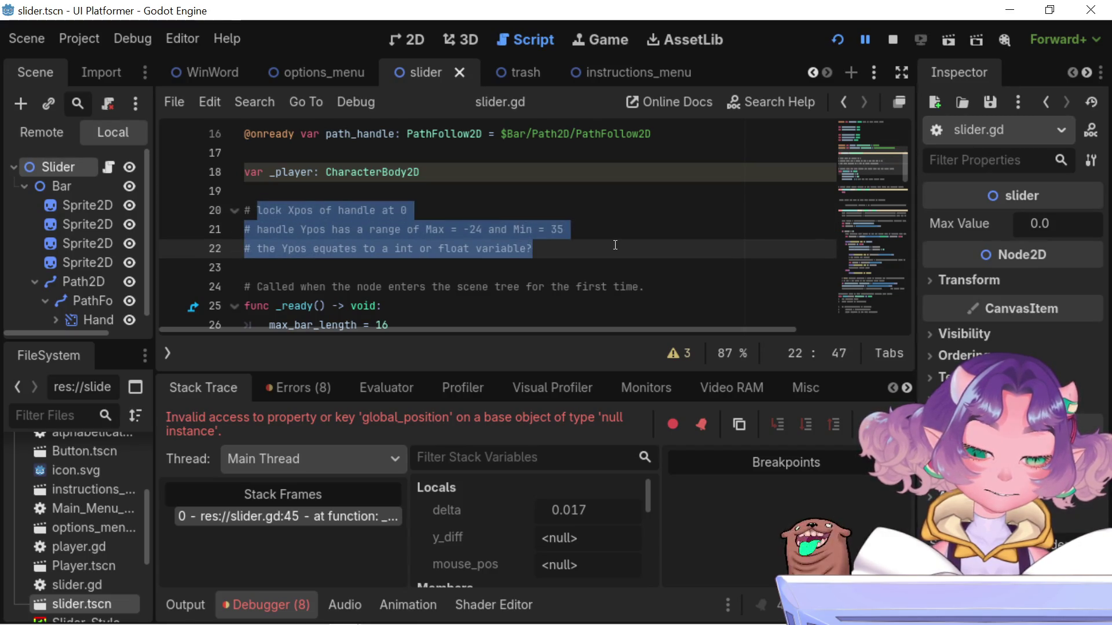
{"action": "scroll", "coordinate": [615, 245], "scroll_direction": "down", "scroll_amount": 4}
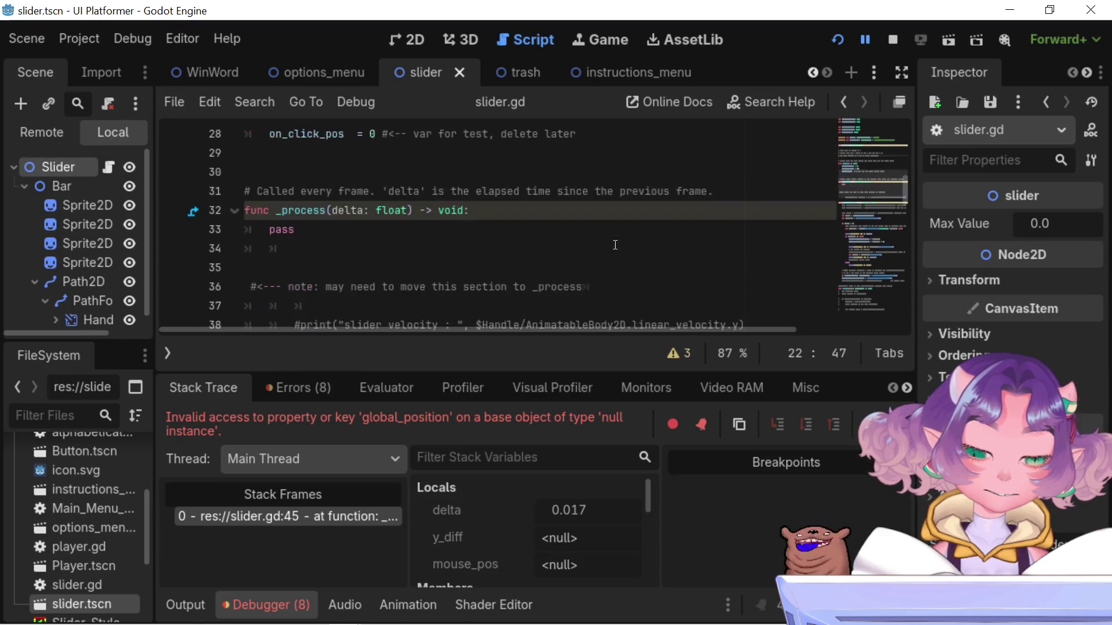
{"action": "scroll", "coordinate": [615, 245], "scroll_direction": "down", "scroll_amount": 2}
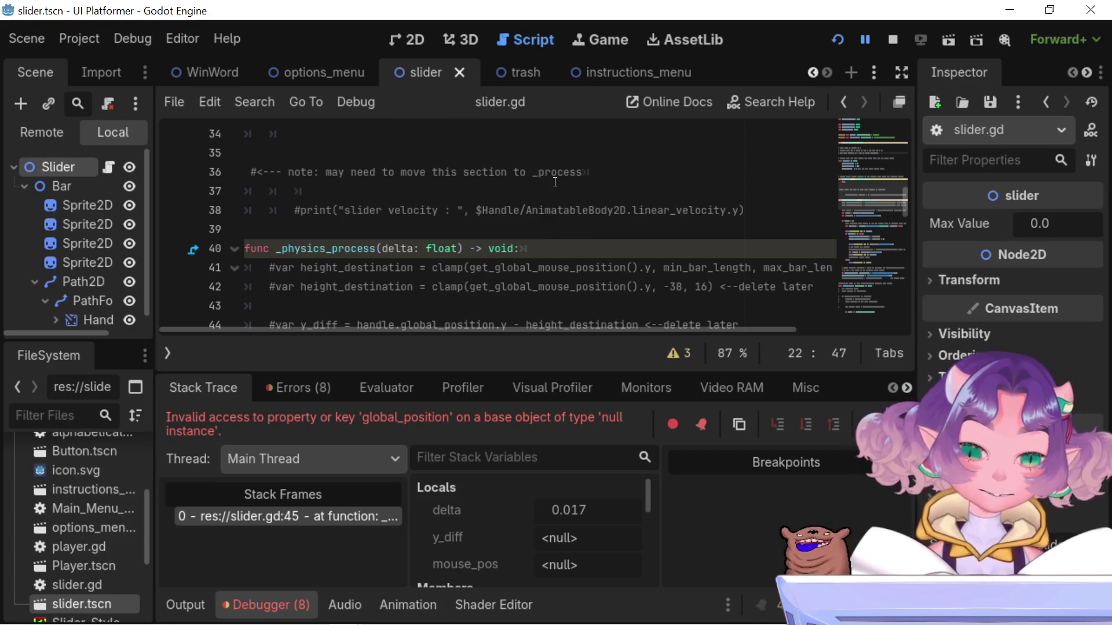
{"action": "scroll", "coordinate": [556, 183], "scroll_direction": "down", "scroll_amount": 2}
{"action": "scroll", "coordinate": [558, 184], "scroll_direction": "down", "scroll_amount": 2}
{"action": "scroll", "coordinate": [558, 184], "scroll_direction": "up", "scroll_amount": 2}
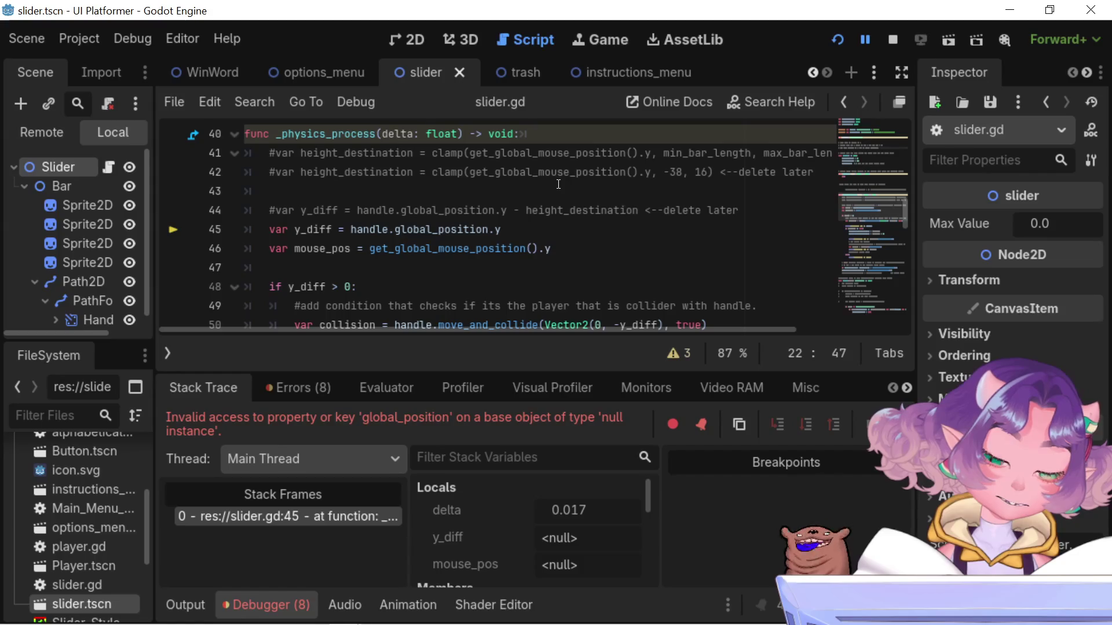
Copy the Handle node's path from the Scene dock
{"action": "double_click", "coordinate": [388, 231]}
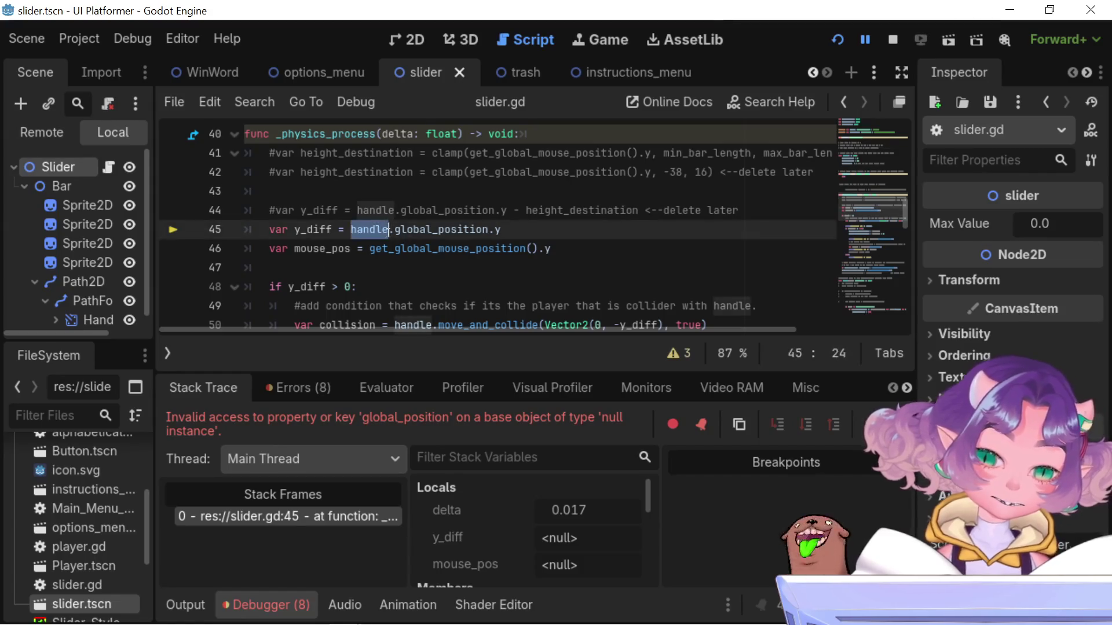
{"action": "scroll", "coordinate": [89, 165], "scroll_direction": "down", "scroll_amount": 1}
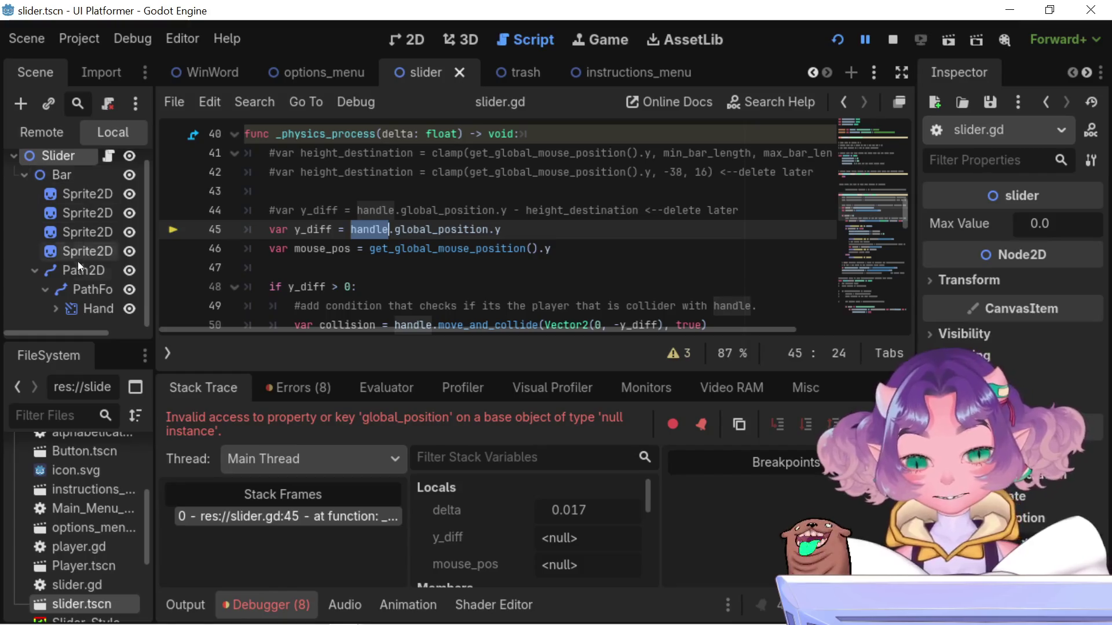
{"action": "right_click", "coordinate": [80, 307]}
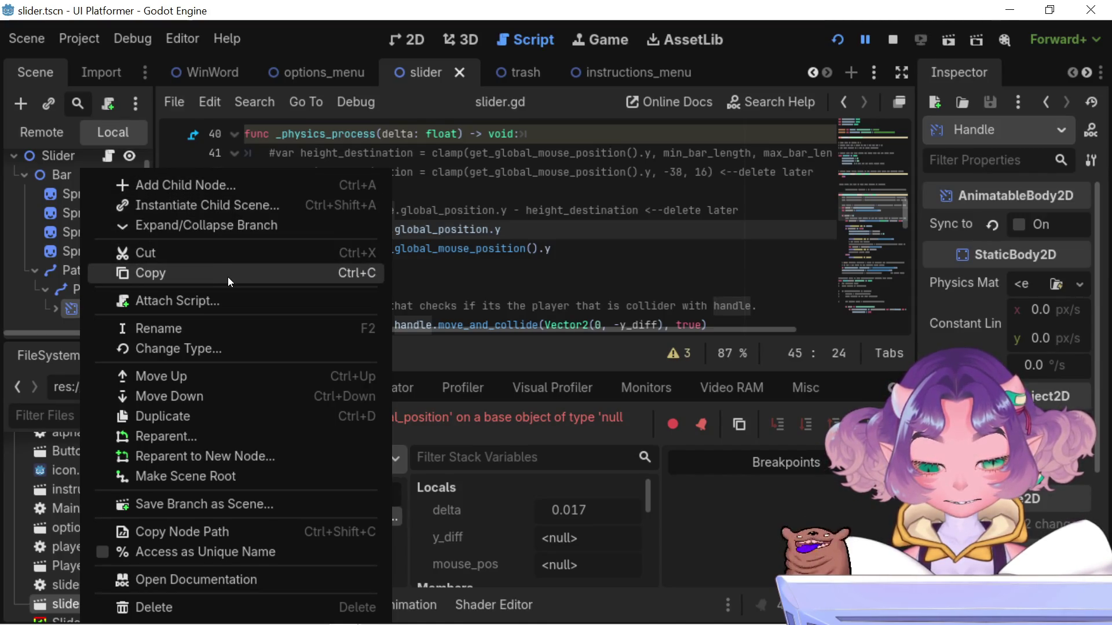
{"action": "left_click", "coordinate": [235, 529]}
Replace $Handle on line 15 with $Bar/Path2D/PathFollow2D/Handle
{"action": "scroll", "coordinate": [494, 195], "scroll_direction": "up", "scroll_amount": 10}
{"action": "scroll", "coordinate": [494, 196], "scroll_direction": "up", "scroll_amount": 2}
{"action": "scroll", "coordinate": [494, 195], "scroll_direction": "down", "scroll_amount": 3}
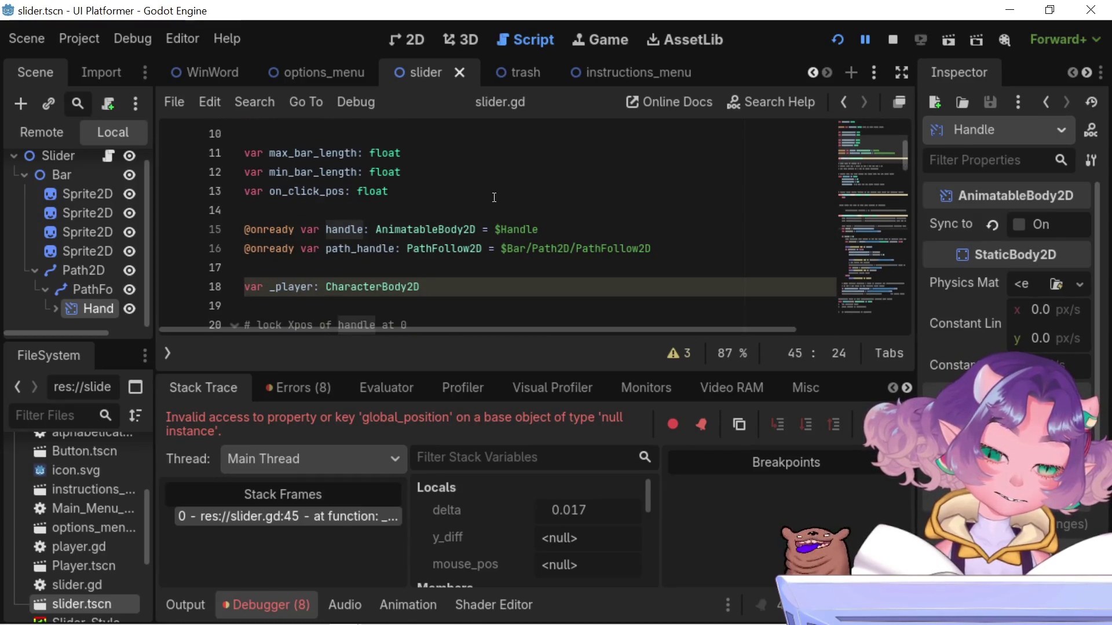
{"action": "left_click_drag", "start_coordinate": [539, 229], "coordinate": [494, 230]}
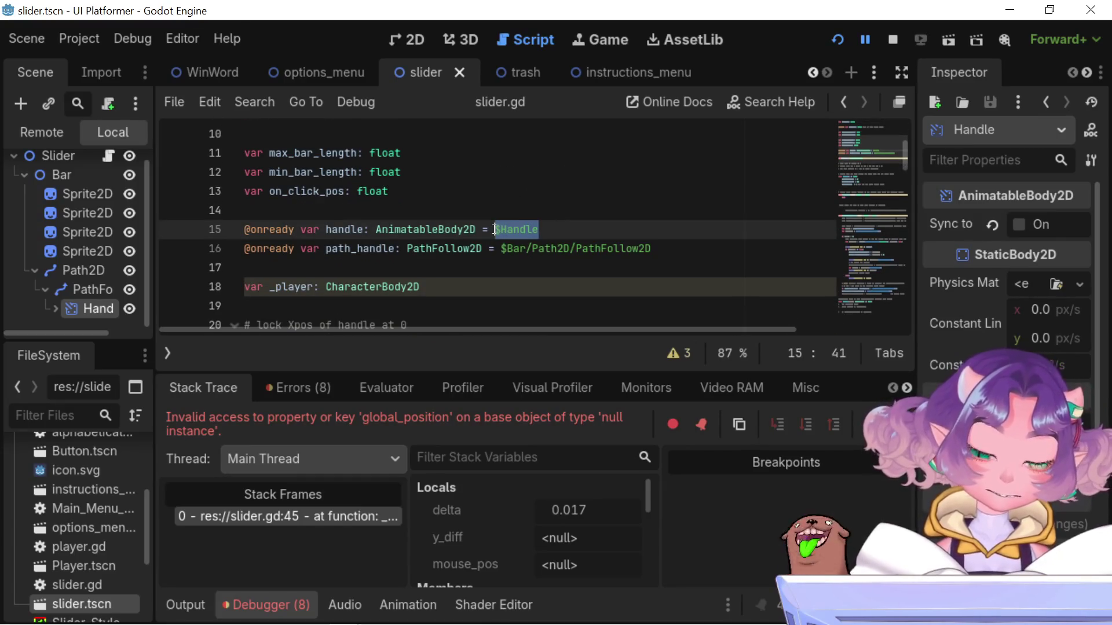
{"action": "key", "text": "ctrl+v"}
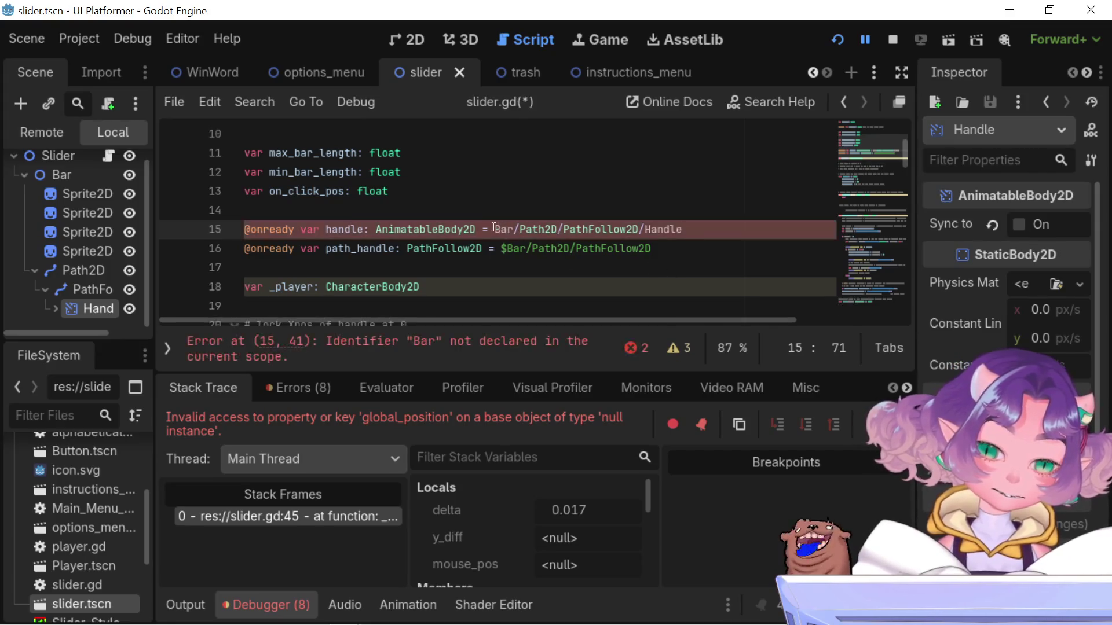
{"action": "left_click", "coordinate": [495, 229]}
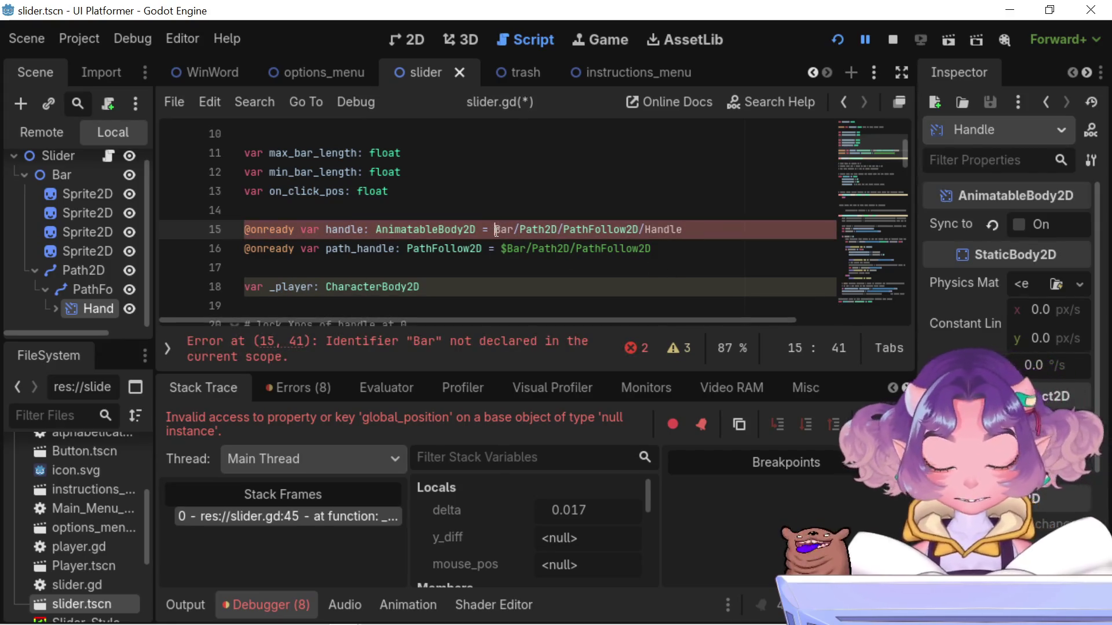
{"action": "type", "text": "#"}
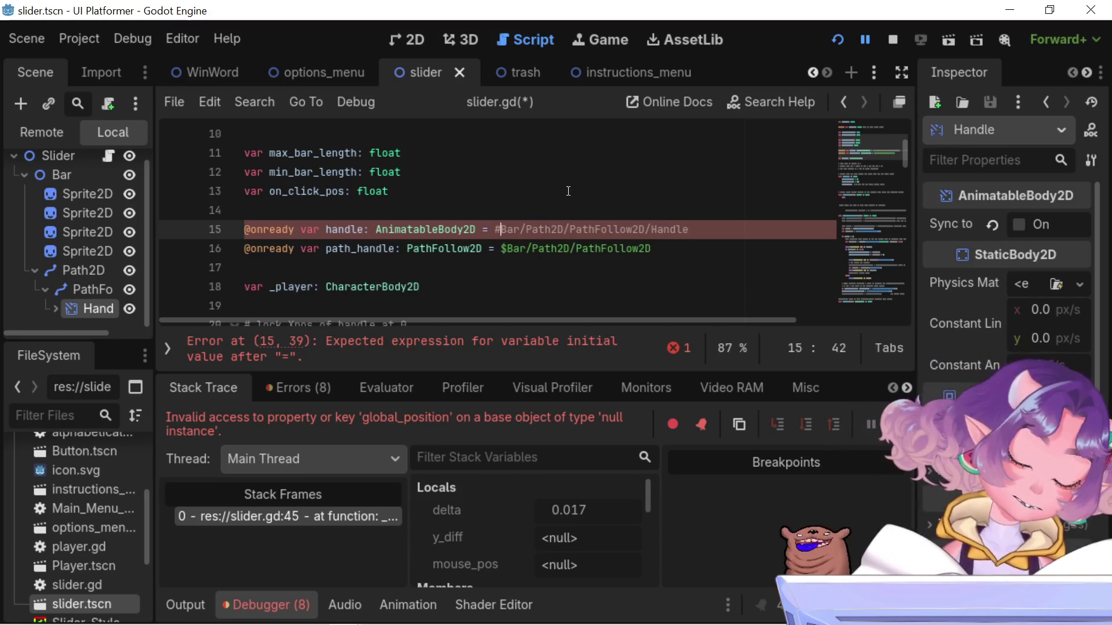
{"action": "key", "text": "BackSpace"}
{"action": "type", "text": "$"}
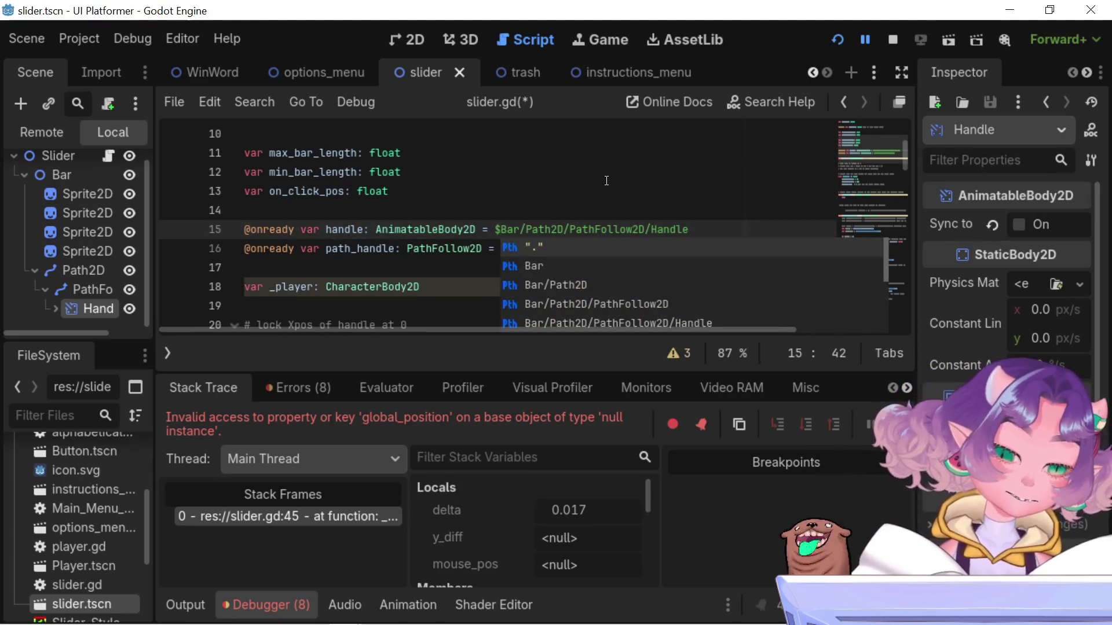
{"action": "left_click", "coordinate": [459, 189]}
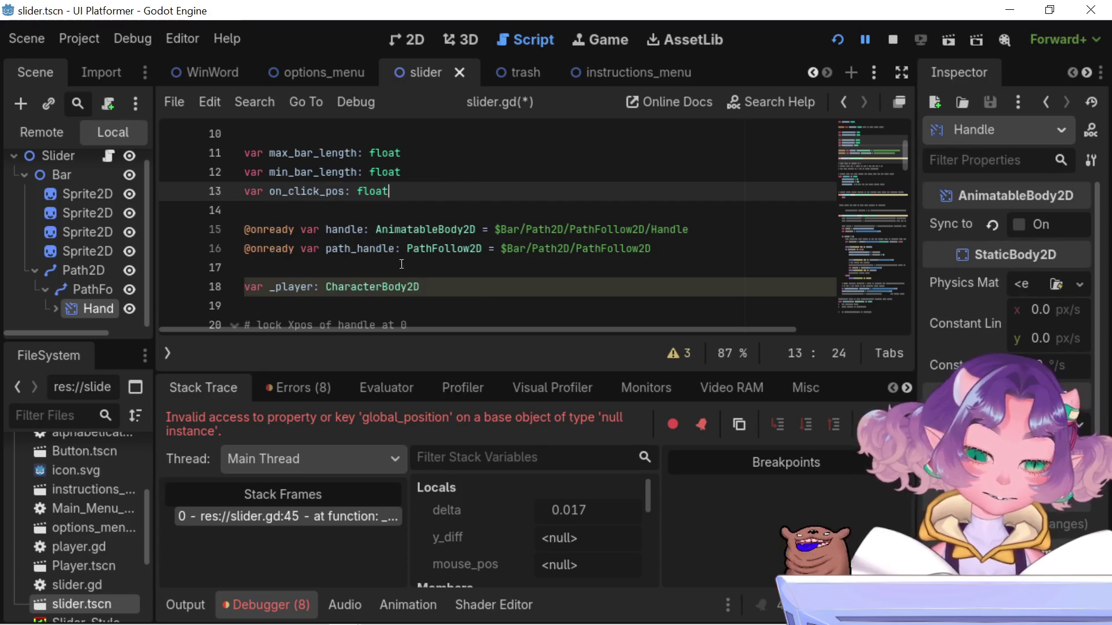
Copy the Handle node path once more, placing the caret at line 15's end
{"action": "right_click", "coordinate": [95, 314]}
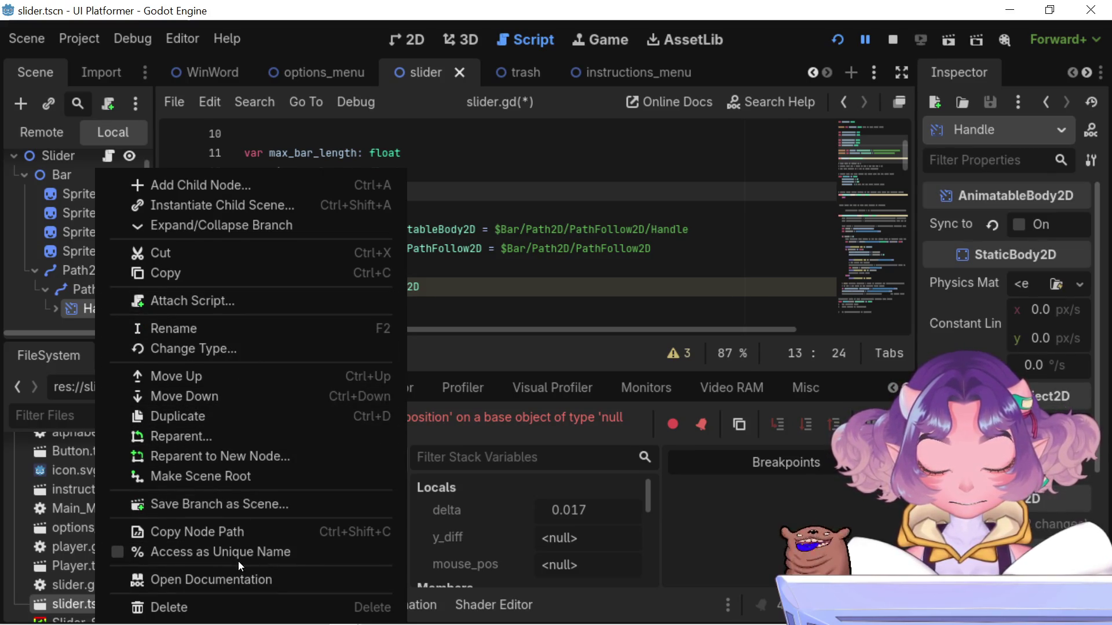
{"action": "left_click", "coordinate": [226, 272]}
{"action": "left_click", "coordinate": [729, 220]}
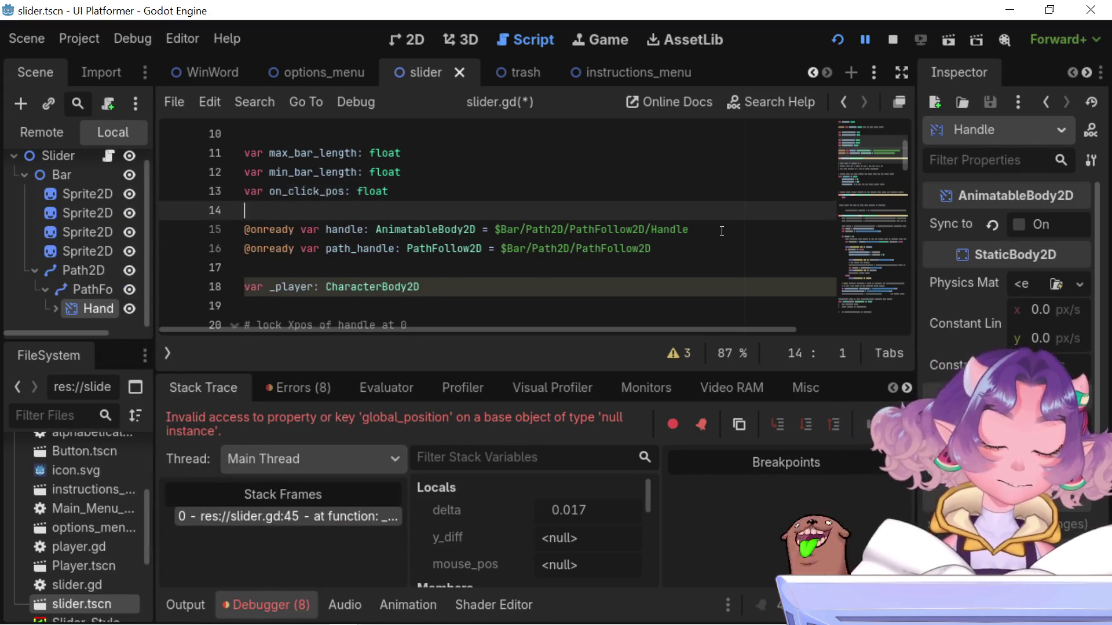
{"action": "left_click", "coordinate": [718, 230]}
{"action": "key", "text": "ctrl+v"}
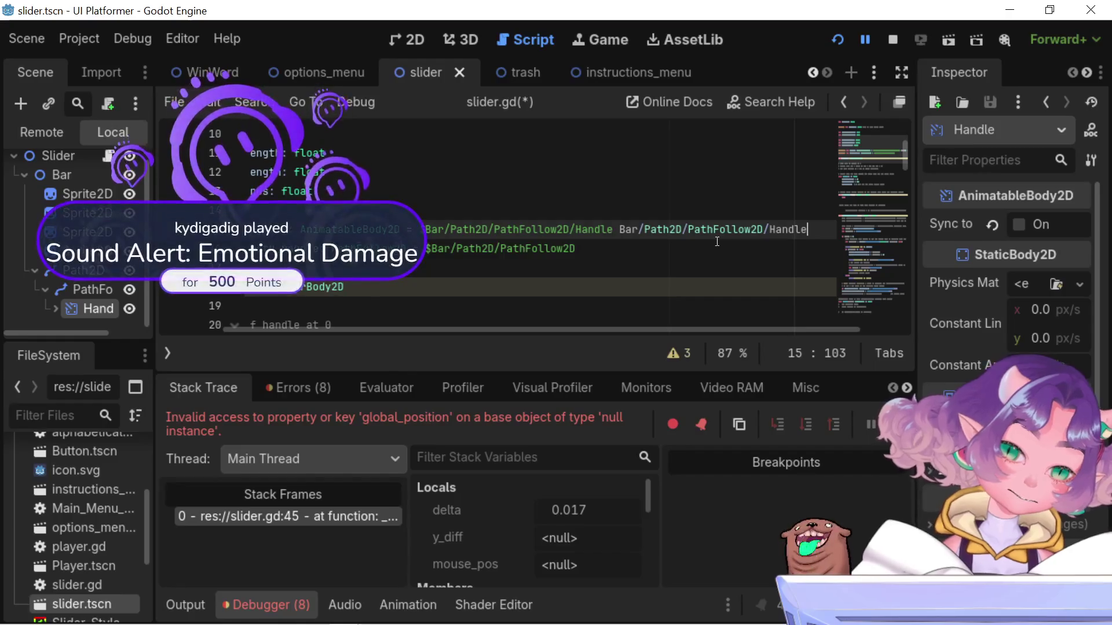
{"action": "key", "text": "ctrl+z"}
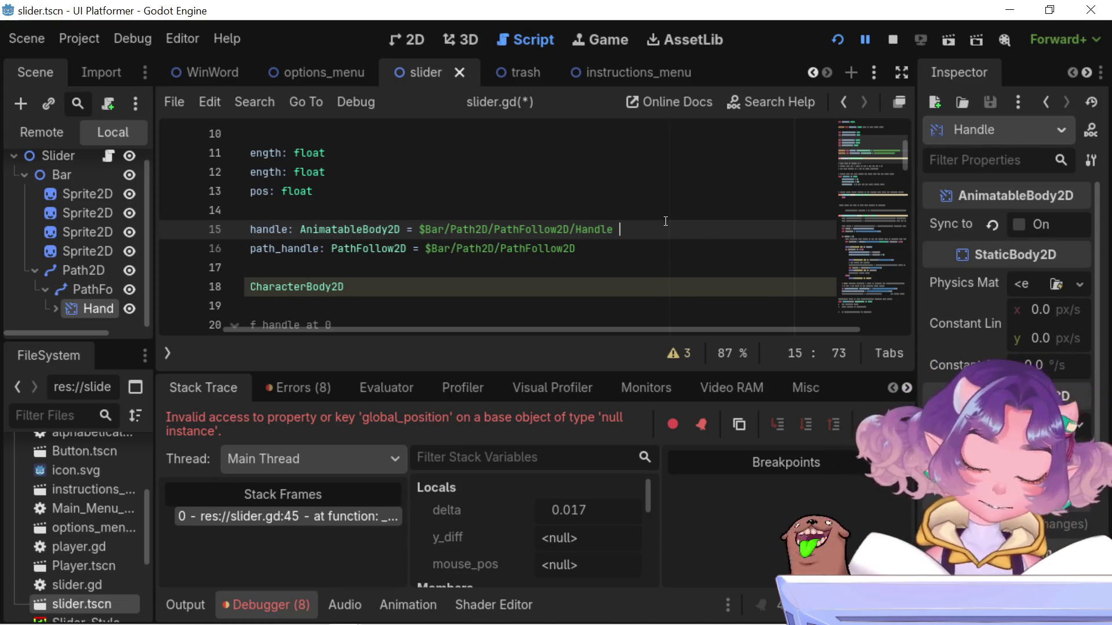
{"action": "key", "text": "ctrl+v"}
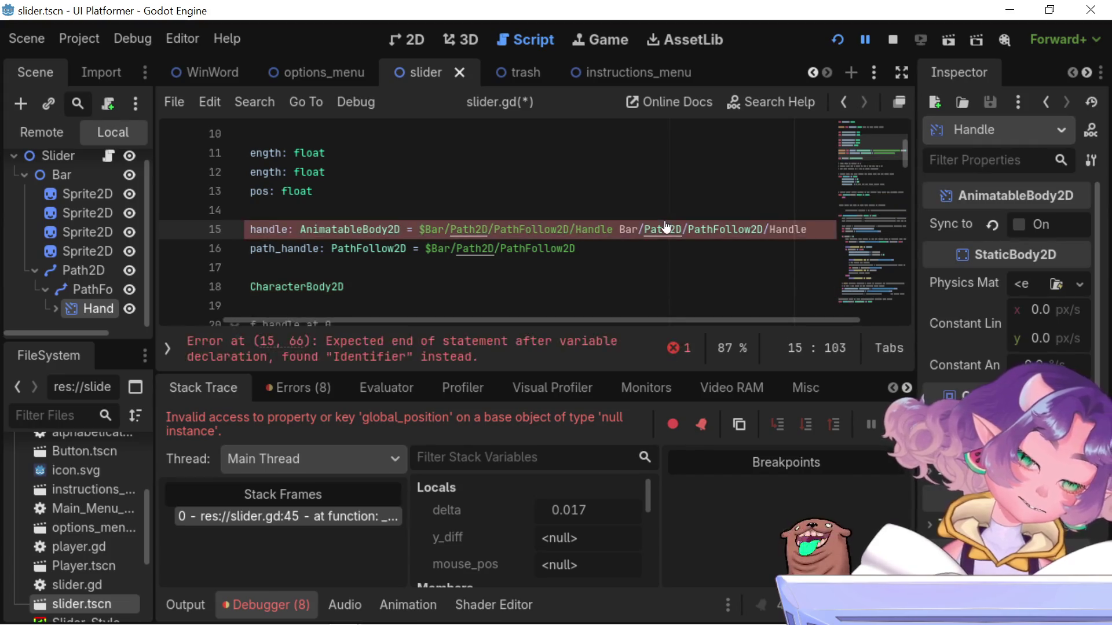
{"action": "key", "text": "ctrl+z"}
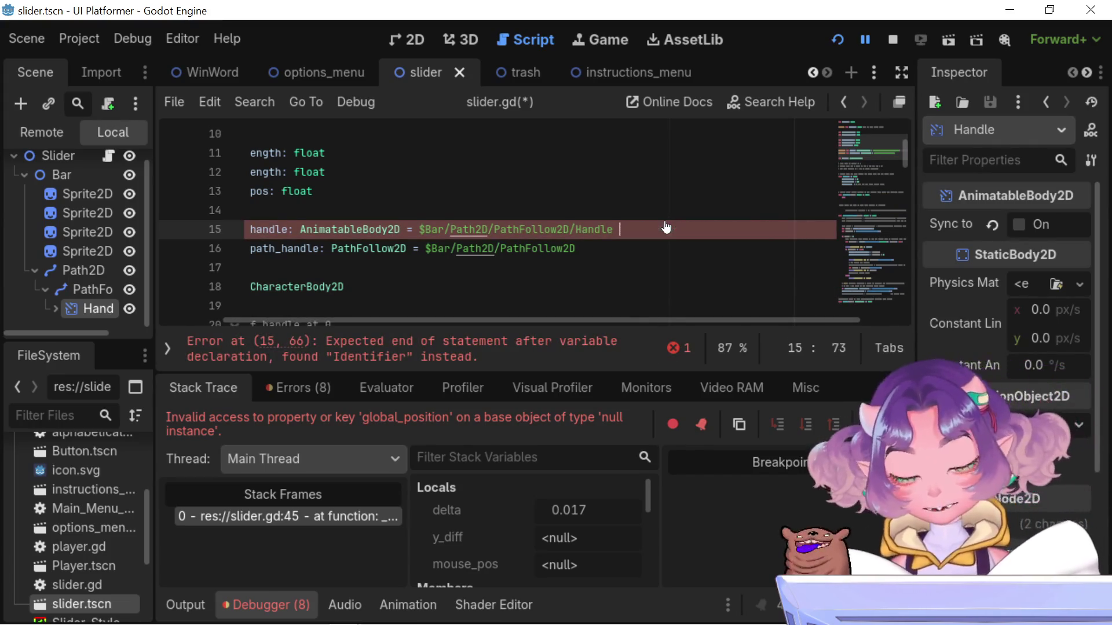
Run the scene, drag the volume slider handle and step it with Up/Down, then stop with F8
{"action": "left_click", "coordinate": [840, 38]}
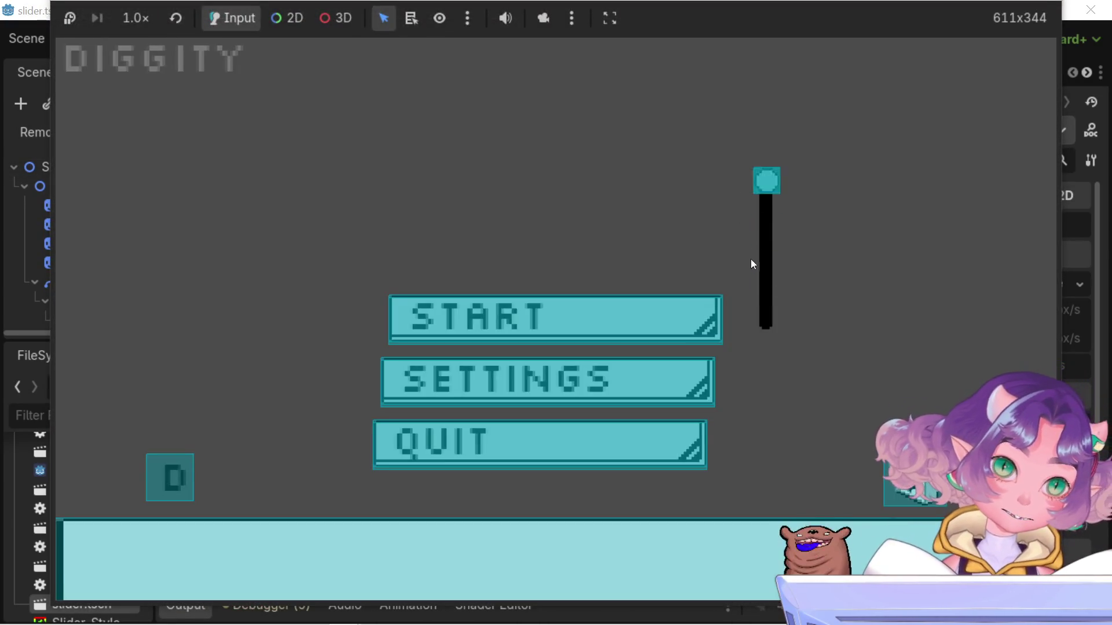
{"action": "mouse_move", "coordinate": [751, 260]}
{"action": "left_mouse_down"}
{"action": "mouse_move", "coordinate": [747, 228]}
{"action": "mouse_move", "coordinate": [747, 356]}
{"action": "left_mouse_up"}
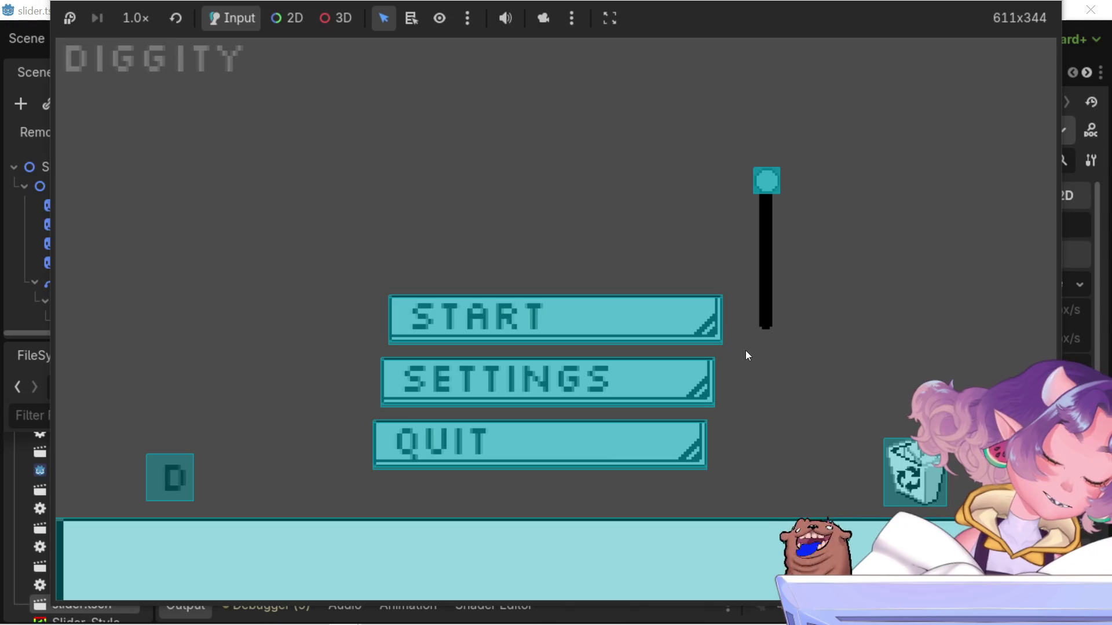
{"action": "key", "text": "Down"}
{"action": "key", "text": "Down"}
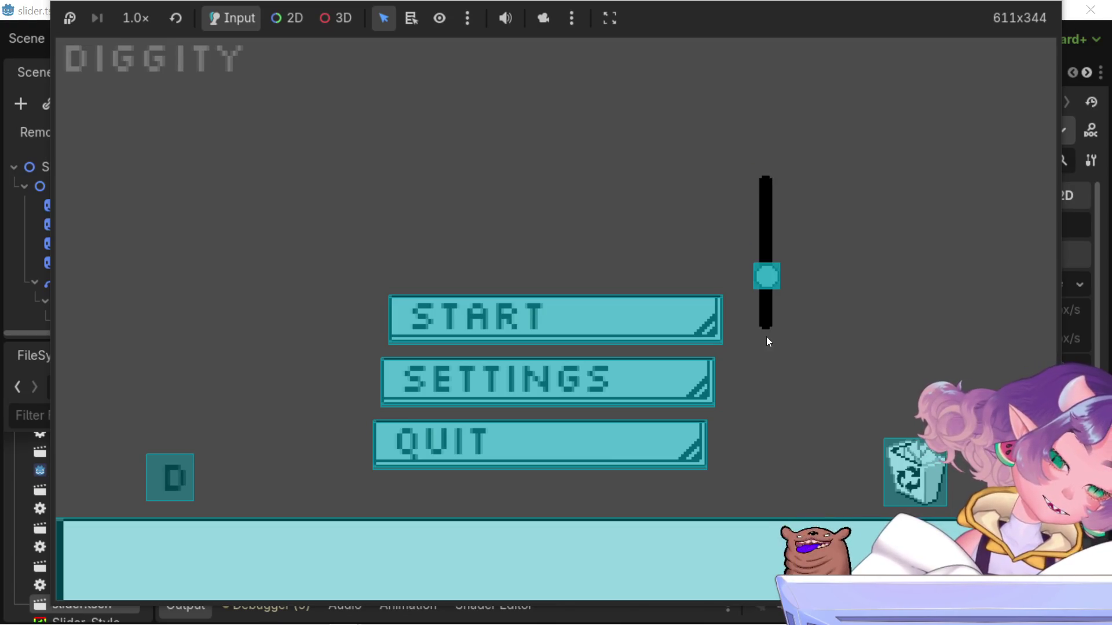
{"action": "key", "text": "Up"}
{"action": "key", "text": "Up"}
{"action": "key", "text": "Down"}
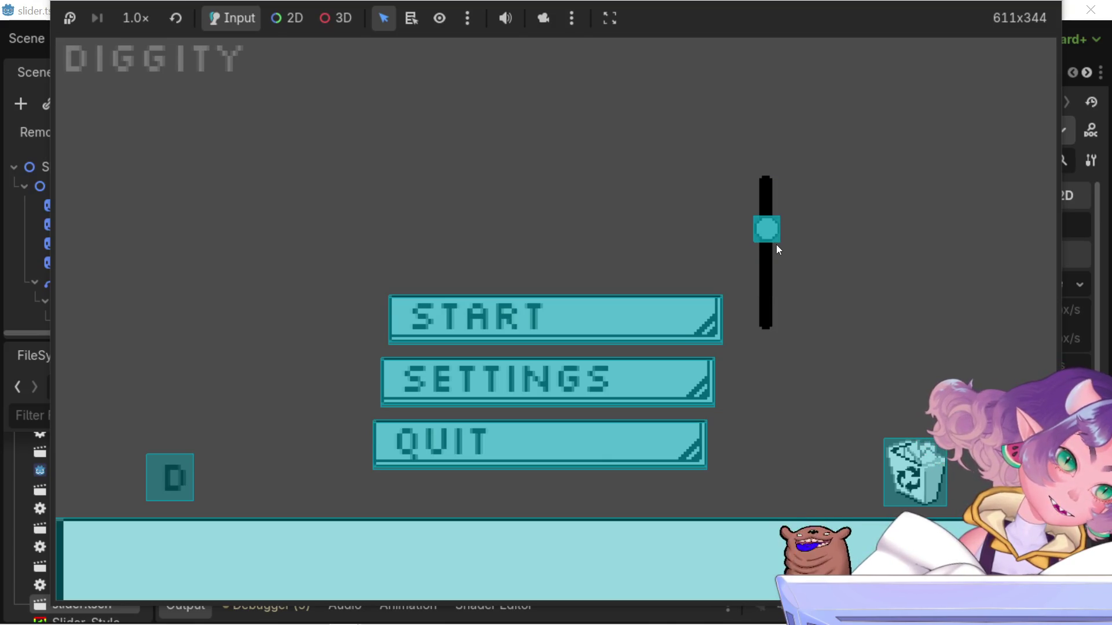
{"action": "key", "text": "Up"}
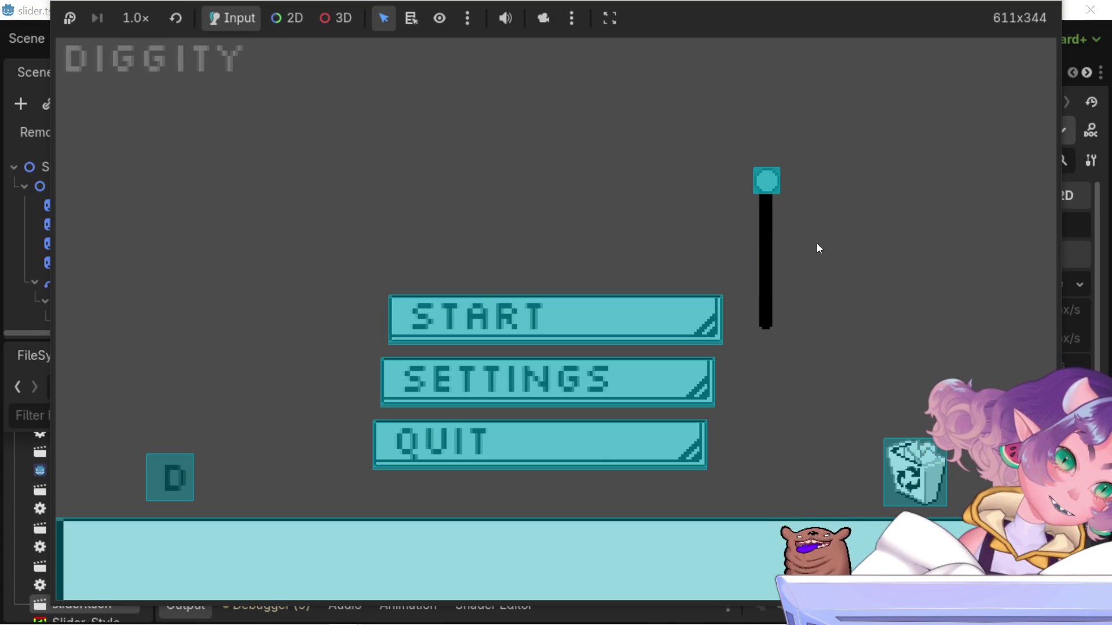
{"action": "key", "text": "Down"}
{"action": "key", "text": "Up"}
{"action": "key", "text": "Down"}
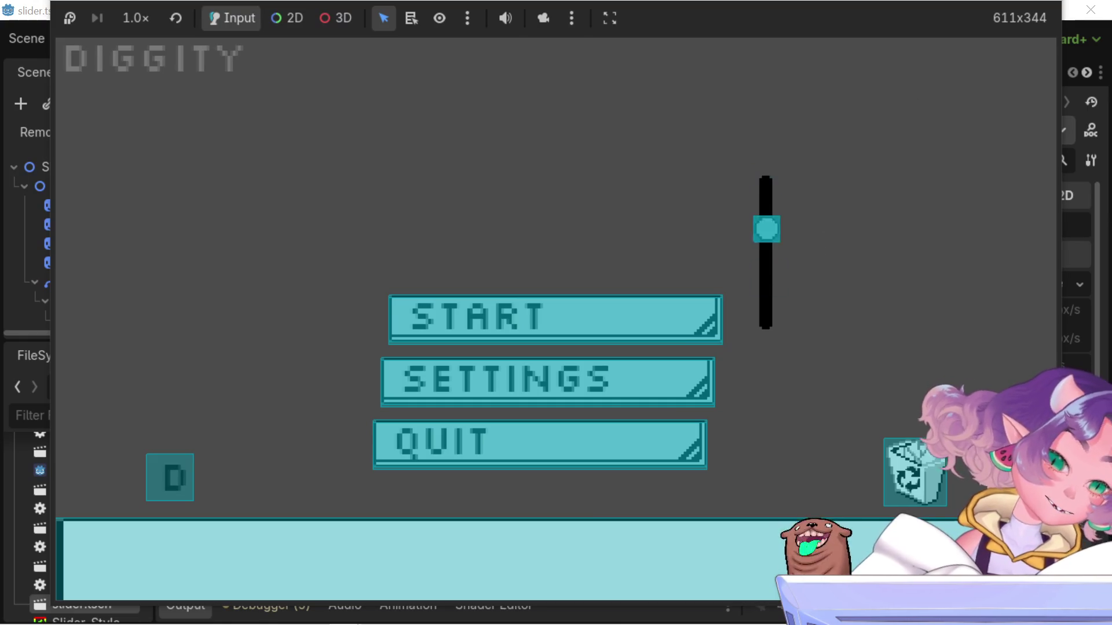
{"action": "key", "text": "F8"}
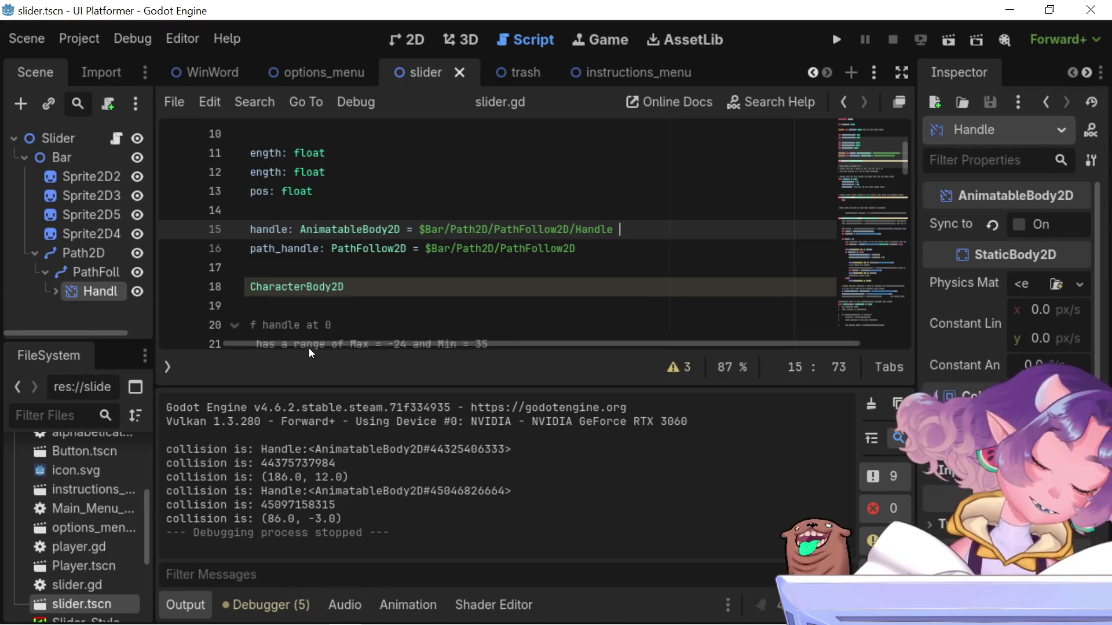
{"action": "scroll", "coordinate": [480, 304], "scroll_direction": "down", "scroll_amount": 5}
{"action": "scroll", "coordinate": [481, 304], "scroll_direction": "down", "scroll_amount": 4}
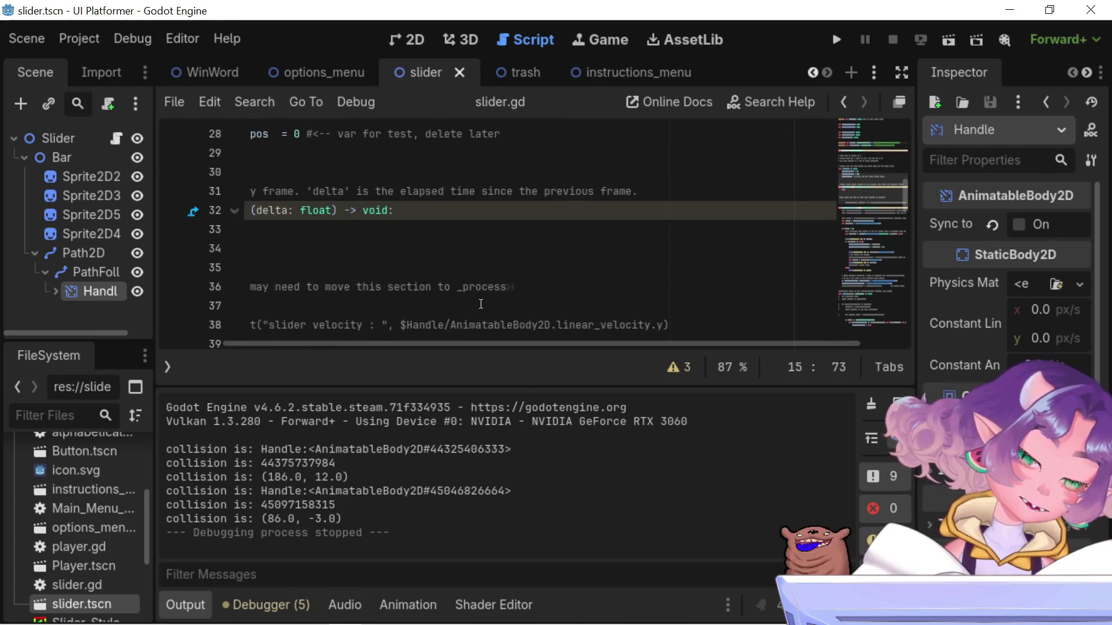
{"action": "scroll", "coordinate": [481, 304], "scroll_direction": "down", "scroll_amount": 3}
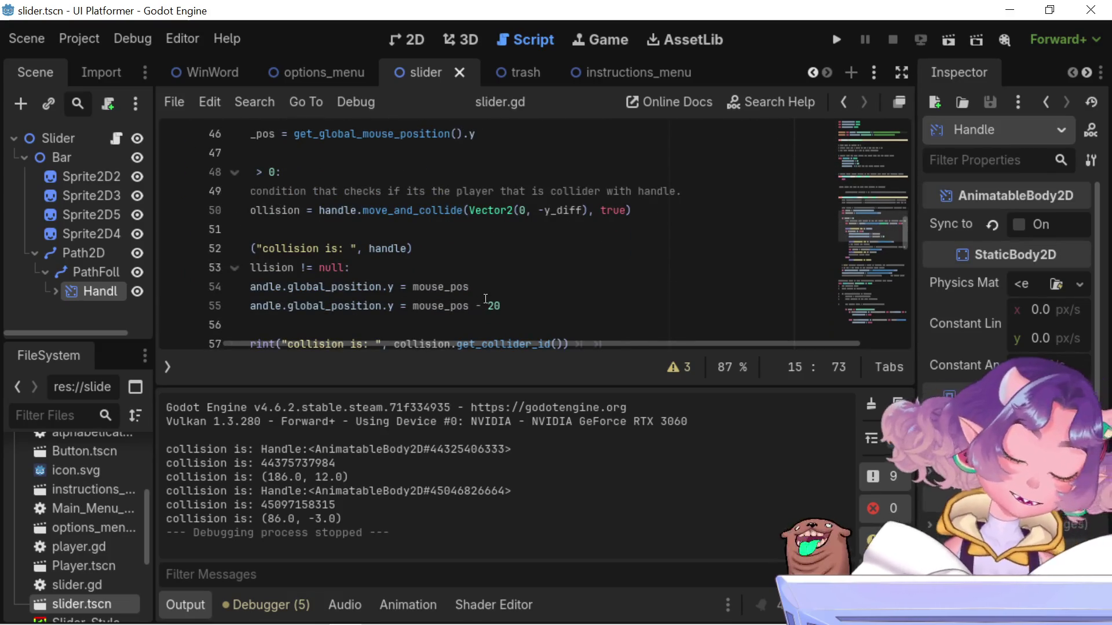
{"action": "scroll", "coordinate": [485, 298], "scroll_direction": "down", "scroll_amount": 3}
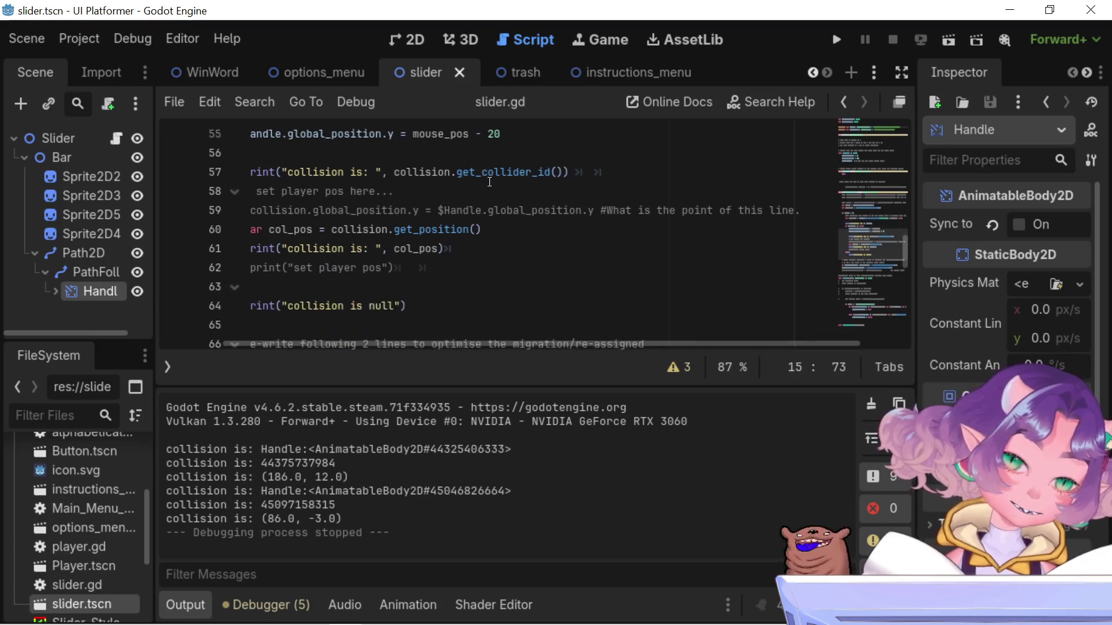
{"action": "scroll", "coordinate": [489, 182], "scroll_direction": "up", "scroll_amount": 3}
{"action": "scroll", "coordinate": [489, 182], "scroll_direction": "down", "scroll_amount": 6}
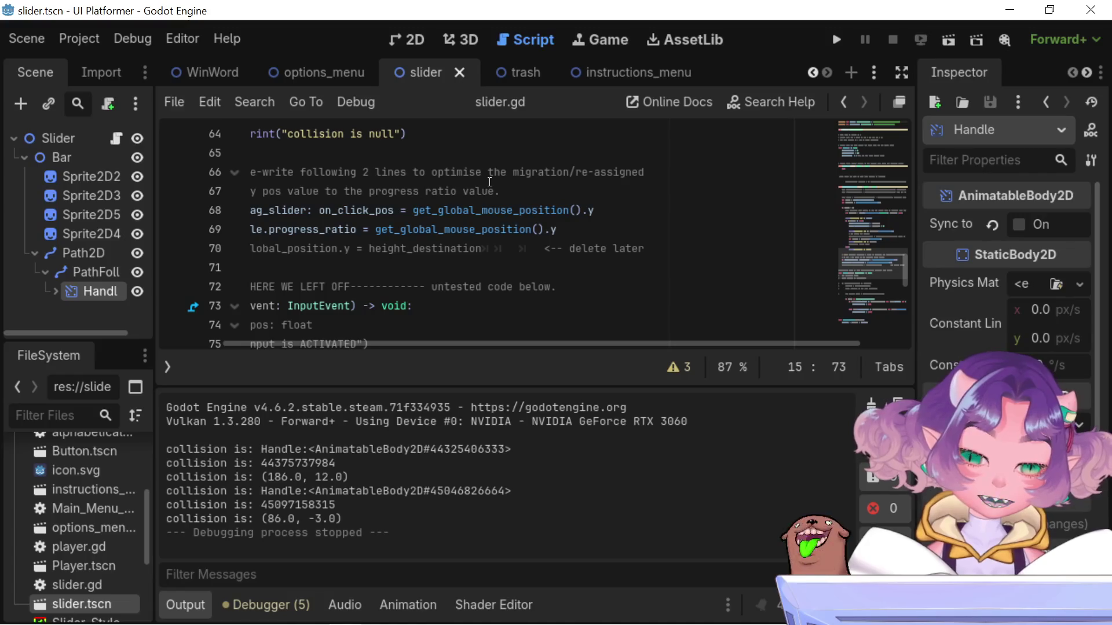
{"action": "scroll", "coordinate": [490, 182], "scroll_direction": "down", "scroll_amount": 3}
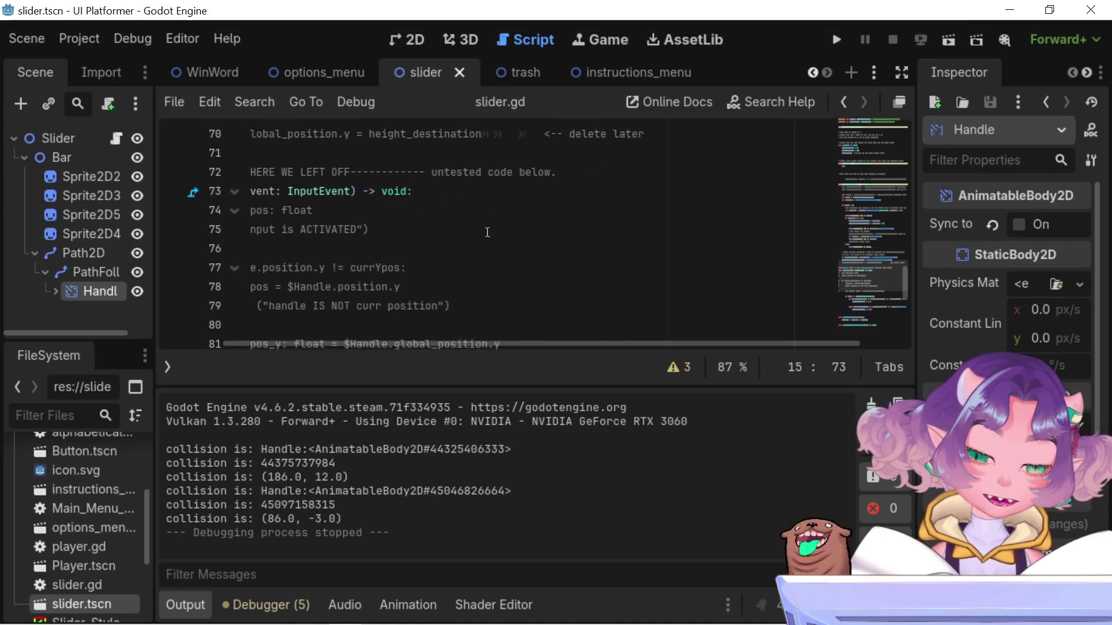
{"action": "scroll", "coordinate": [350, 346], "scroll_direction": "left", "scroll_amount": 2}
{"action": "scroll", "coordinate": [318, 315], "scroll_direction": "up", "scroll_amount": 5}
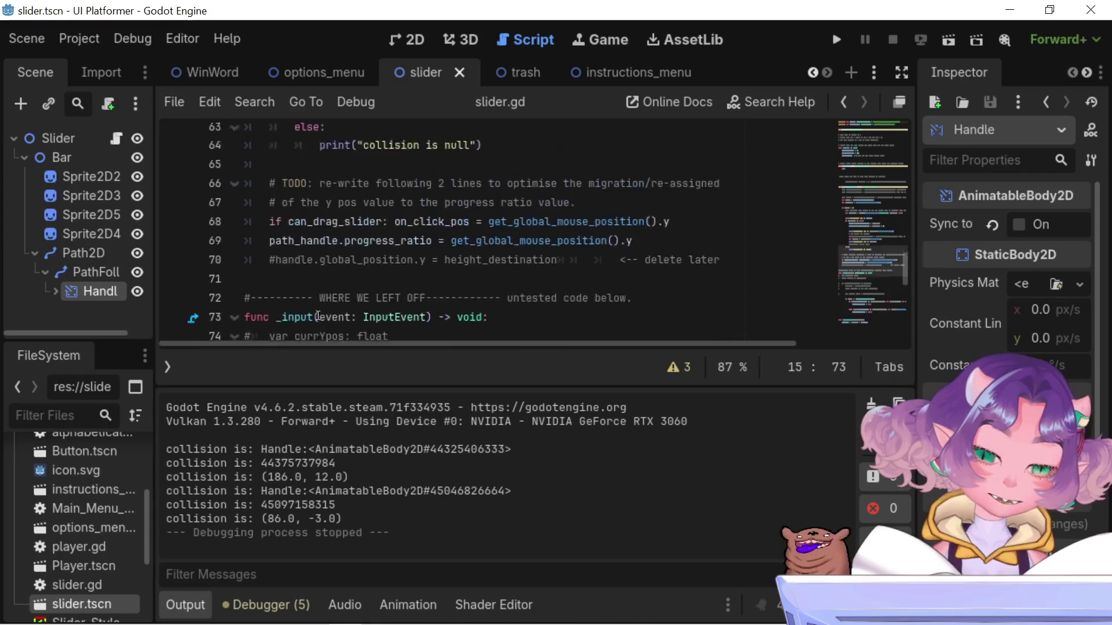
{"action": "scroll", "coordinate": [318, 315], "scroll_direction": "down", "scroll_amount": 1}
{"action": "scroll", "coordinate": [318, 315], "scroll_direction": "down", "scroll_amount": 6}
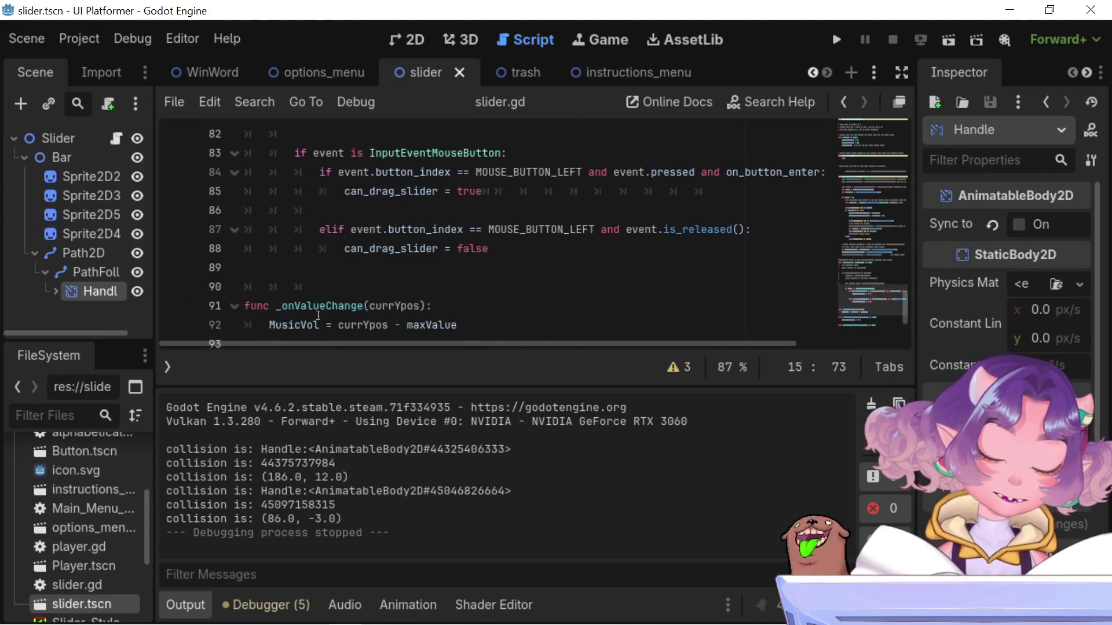
{"action": "scroll", "coordinate": [322, 312], "scroll_direction": "up", "scroll_amount": 4}
{"action": "scroll", "coordinate": [325, 311], "scroll_direction": "down", "scroll_amount": 7}
{"action": "scroll", "coordinate": [325, 311], "scroll_direction": "up", "scroll_amount": 10}
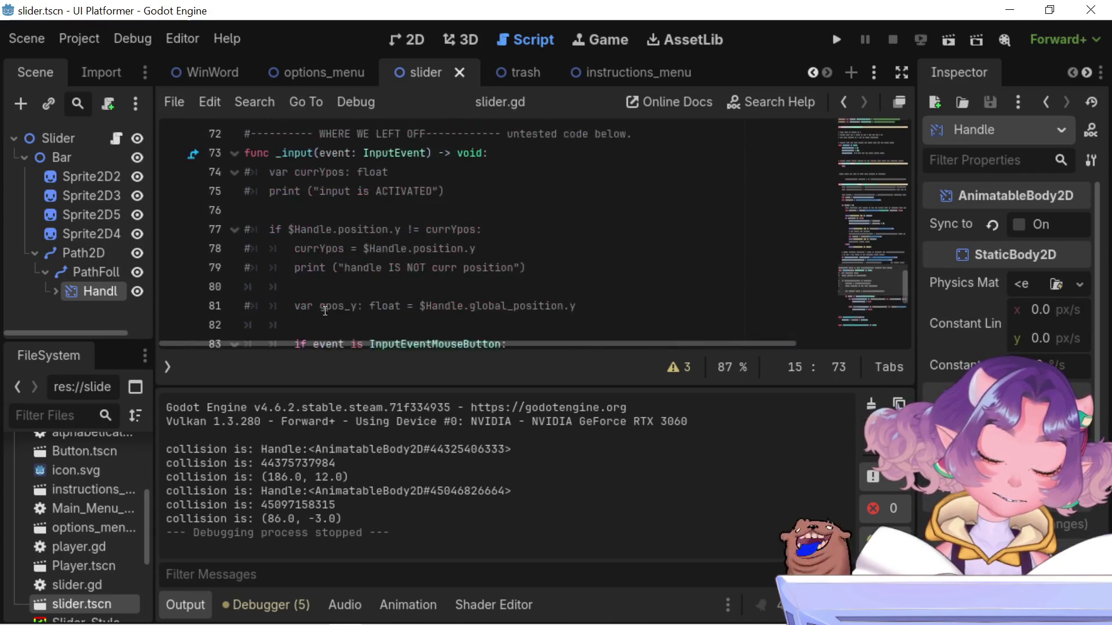
{"action": "scroll", "coordinate": [325, 311], "scroll_direction": "up", "scroll_amount": 3}
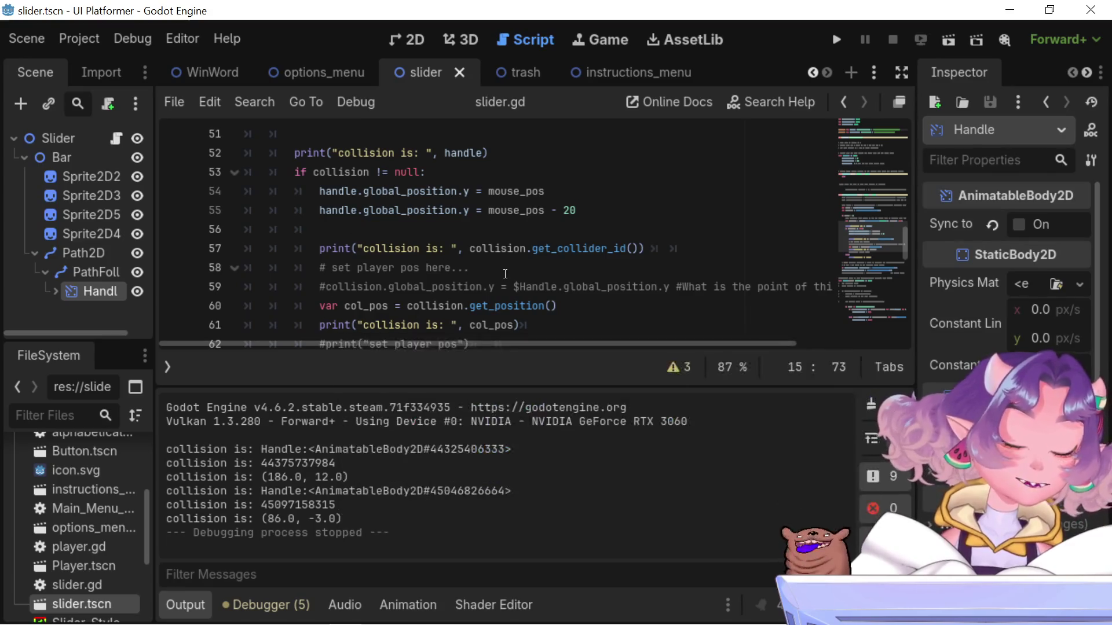
{"action": "scroll", "coordinate": [503, 277], "scroll_direction": "up", "scroll_amount": 1}
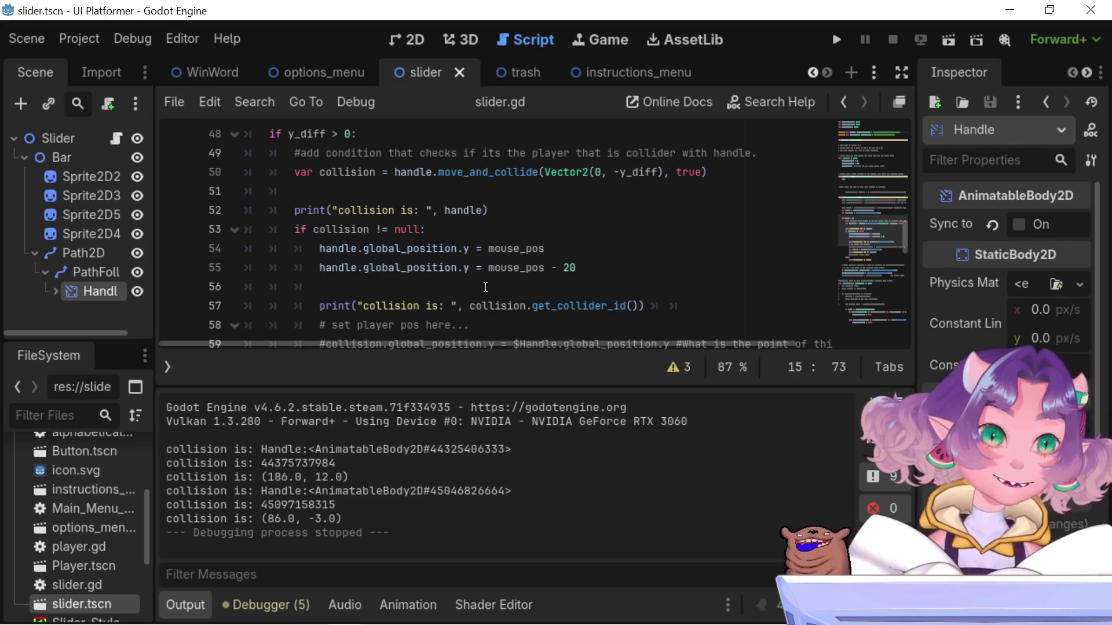
{"action": "scroll", "coordinate": [549, 137], "scroll_direction": "down", "scroll_amount": 3}
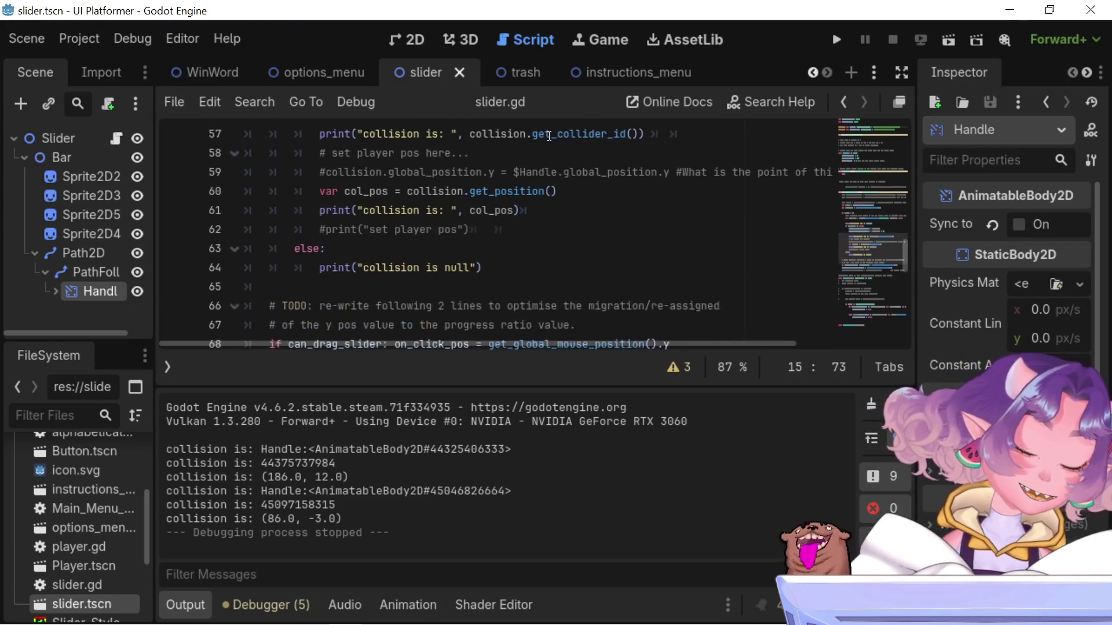
{"action": "mouse_move", "coordinate": [549, 137]}
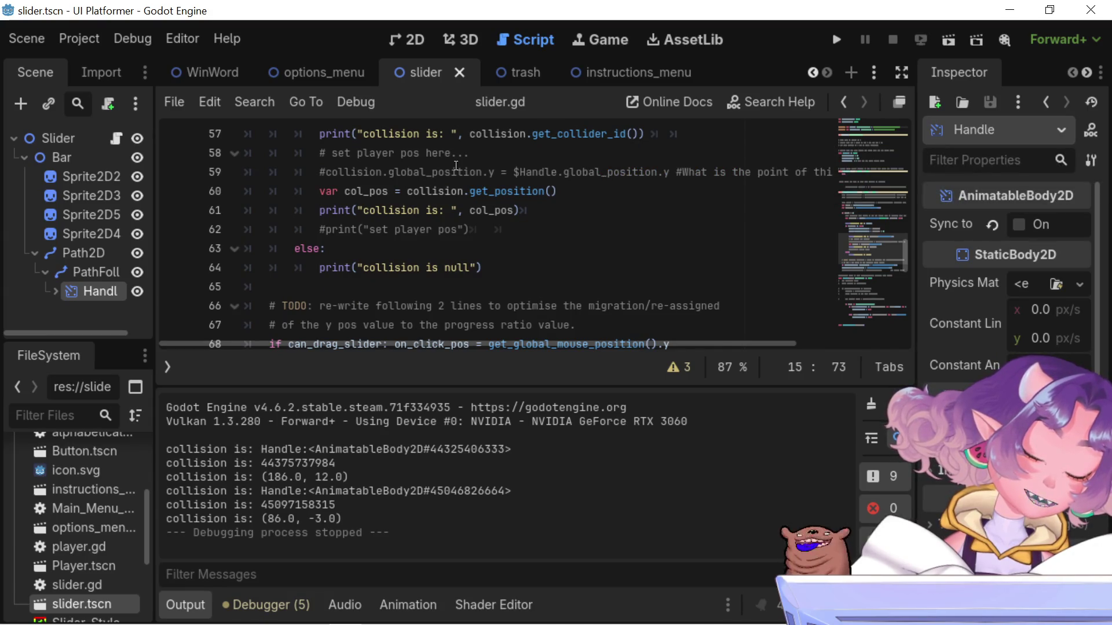
{"action": "scroll", "coordinate": [473, 263], "scroll_direction": "down", "scroll_amount": 2}
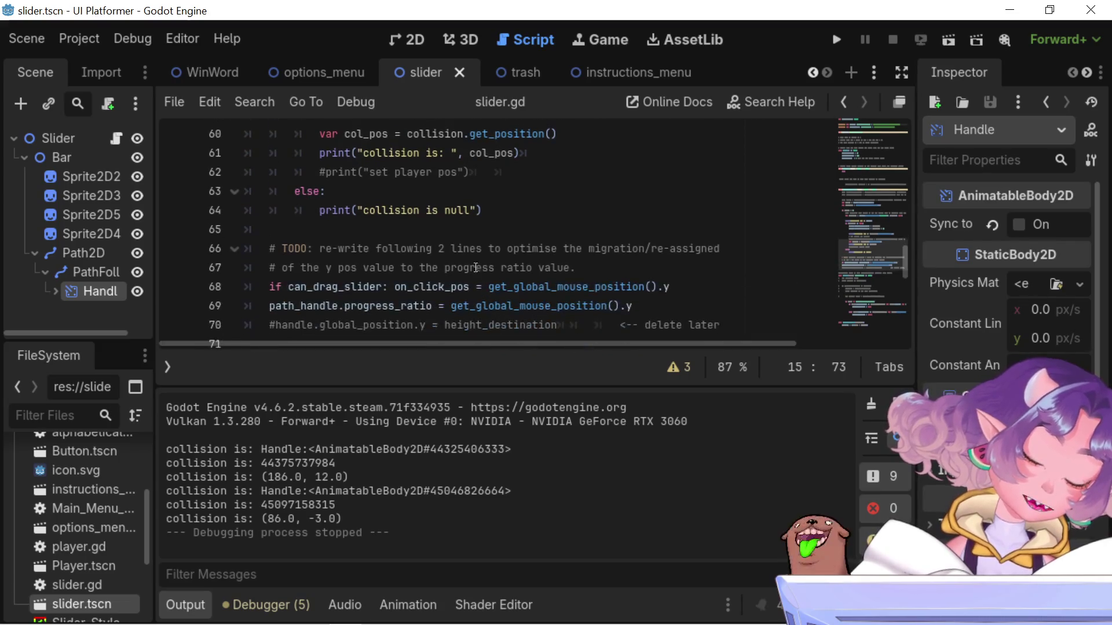
{"action": "scroll", "coordinate": [474, 263], "scroll_direction": "down", "scroll_amount": 2}
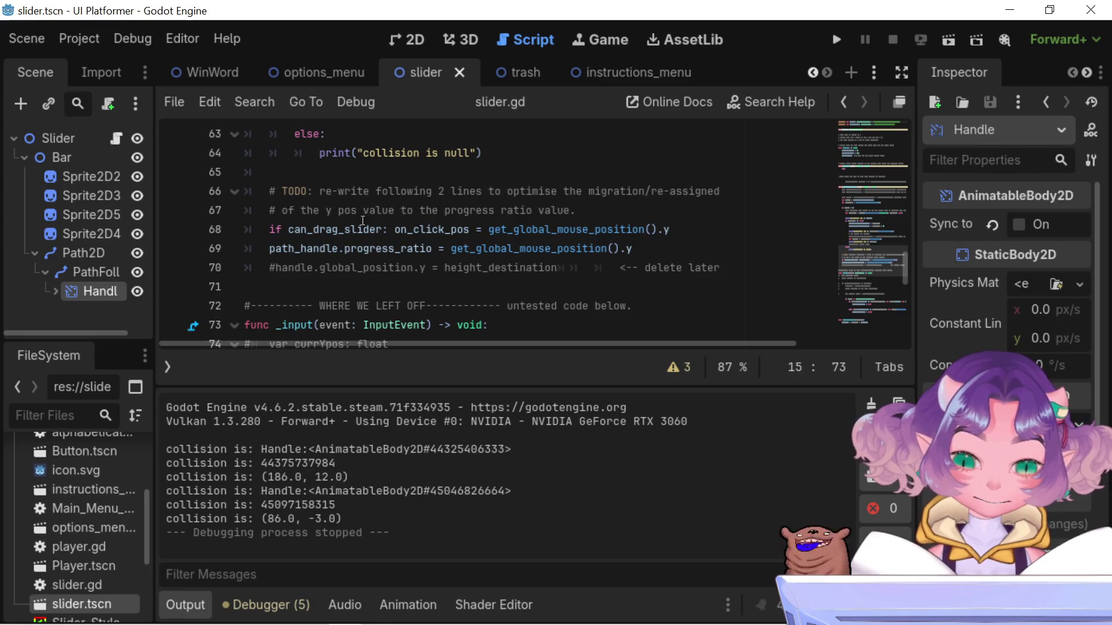
Select handle.global_position.y on line 45 and show the ⚠ 3 script warnings list
{"action": "left_click", "coordinate": [324, 229]}
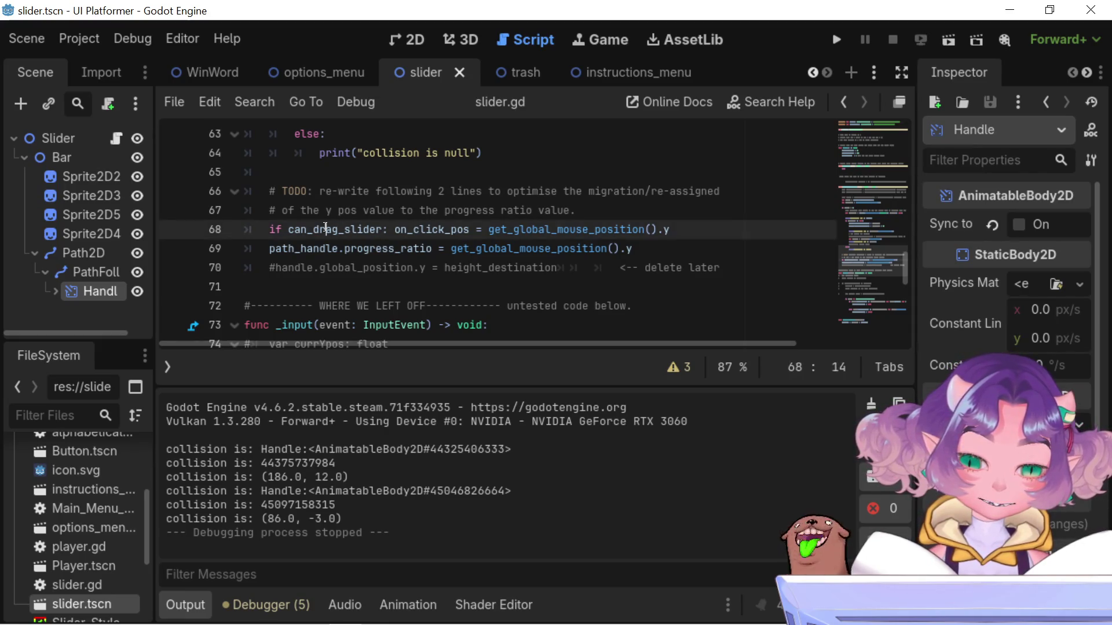
{"action": "left_click", "coordinate": [464, 229]}
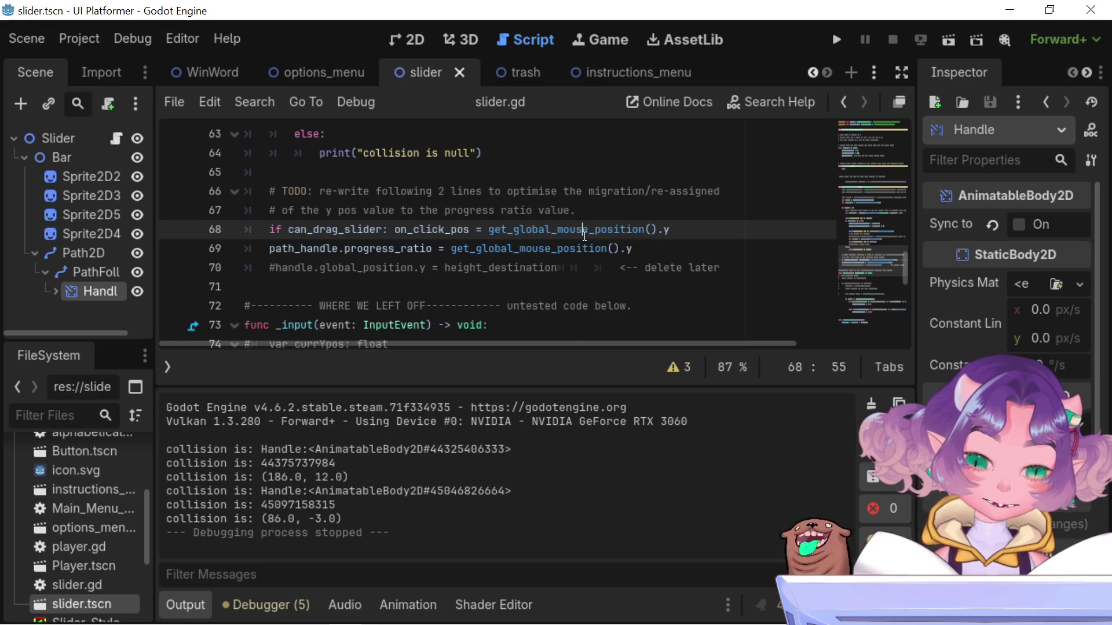
{"action": "scroll", "coordinate": [585, 236], "scroll_direction": "up", "scroll_amount": 3}
{"action": "scroll", "coordinate": [618, 209], "scroll_direction": "up", "scroll_amount": 6}
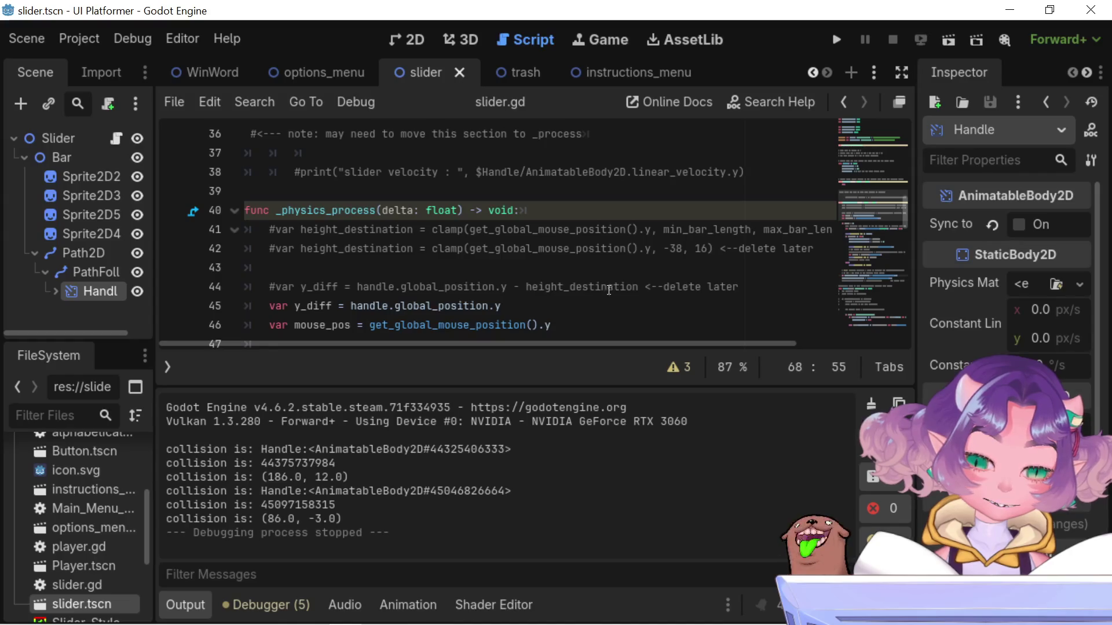
{"action": "left_click", "coordinate": [501, 306]}
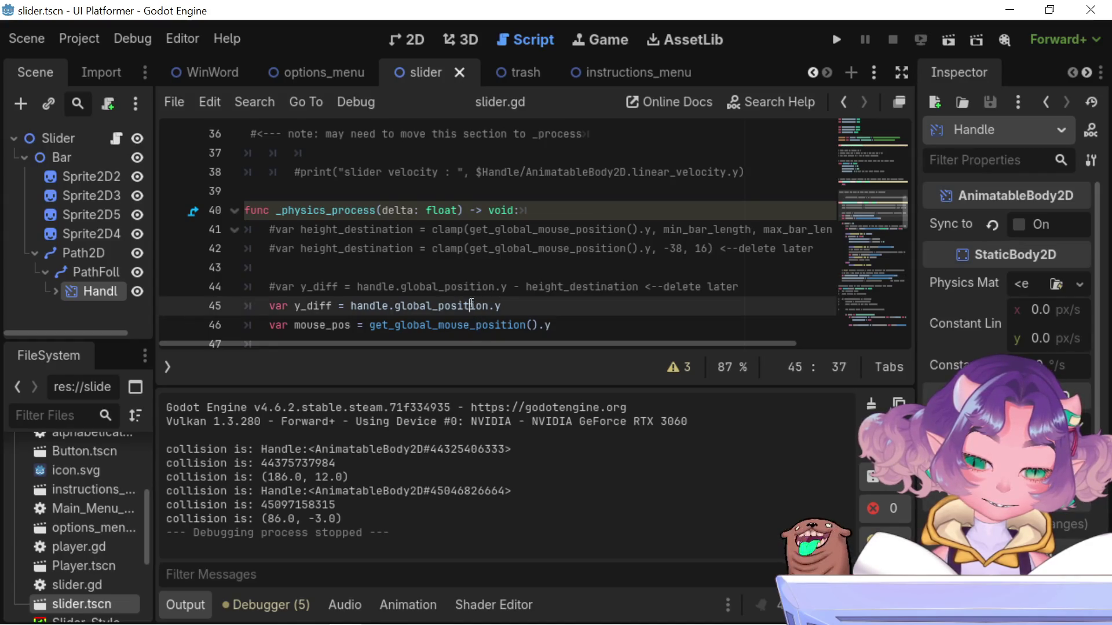
{"action": "left_click_drag", "start_coordinate": [500, 306], "coordinate": [347, 306]}
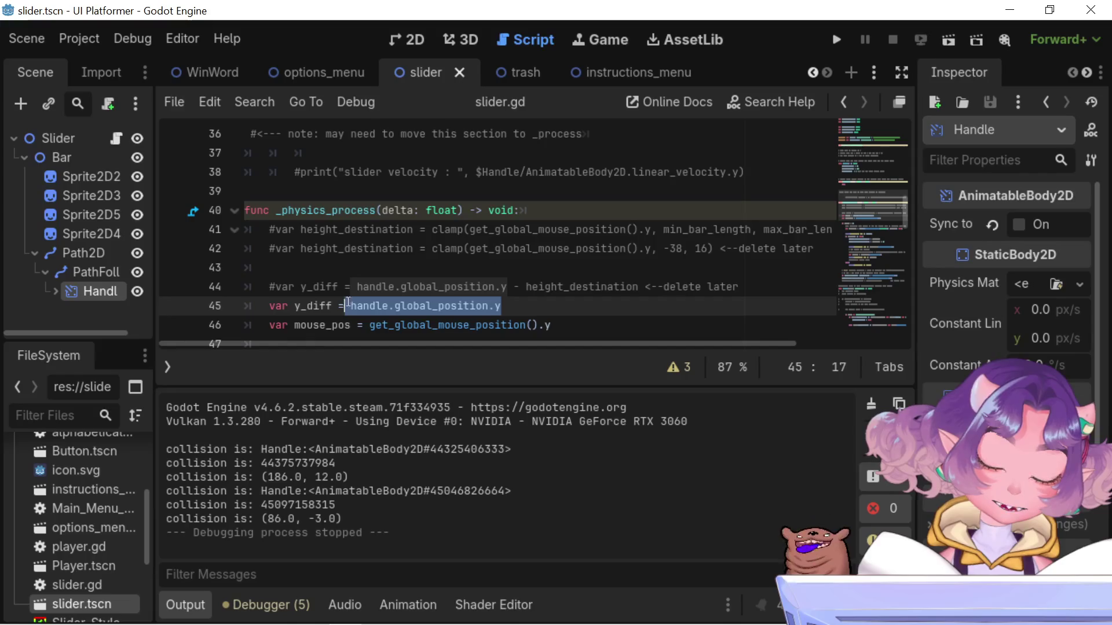
{"action": "left_click", "coordinate": [675, 366]}
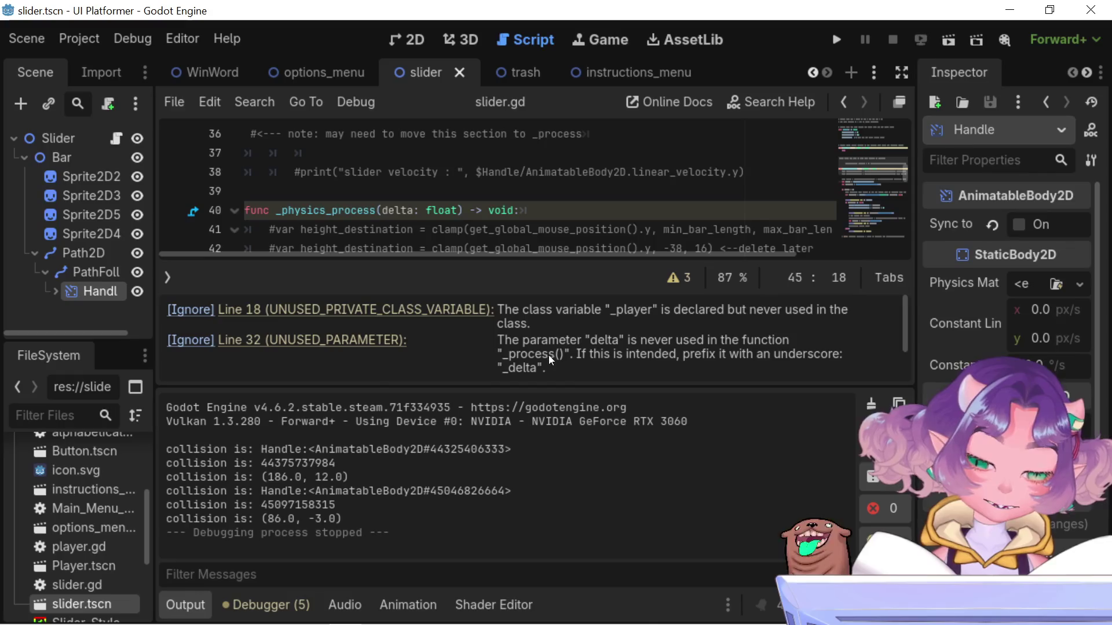
Review the '_player' and 'delta' warnings, then hide the warnings list
{"action": "scroll", "coordinate": [578, 345], "scroll_direction": "down", "scroll_amount": 3}
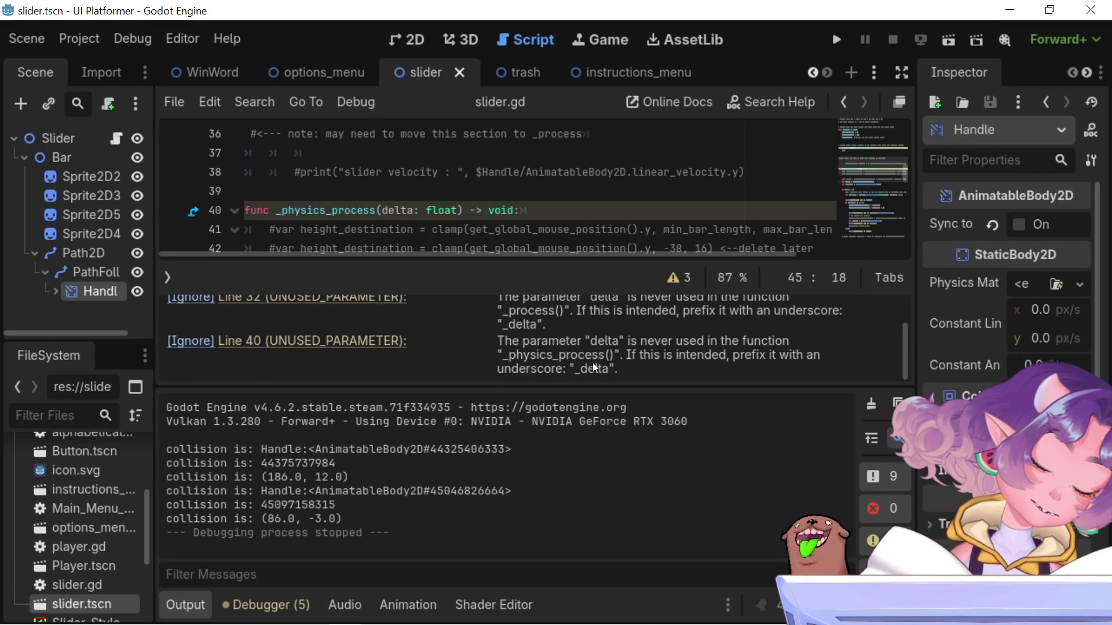
{"action": "scroll", "coordinate": [594, 368], "scroll_direction": "up", "scroll_amount": 1}
{"action": "scroll", "coordinate": [592, 363], "scroll_direction": "up", "scroll_amount": 1}
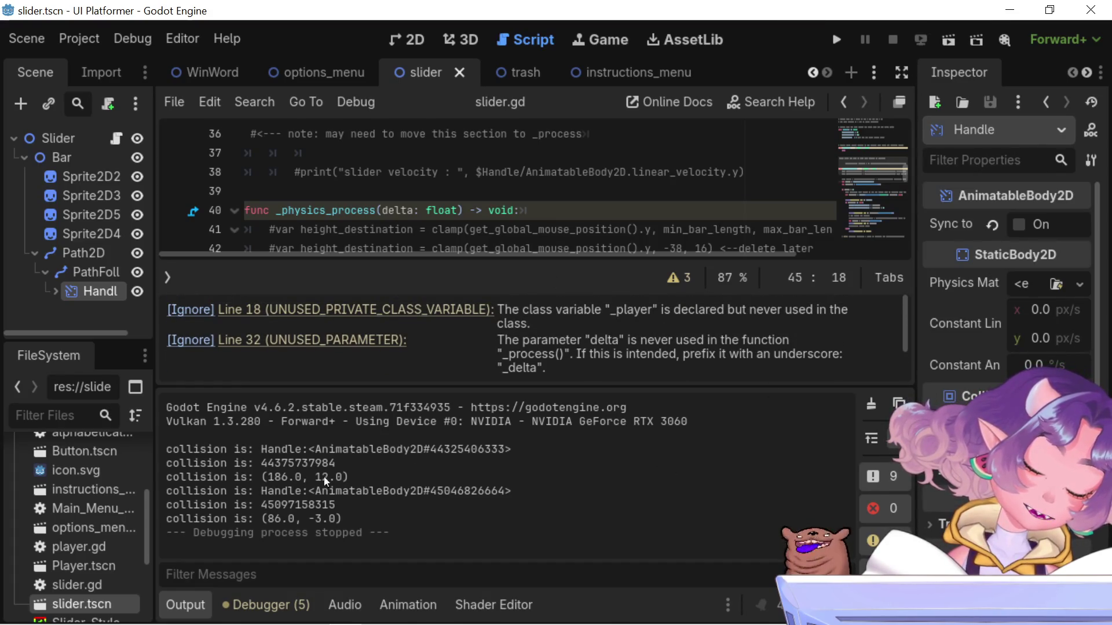
{"action": "left_click", "coordinate": [678, 277]}
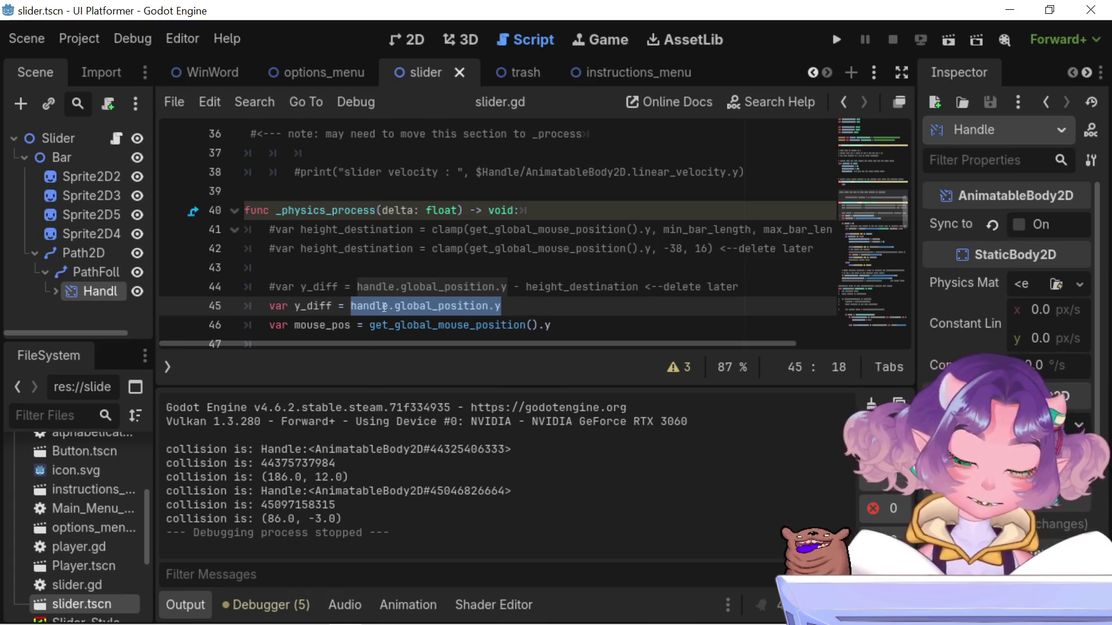
Change 'collider' to 'colliding' so line 49's comment reads 'that is colliding with handle'
{"action": "scroll", "coordinate": [383, 307], "scroll_direction": "down", "scroll_amount": 2}
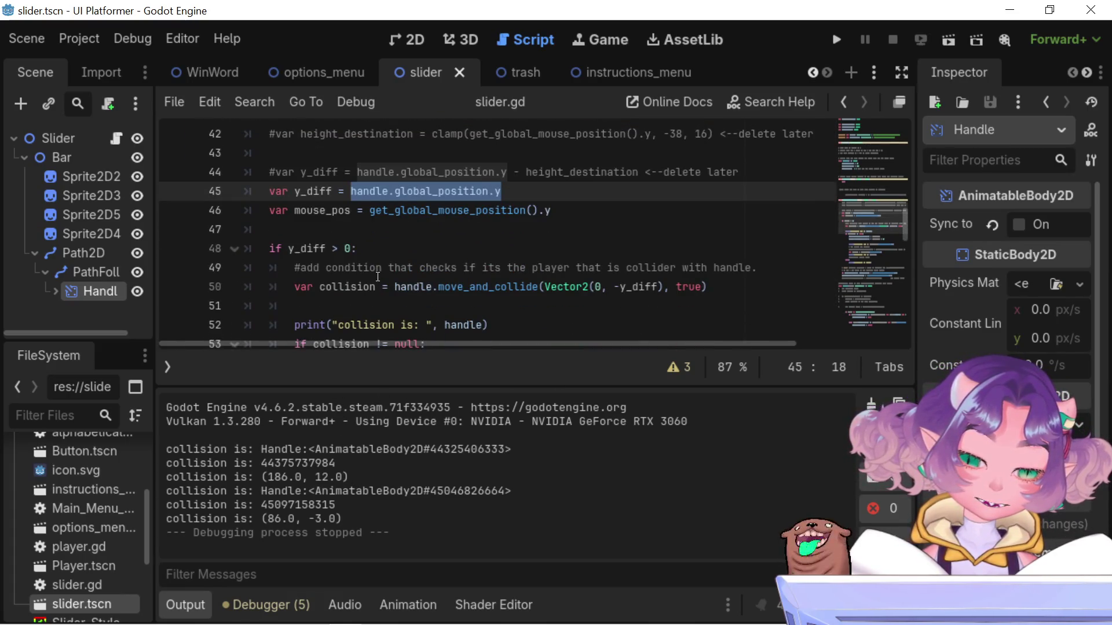
{"action": "double_click", "coordinate": [313, 191]}
{"action": "scroll", "coordinate": [321, 203], "scroll_direction": "down", "scroll_amount": 1}
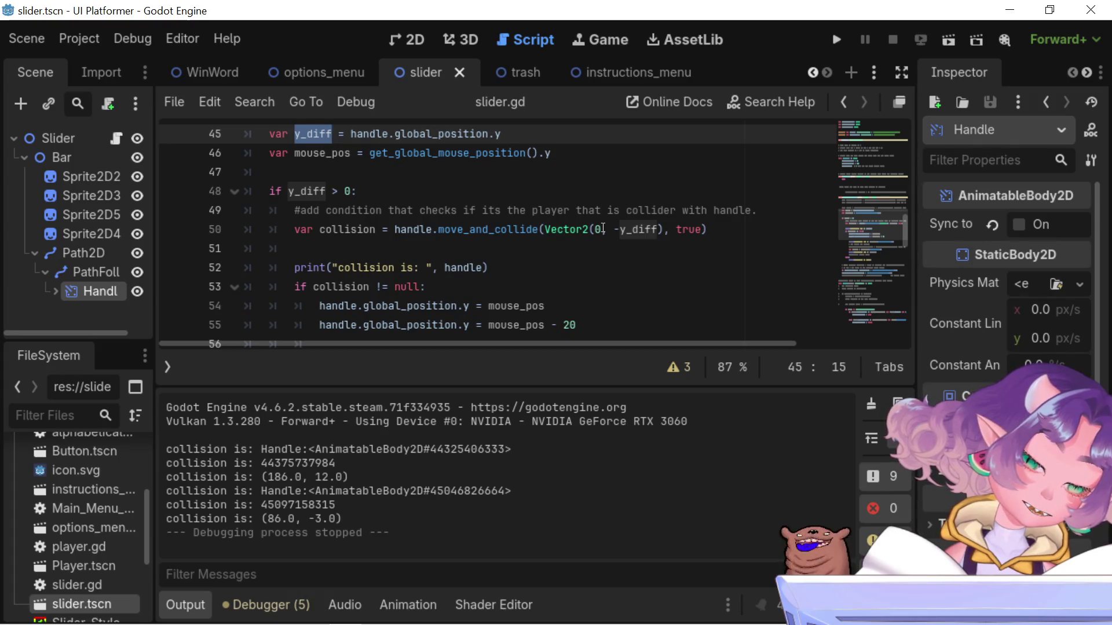
{"action": "left_click", "coordinate": [676, 211]}
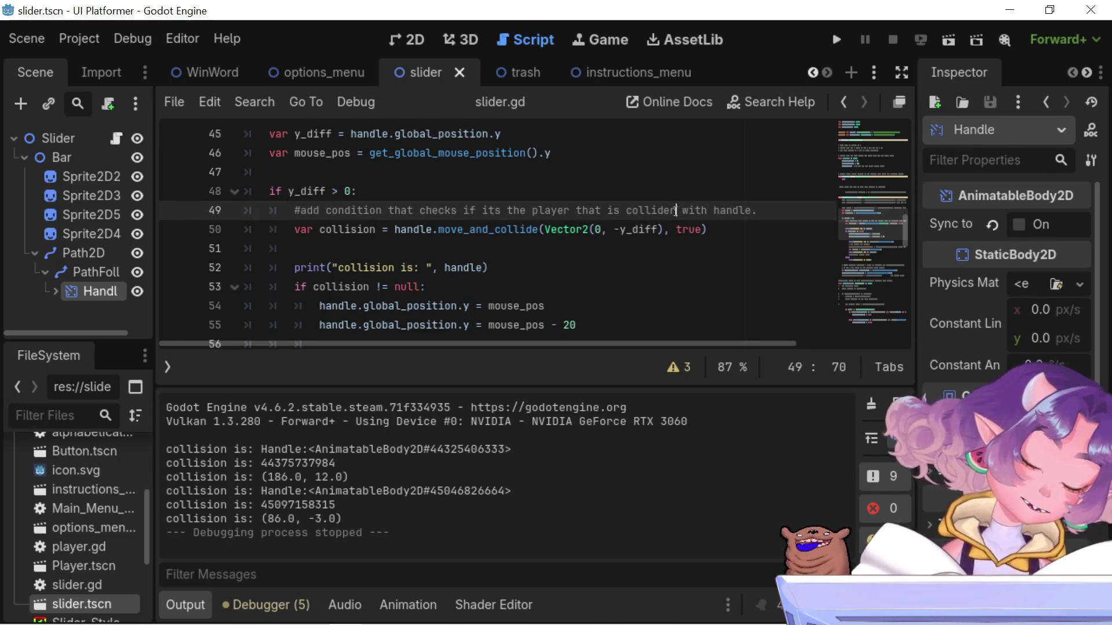
{"action": "key", "text": "BackSpace"}
{"action": "key", "text": "BackSpace"}
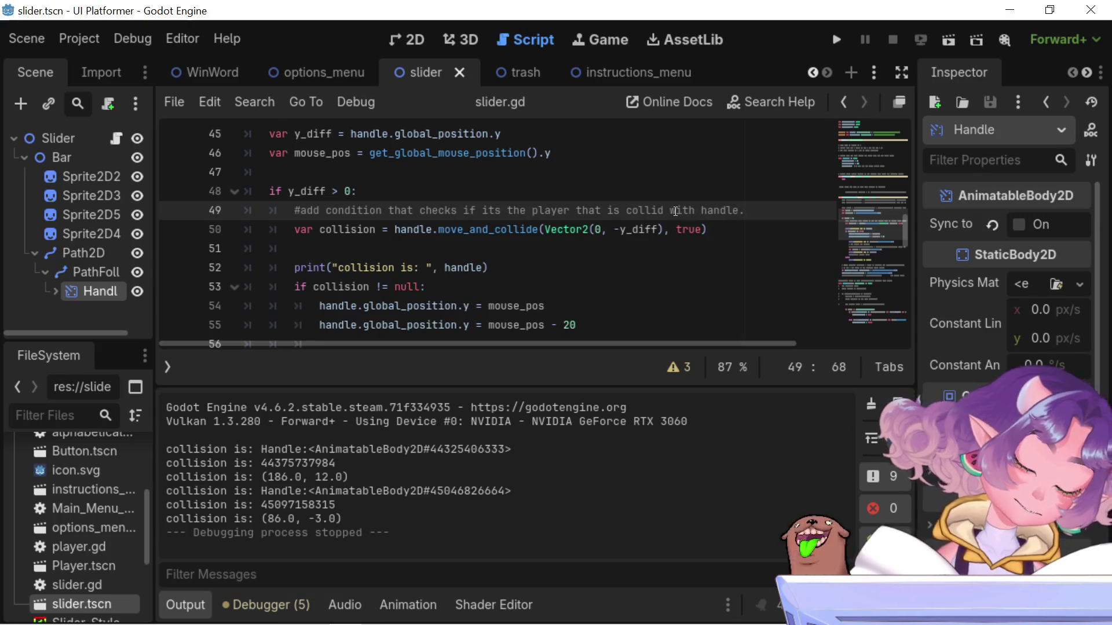
{"action": "type", "text": "ing"}
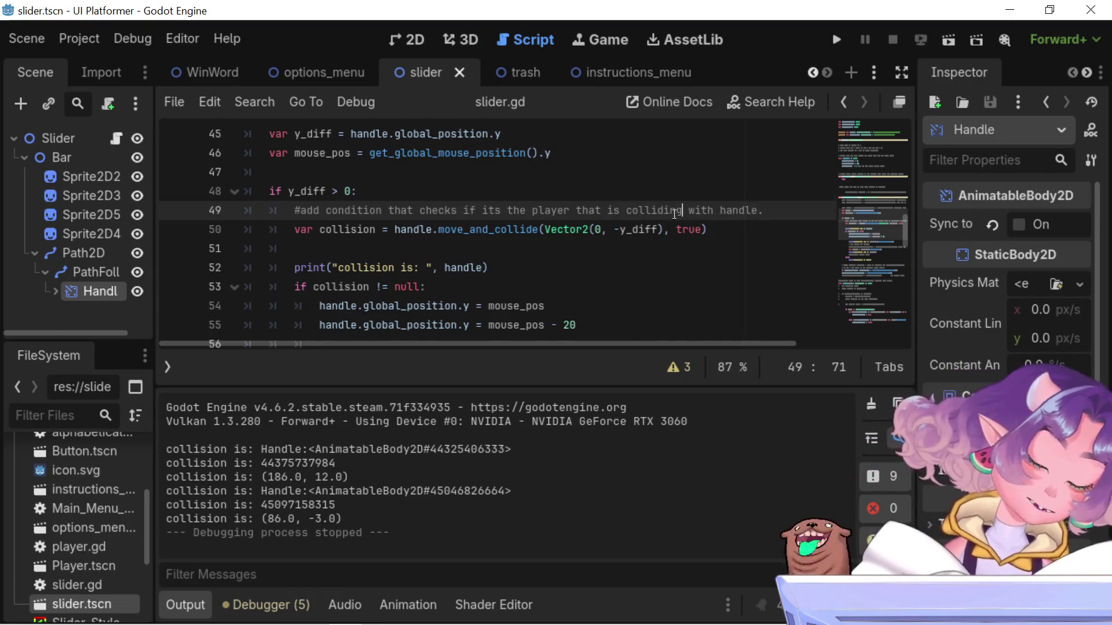
{"action": "scroll", "coordinate": [675, 214], "scroll_direction": "down", "scroll_amount": 1}
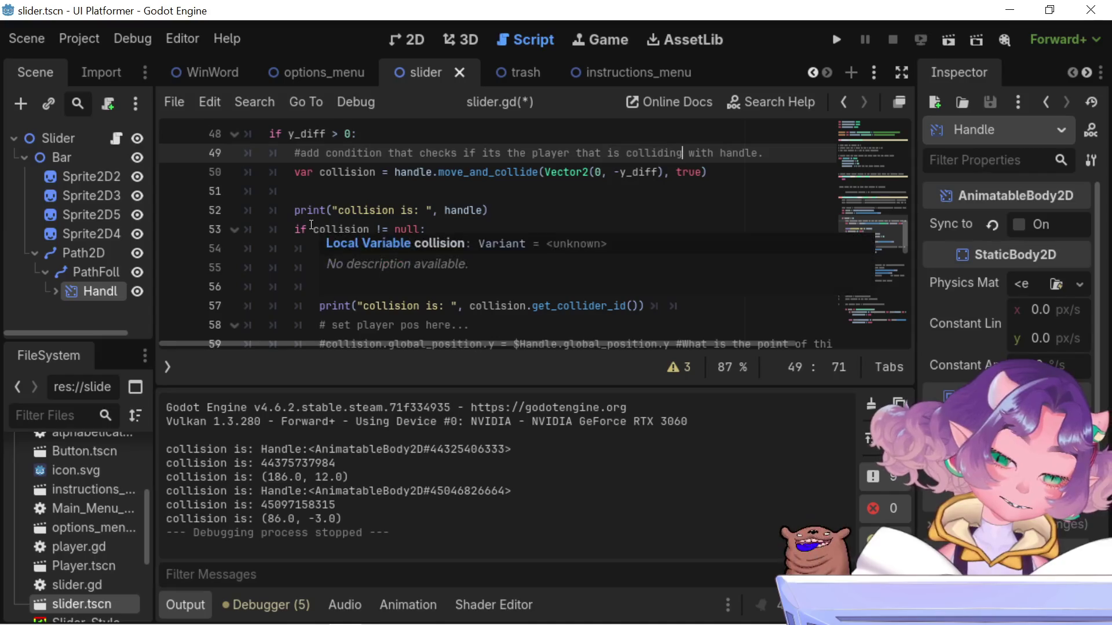
{"action": "scroll", "coordinate": [311, 225], "scroll_direction": "down", "scroll_amount": 1}
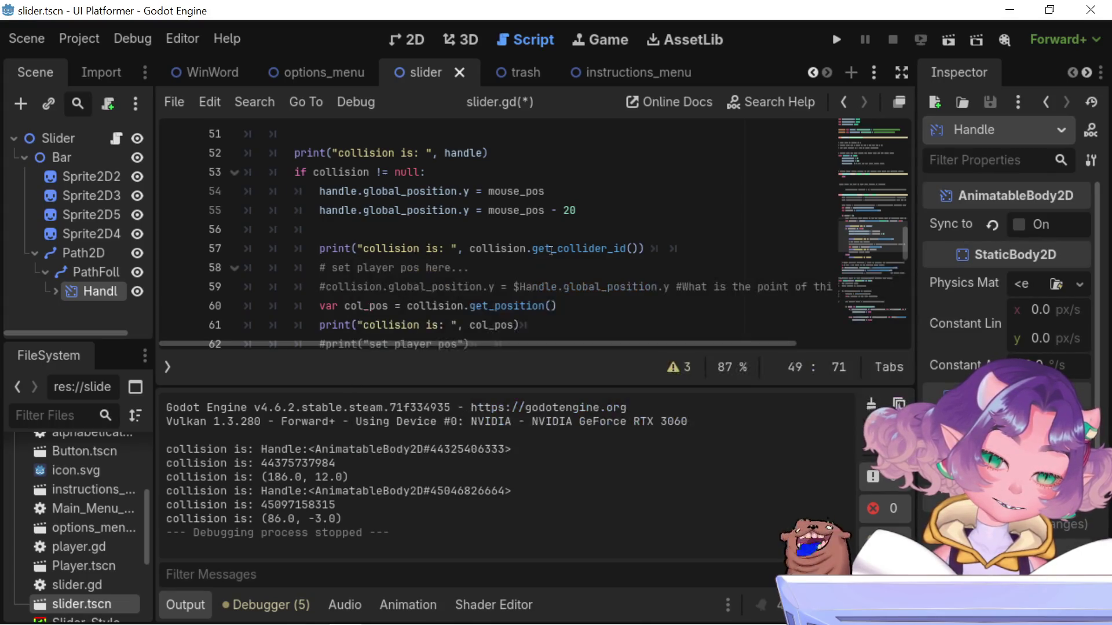
Comment out the collider-id print on line 57 with a leading #
{"action": "mouse_move", "coordinate": [552, 250]}
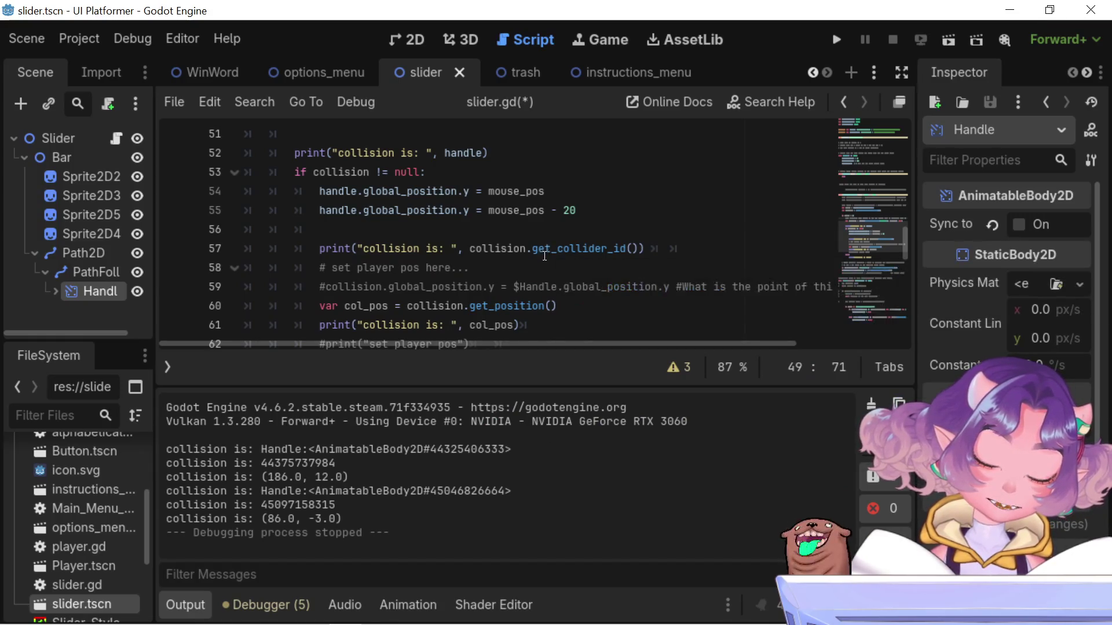
{"action": "left_click", "coordinate": [322, 251]}
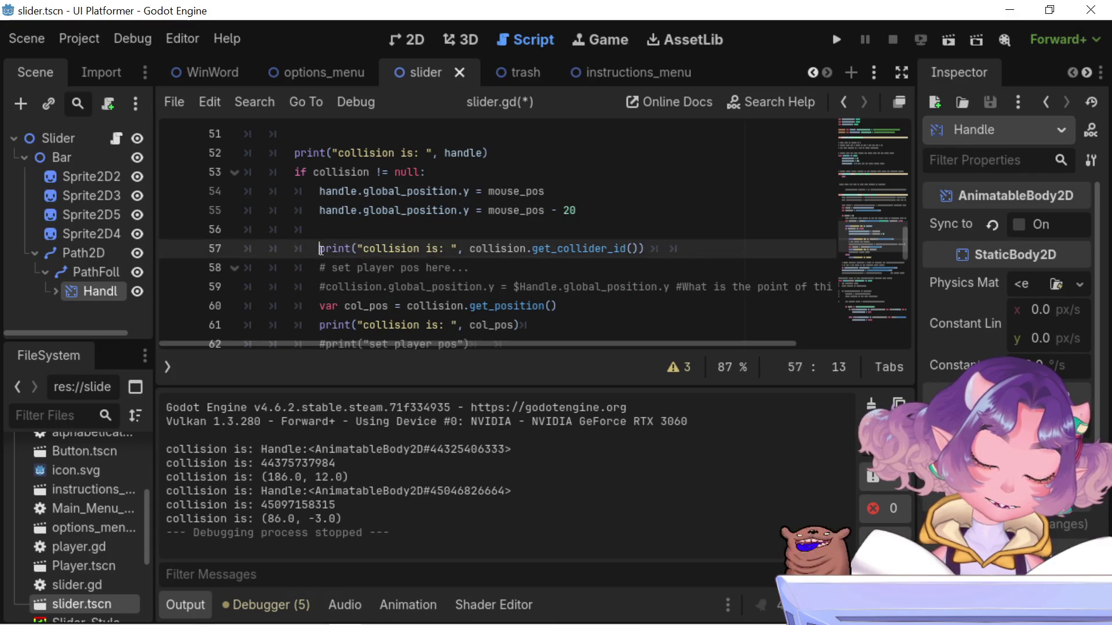
{"action": "mouse_move", "coordinate": [322, 250]}
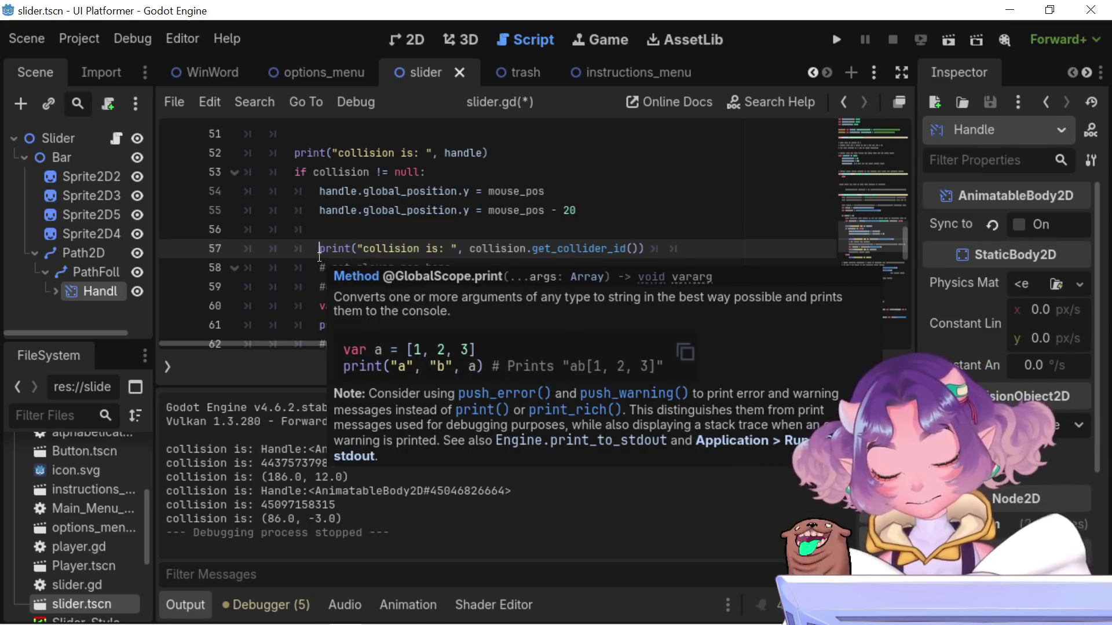
{"action": "type", "text": "#"}
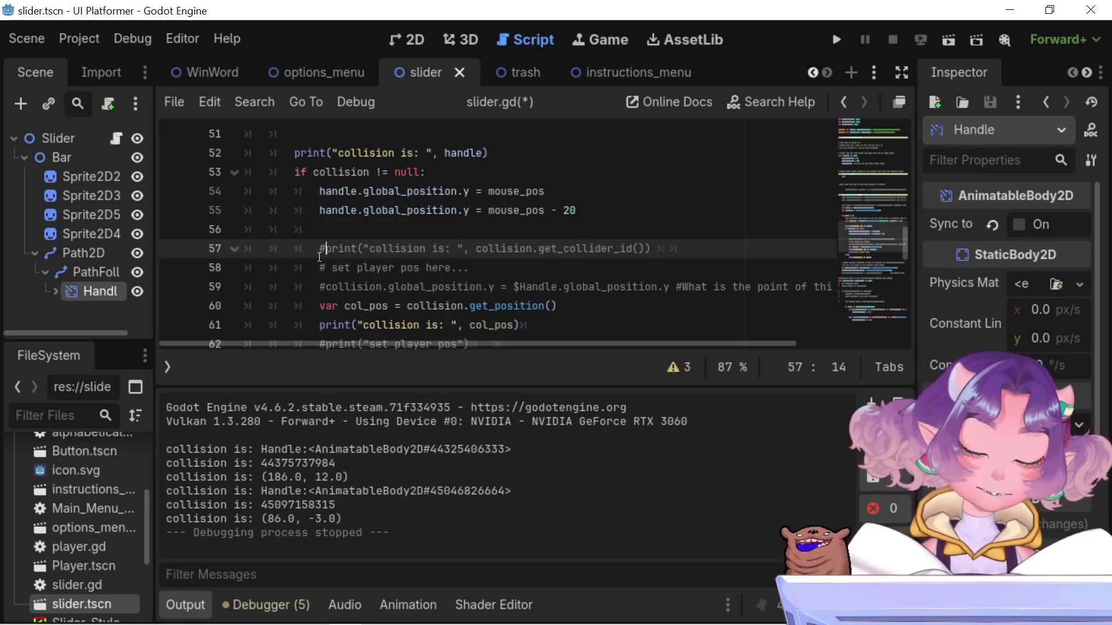
Append the note '# Why collider_id?' to line 57, fixing the typos
{"action": "left_click", "coordinate": [672, 249]}
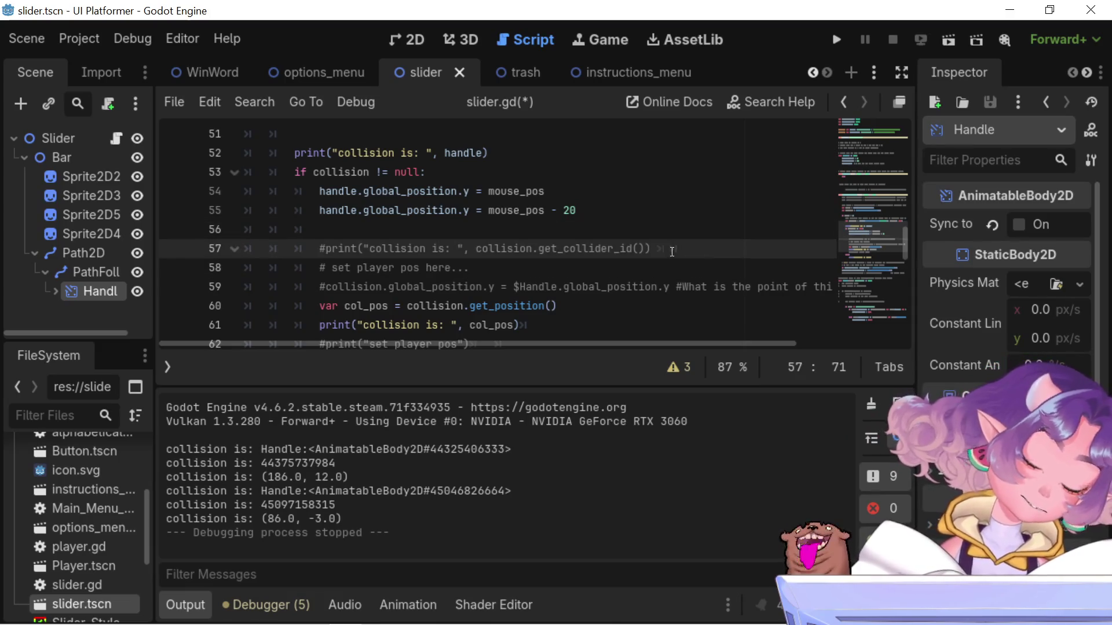
{"action": "key", "text": "Left"}
{"action": "type", "text": "<"}
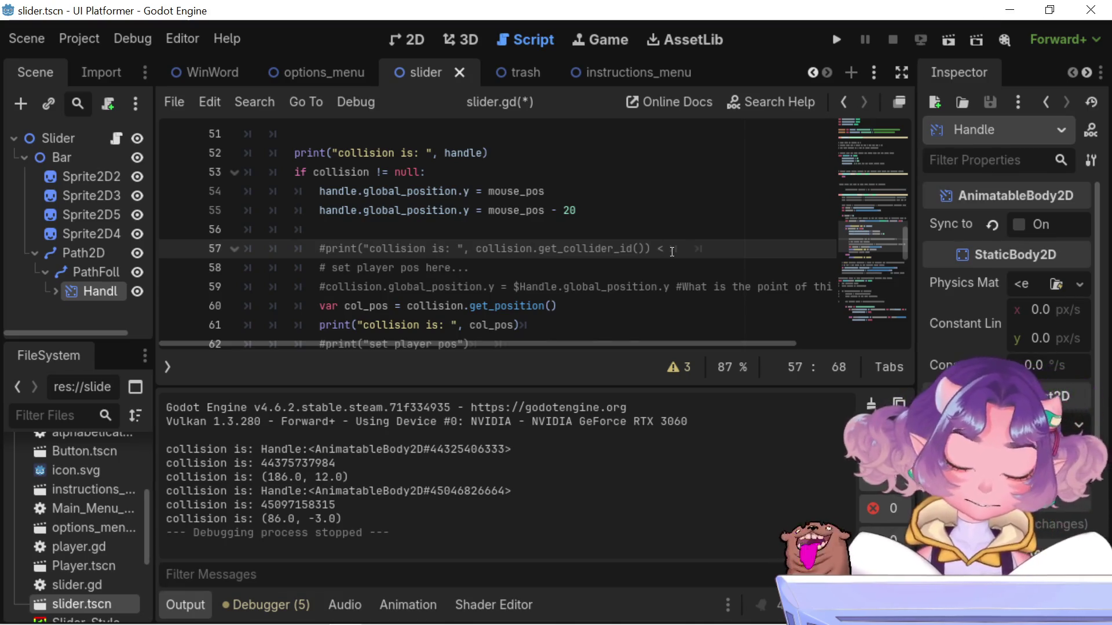
{"action": "key", "text": "Left"}
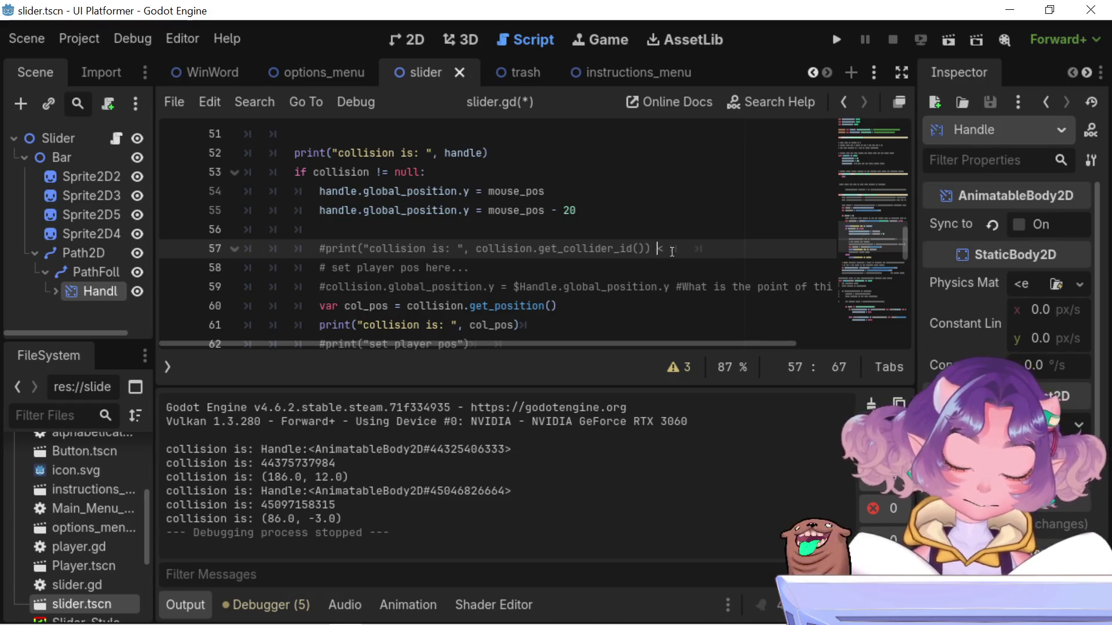
{"action": "type", "text": "#"}
{"action": "key", "text": "Right"}
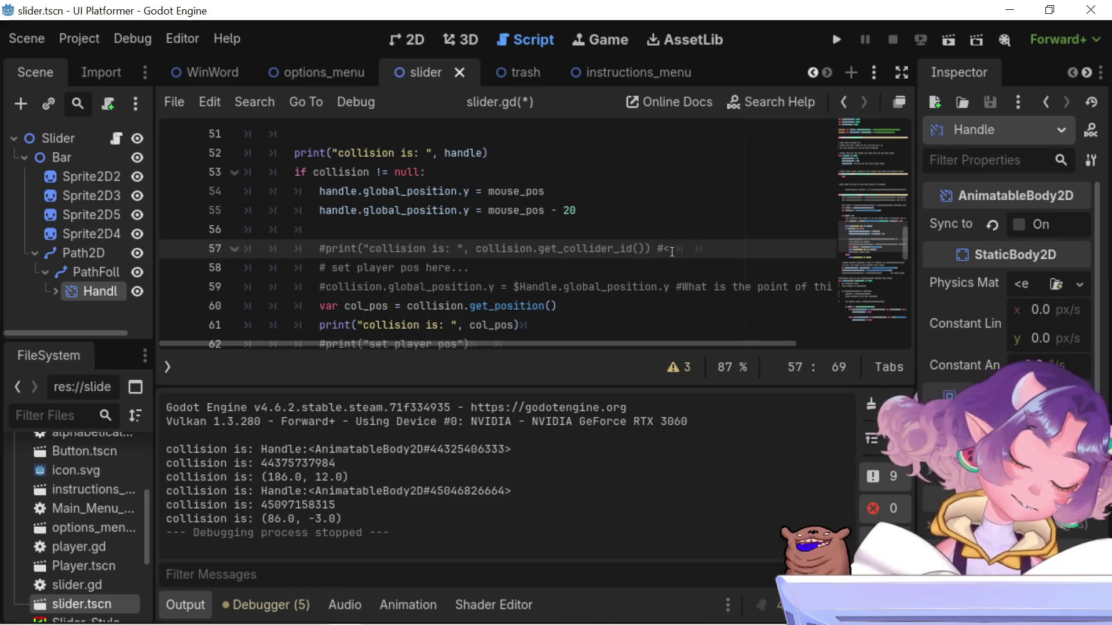
{"action": "key", "text": "BackSpace"}
{"action": "type", "text": "th"}
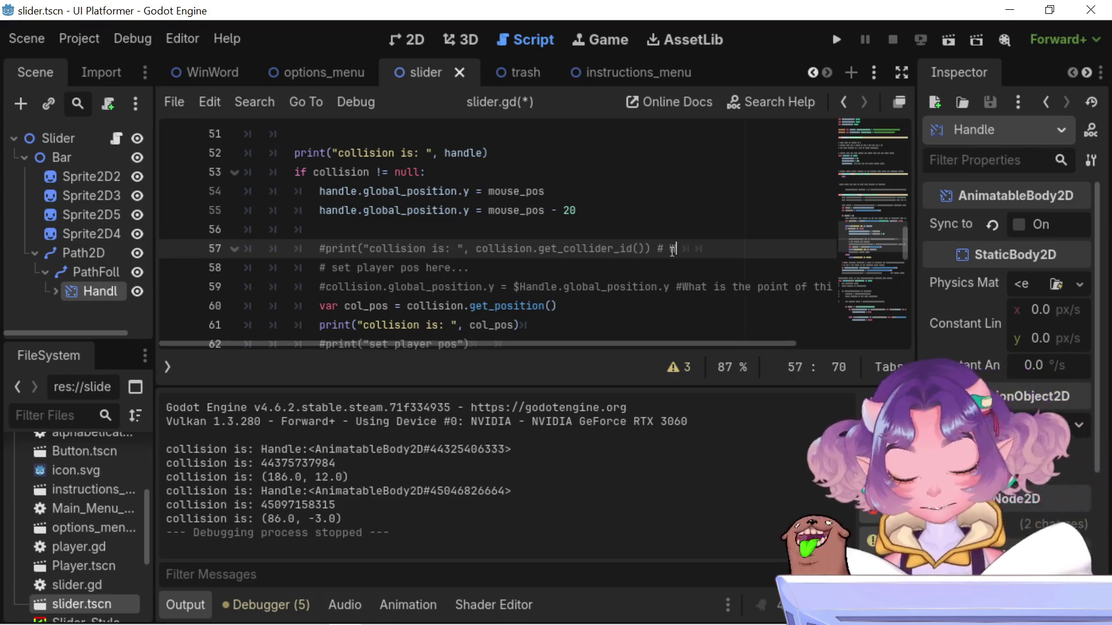
{"action": "type", "text": "y "}
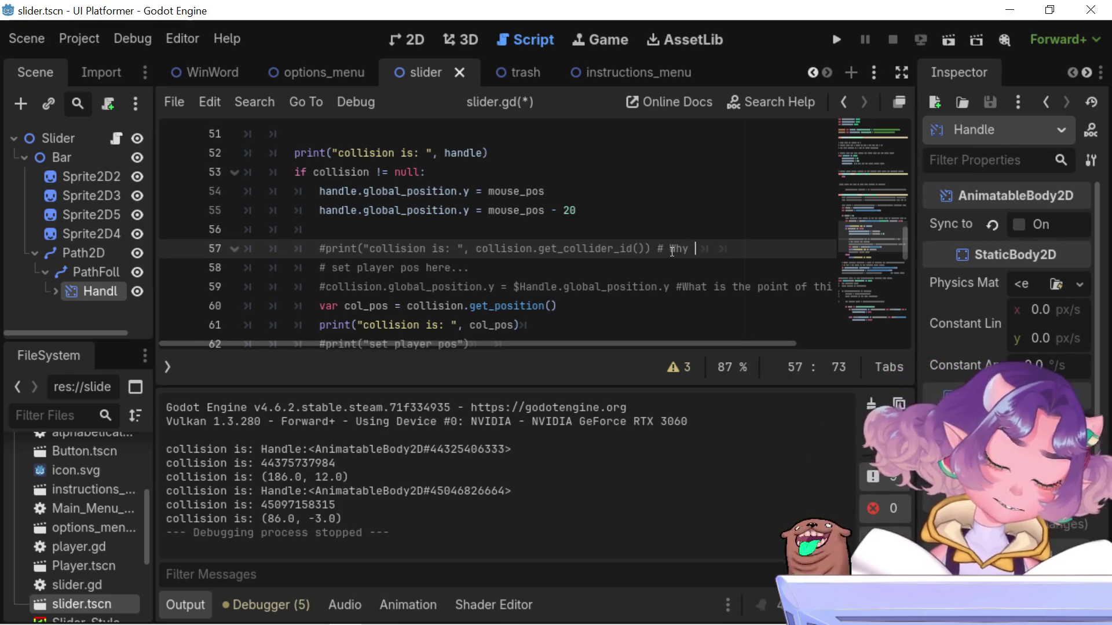
{"action": "type", "text": "collide"}
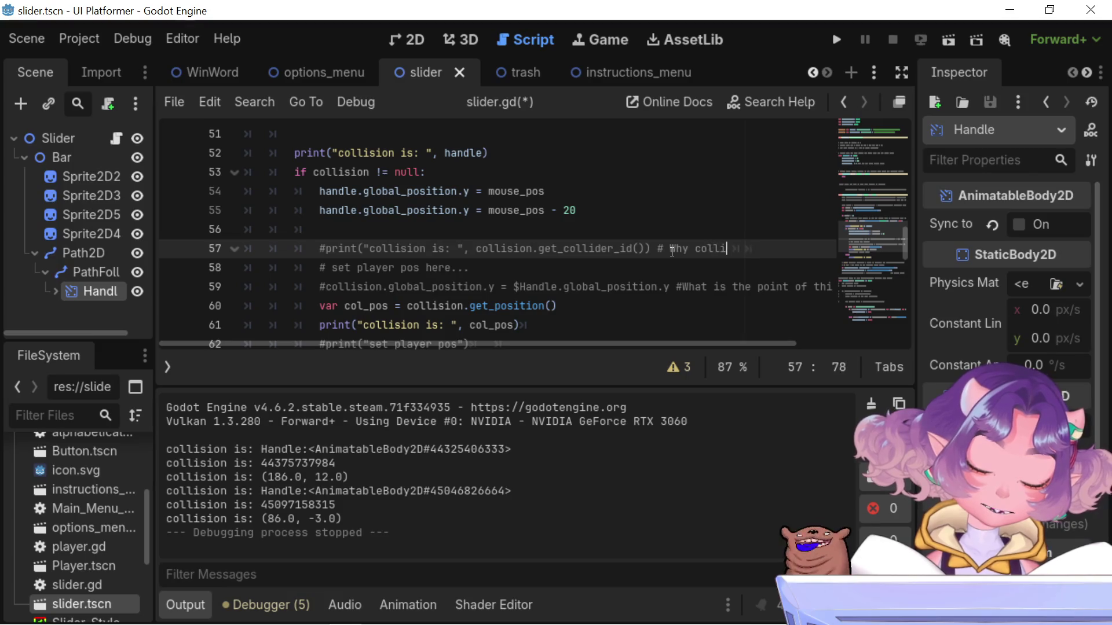
{"action": "type", "text": "r_id "}
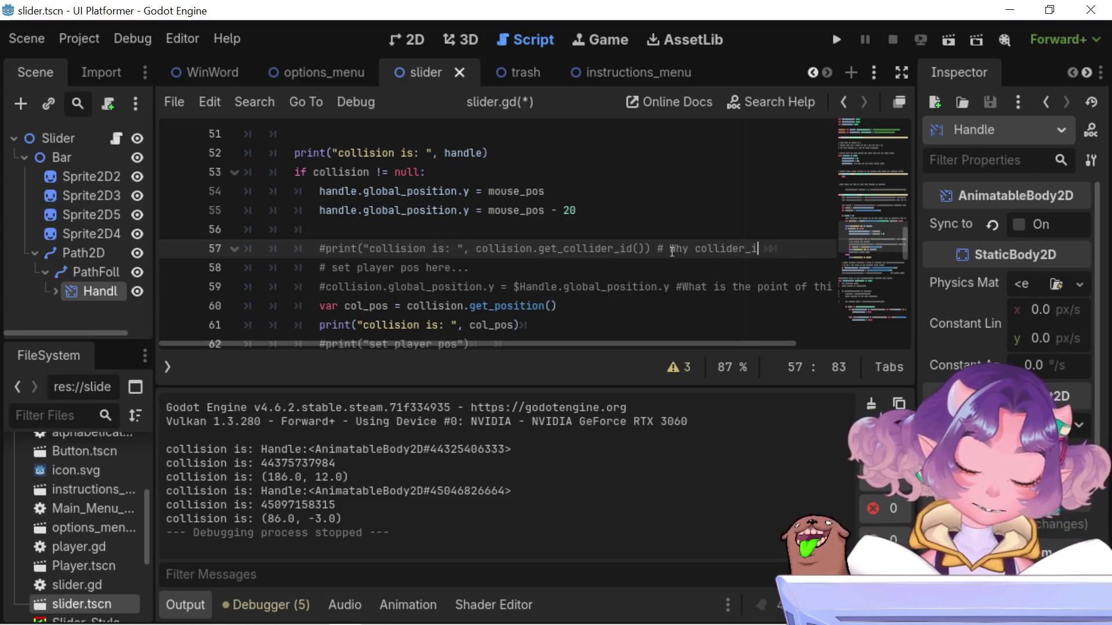
{"action": "type", "text": "?"}
{"action": "key", "text": "Left"}
{"action": "key", "text": "BackSpace"}
{"action": "key", "text": "Right"}
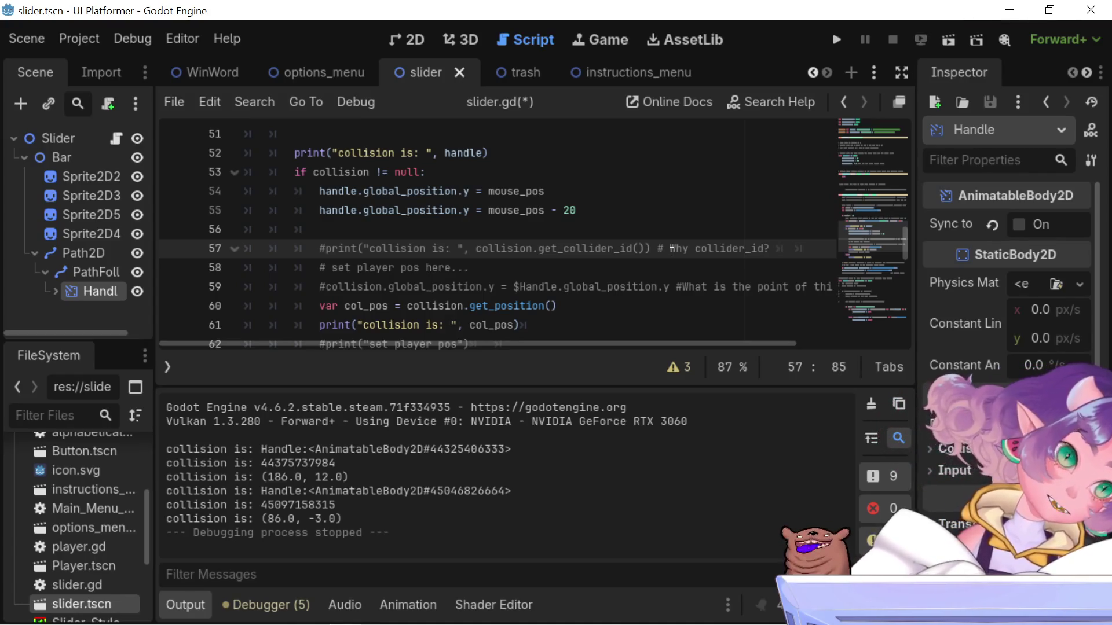
{"action": "key", "text": "Left"}
{"action": "key", "text": "Left"}
{"action": "key", "text": "Left"}
{"action": "key", "text": "Left"}
{"action": "key", "text": "Left"}
{"action": "key", "text": "Left"}
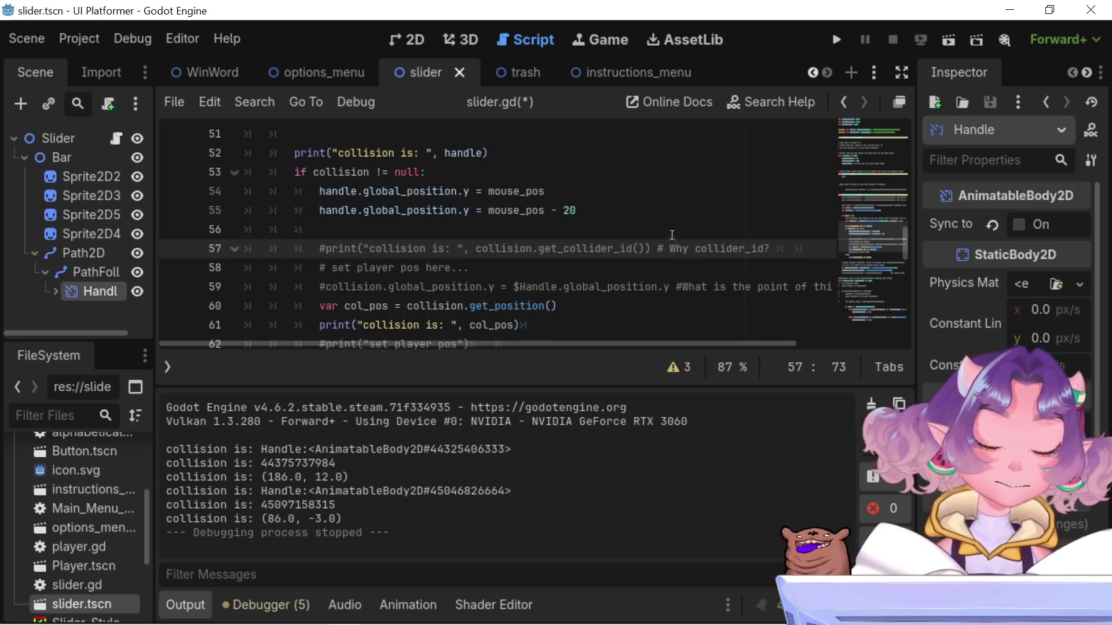
{"action": "scroll", "coordinate": [654, 235], "scroll_direction": "down", "scroll_amount": 1}
{"action": "scroll", "coordinate": [644, 220], "scroll_direction": "down", "scroll_amount": 1}
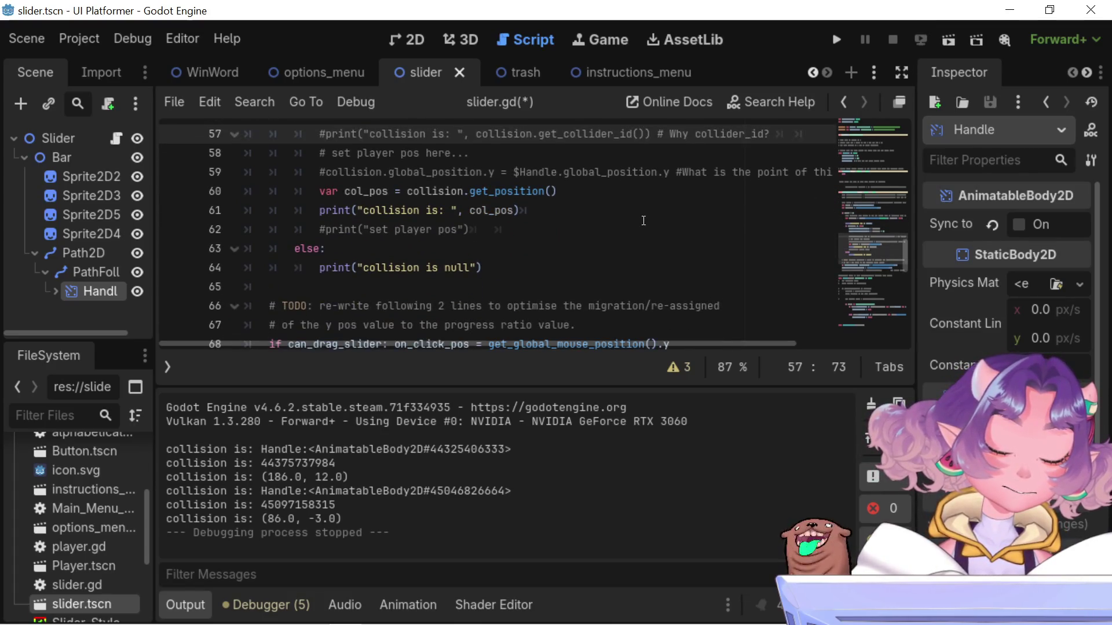
{"action": "mouse_move", "coordinate": [505, 213]}
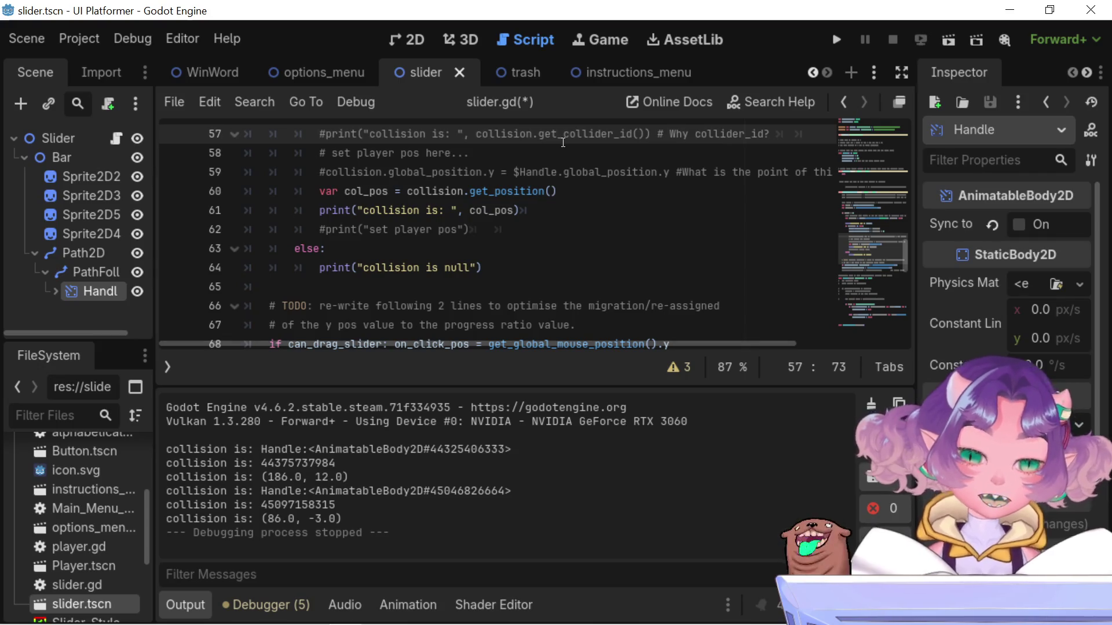
{"action": "left_click_drag", "start_coordinate": [570, 195], "coordinate": [314, 194]}
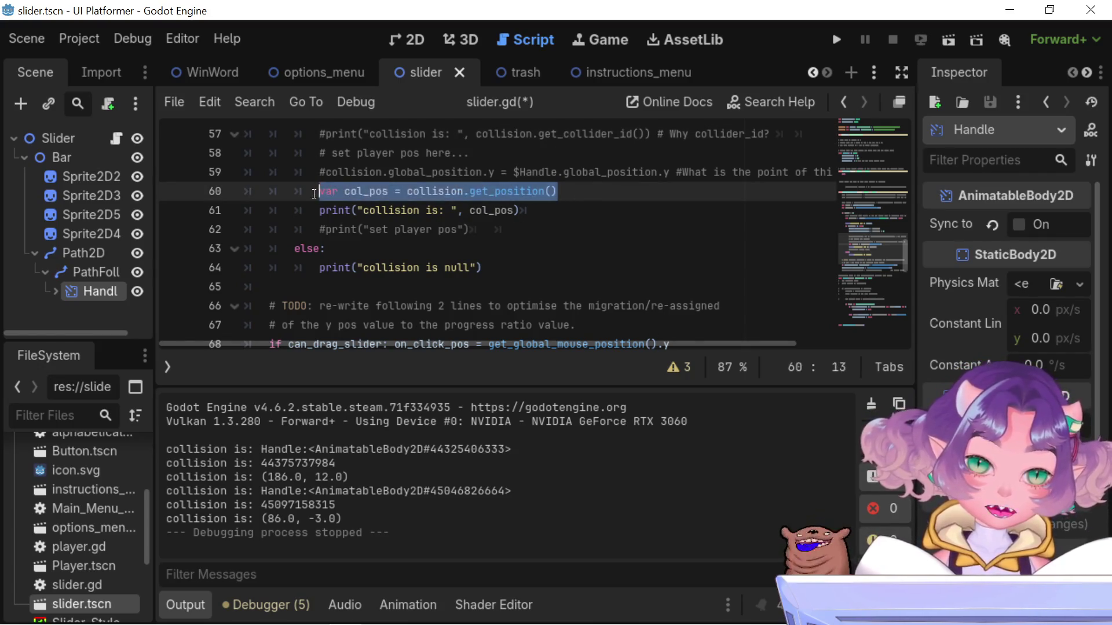
{"action": "double_click", "coordinate": [367, 194]}
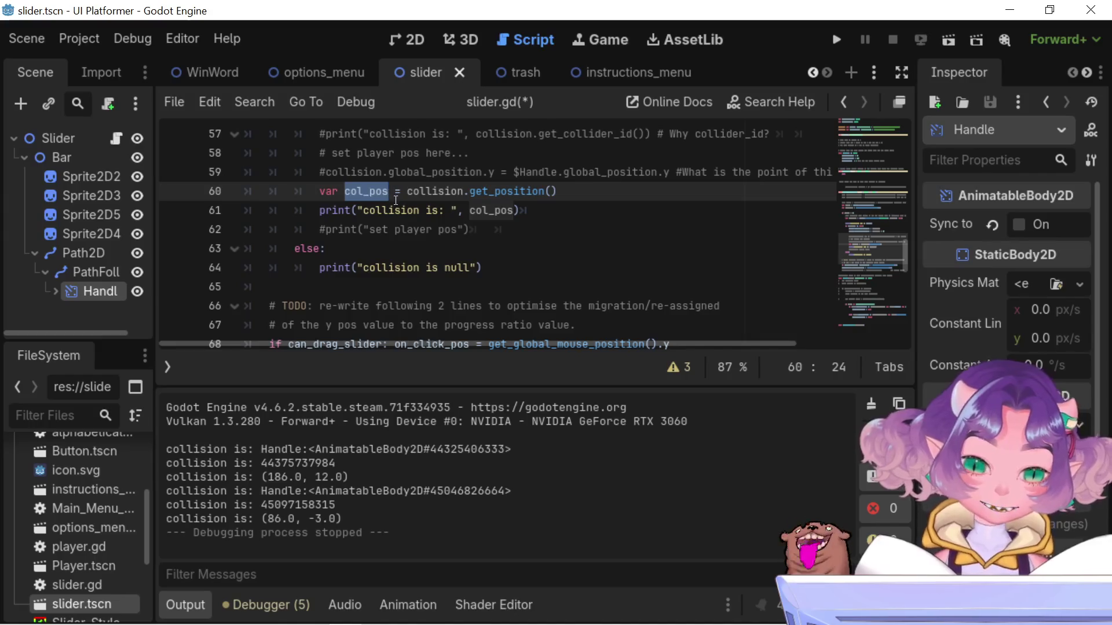
{"action": "scroll", "coordinate": [406, 231], "scroll_direction": "down", "scroll_amount": 3}
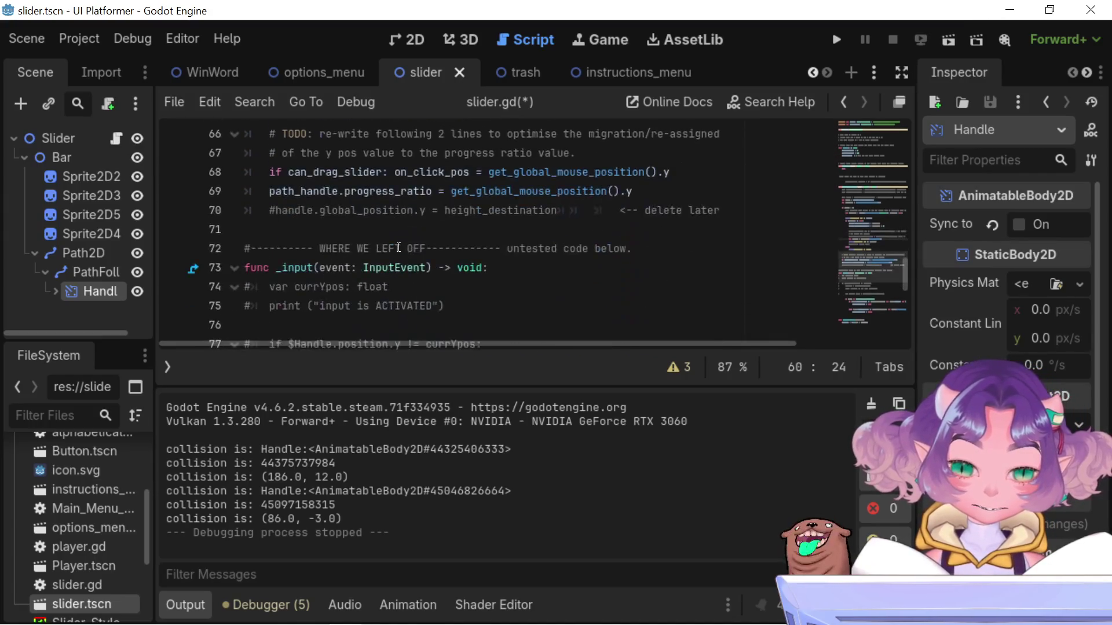
{"action": "scroll", "coordinate": [398, 248], "scroll_direction": "up", "scroll_amount": 1}
{"action": "scroll", "coordinate": [398, 248], "scroll_direction": "down", "scroll_amount": 10}
{"action": "scroll", "coordinate": [394, 253], "scroll_direction": "up", "scroll_amount": 7}
{"action": "scroll", "coordinate": [394, 253], "scroll_direction": "up", "scroll_amount": 5}
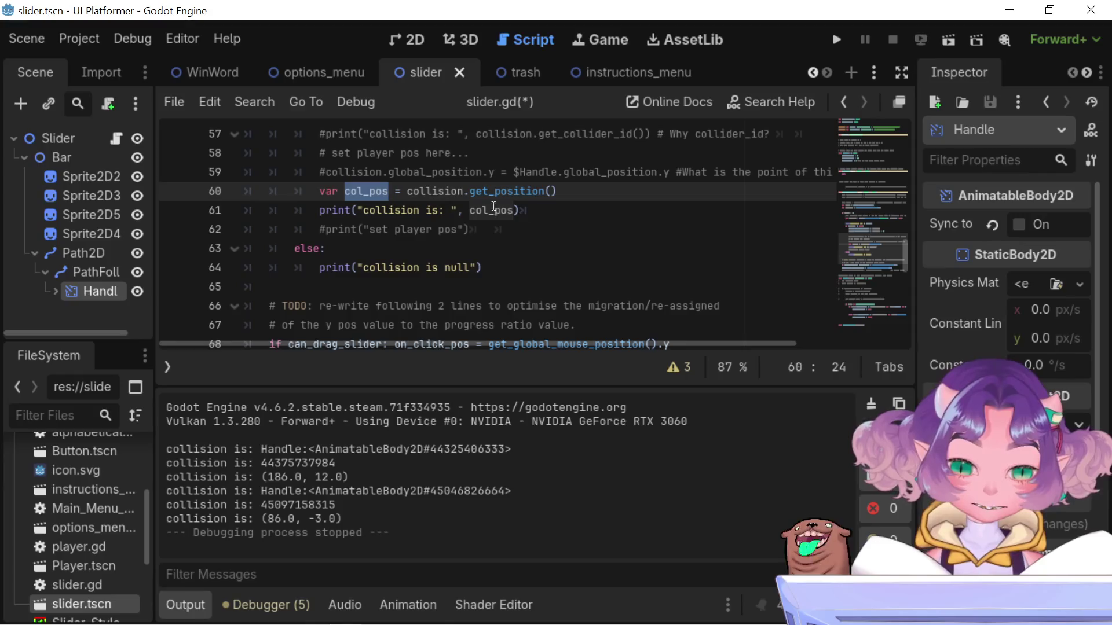
{"action": "left_click_drag", "start_coordinate": [532, 212], "coordinate": [323, 209]}
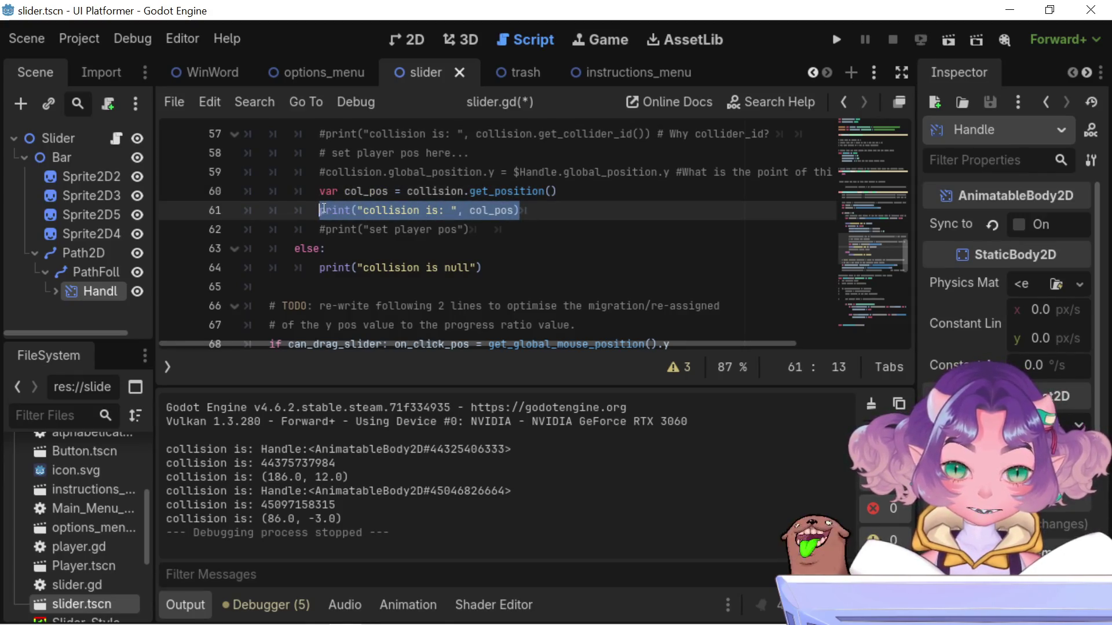
{"action": "left_click", "coordinate": [459, 290]}
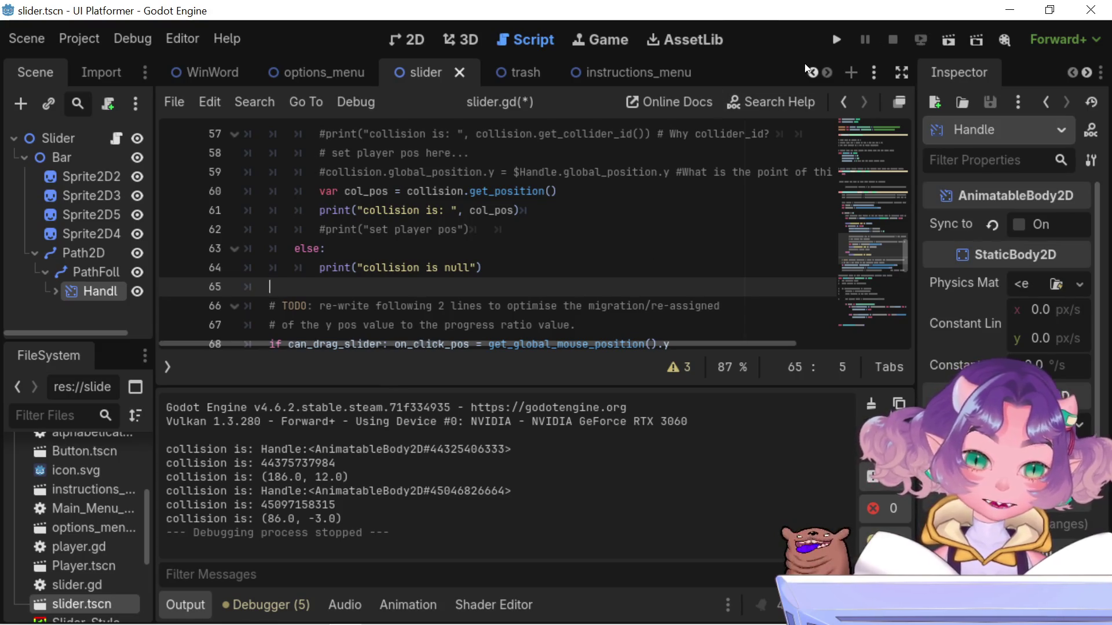
{"action": "scroll", "coordinate": [644, 219], "scroll_direction": "up", "scroll_amount": 2}
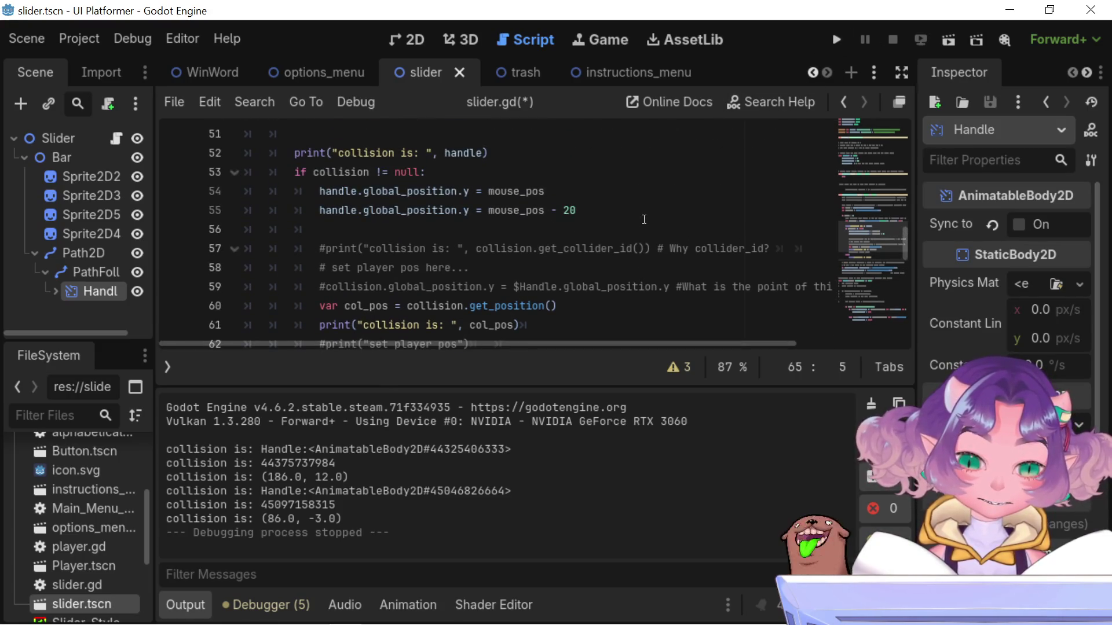
{"action": "scroll", "coordinate": [644, 219], "scroll_direction": "down", "scroll_amount": 1}
{"action": "scroll", "coordinate": [643, 227], "scroll_direction": "up", "scroll_amount": 2}
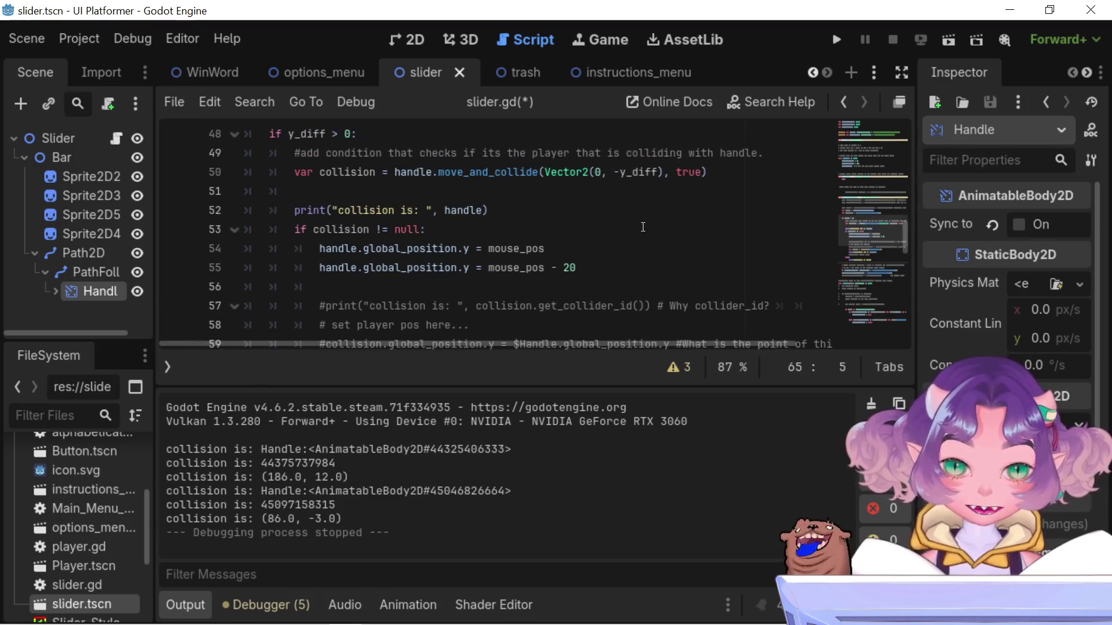
{"action": "scroll", "coordinate": [643, 227], "scroll_direction": "down", "scroll_amount": 2}
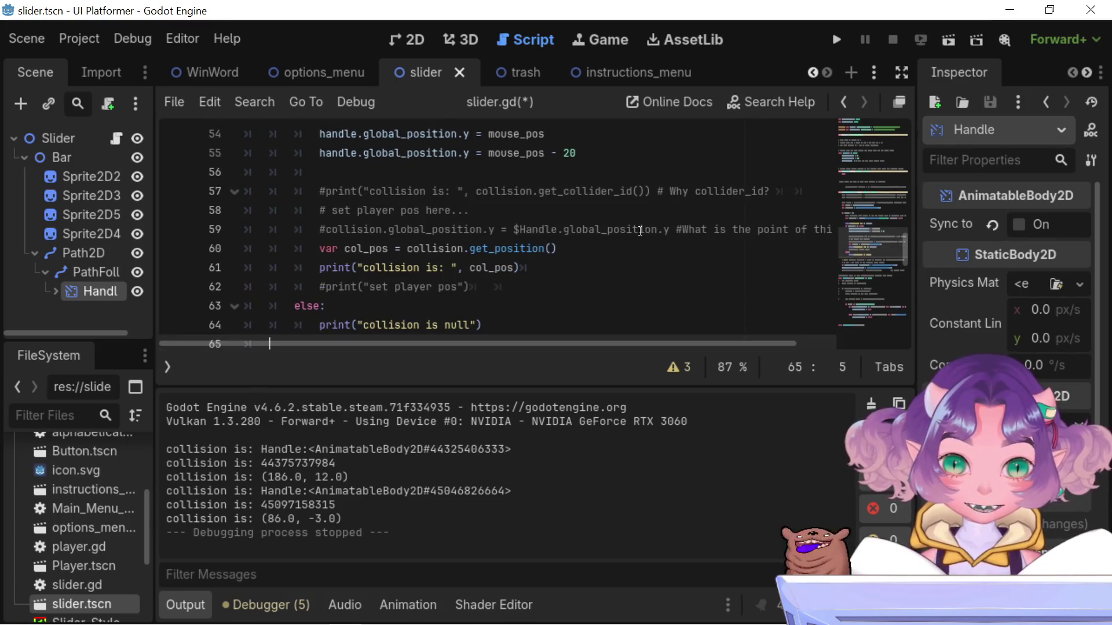
{"action": "scroll", "coordinate": [600, 250], "scroll_direction": "up", "scroll_amount": 1}
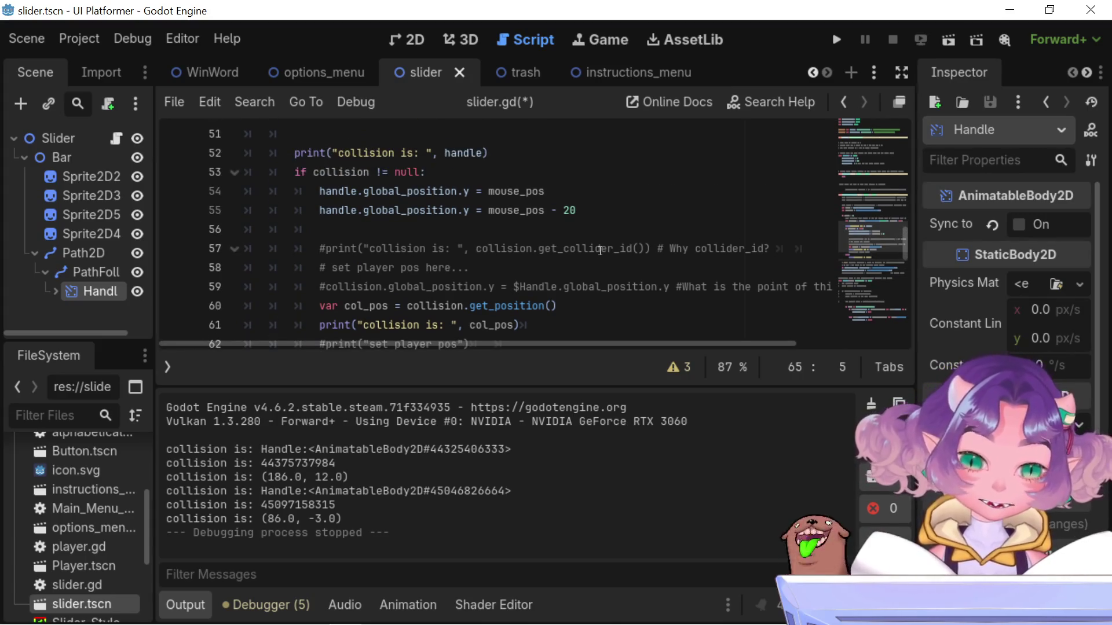
{"action": "scroll", "coordinate": [601, 250], "scroll_direction": "down", "scroll_amount": 1}
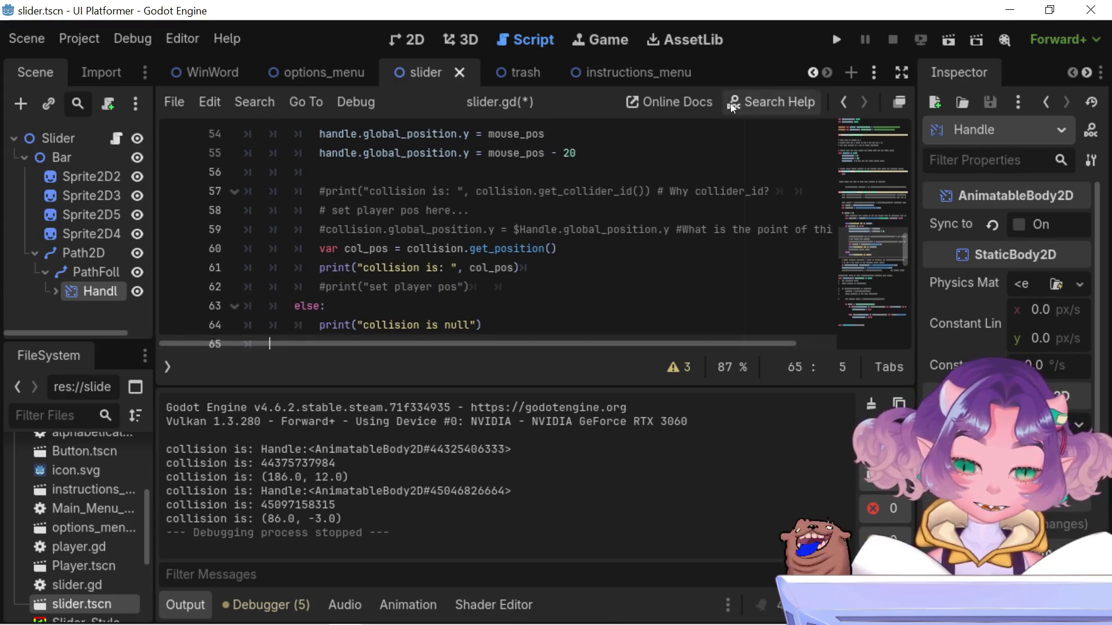
{"action": "left_click", "coordinate": [837, 39]}
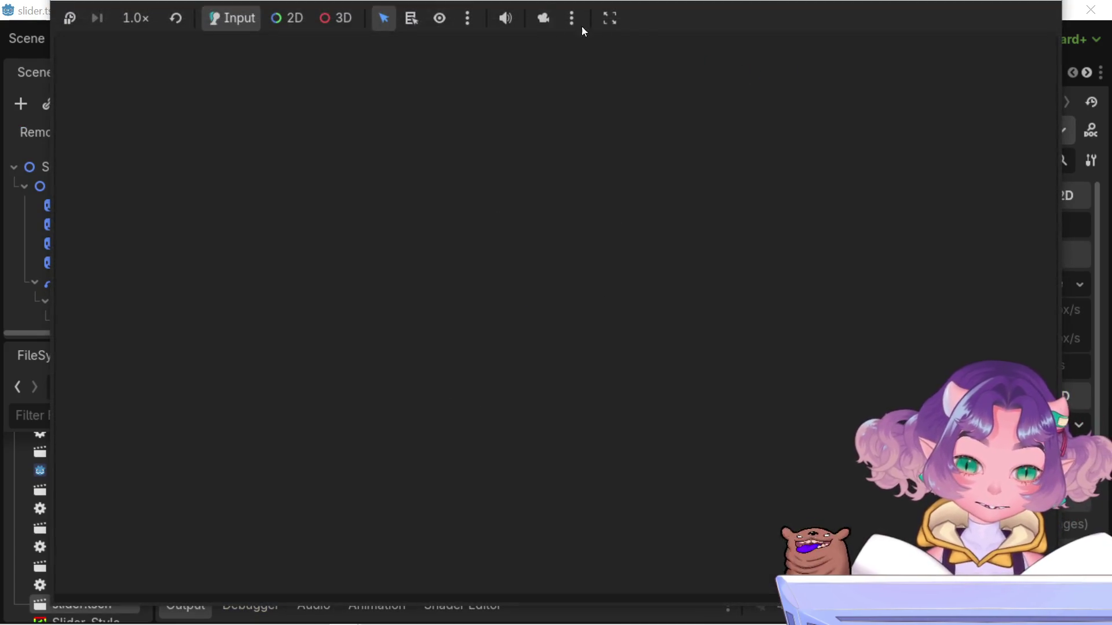
Step the volume slider handle up and down in the game, restart it, then stop with F8
{"action": "key", "text": "Up"}
{"action": "key", "text": "Up"}
{"action": "key", "text": "Down"}
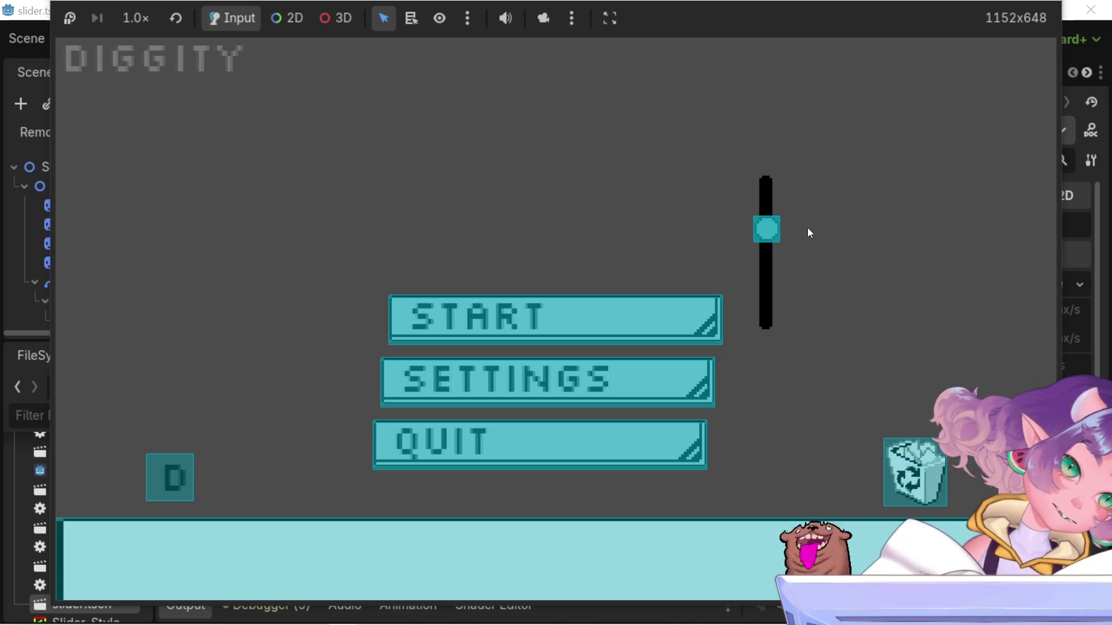
{"action": "key", "text": "Down"}
{"action": "key", "text": "alt+Tab"}
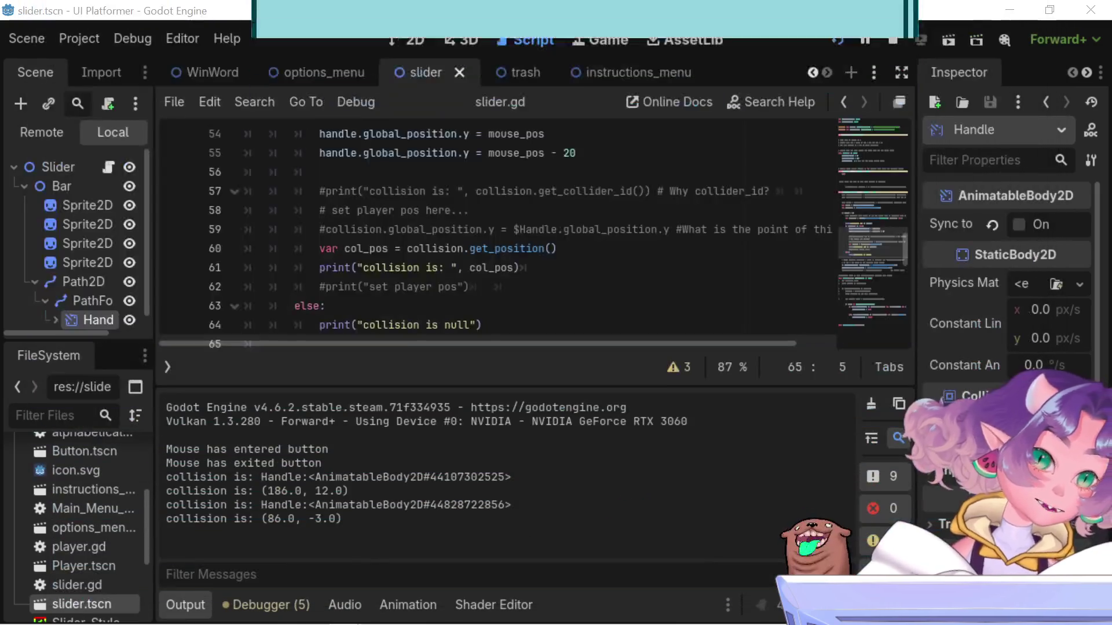
{"action": "key", "text": "alt+Tab"}
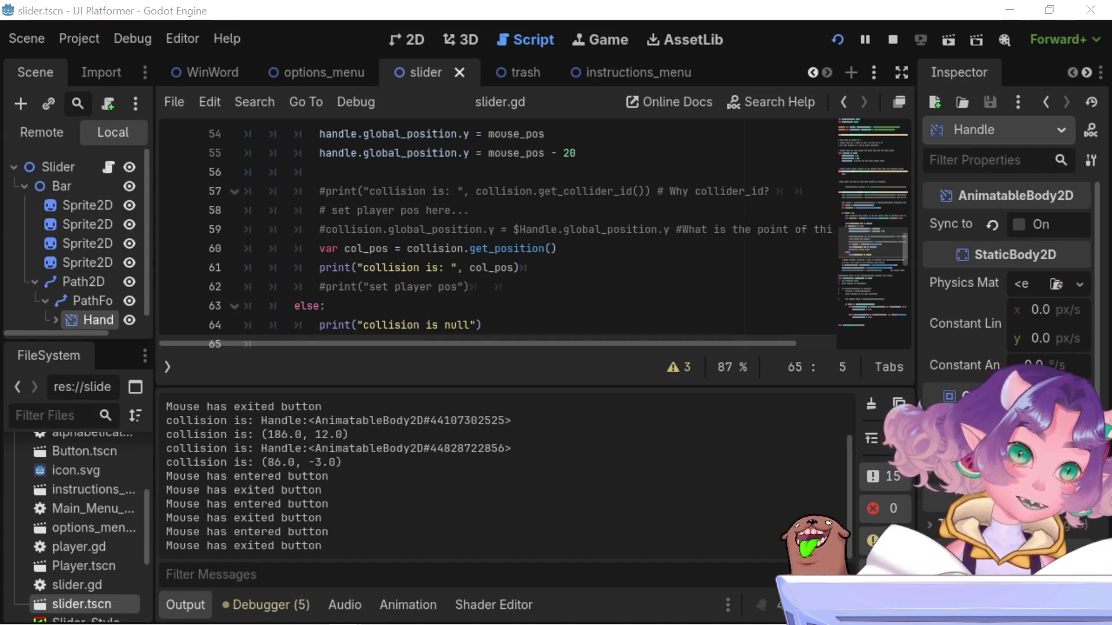
{"action": "left_click_drag", "start_coordinate": [753, 0], "coordinate": [851, 0]}
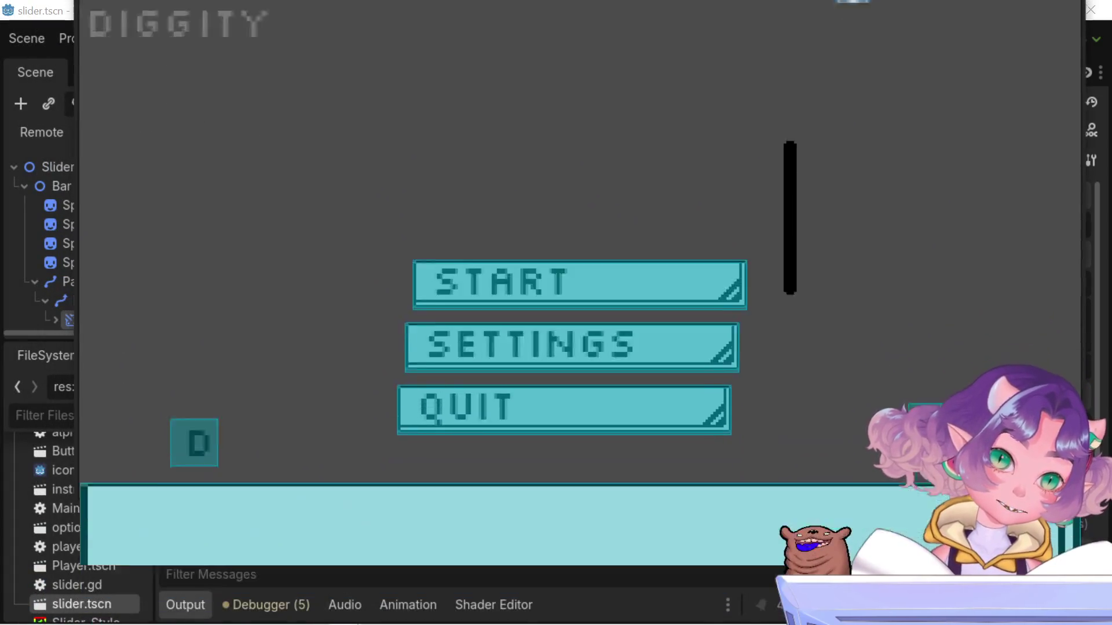
{"action": "left_click", "coordinate": [837, 40]}
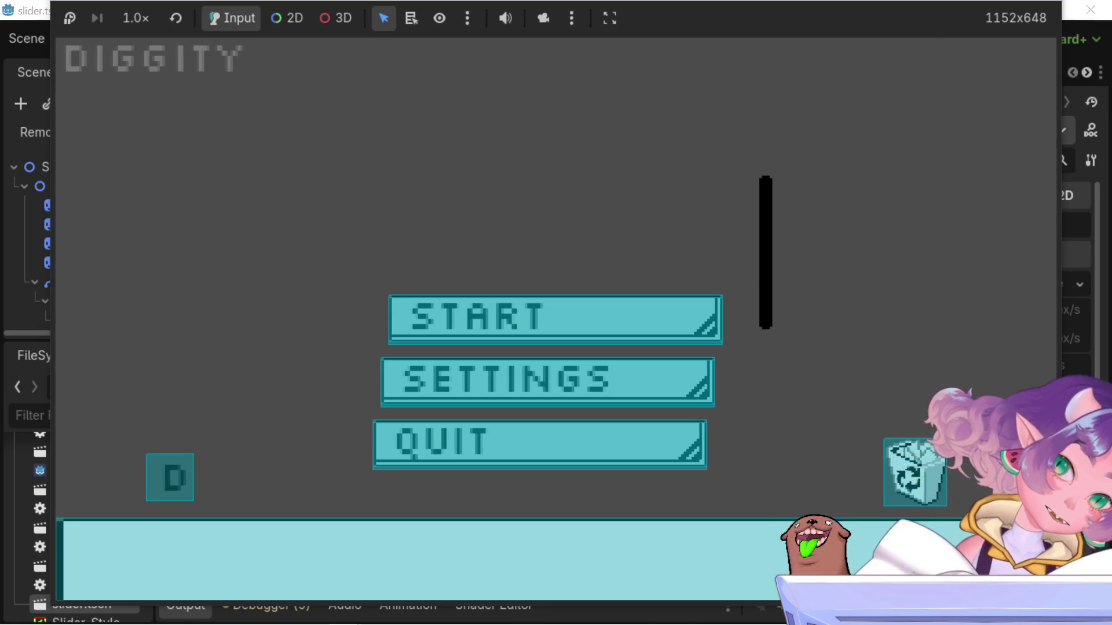
{"action": "key", "text": "F8"}
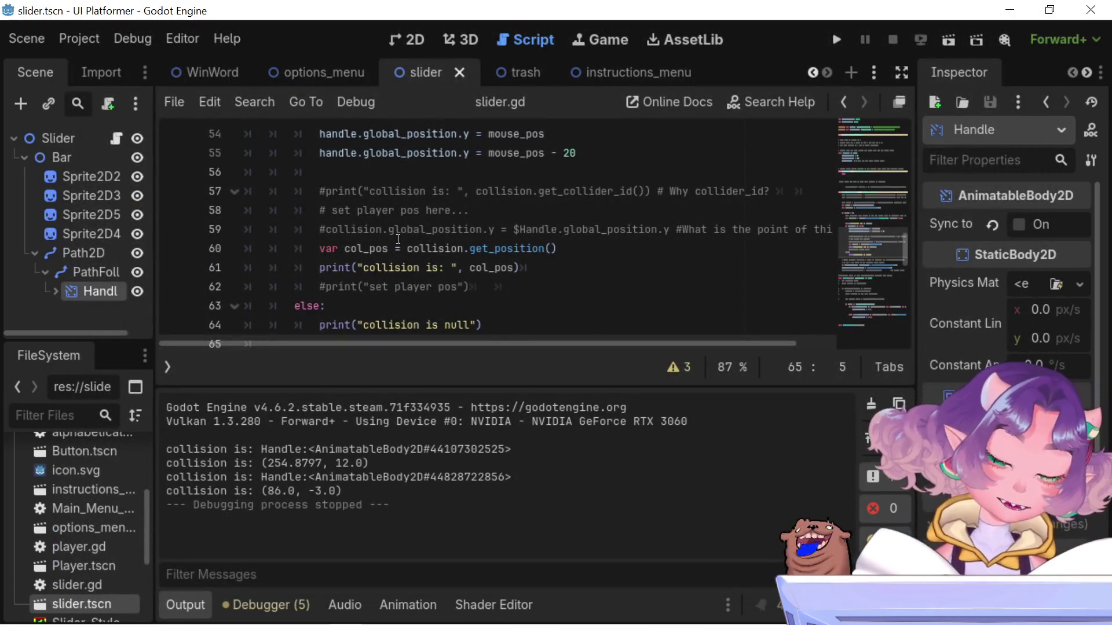
{"action": "scroll", "coordinate": [397, 275], "scroll_direction": "down", "scroll_amount": 2}
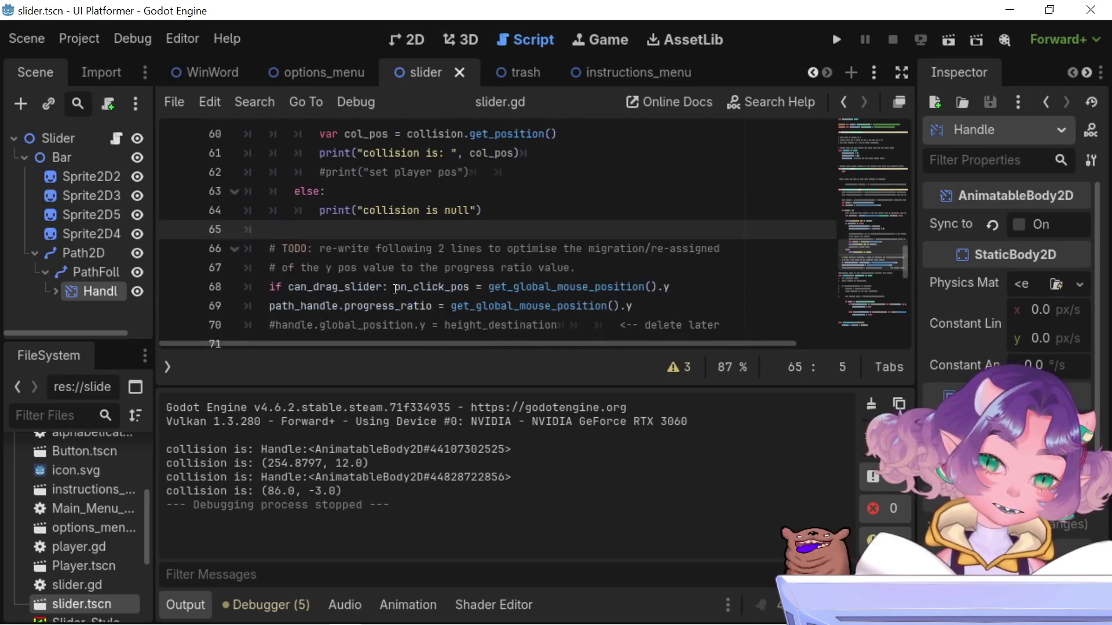
{"action": "scroll", "coordinate": [368, 298], "scroll_direction": "up", "scroll_amount": 6}
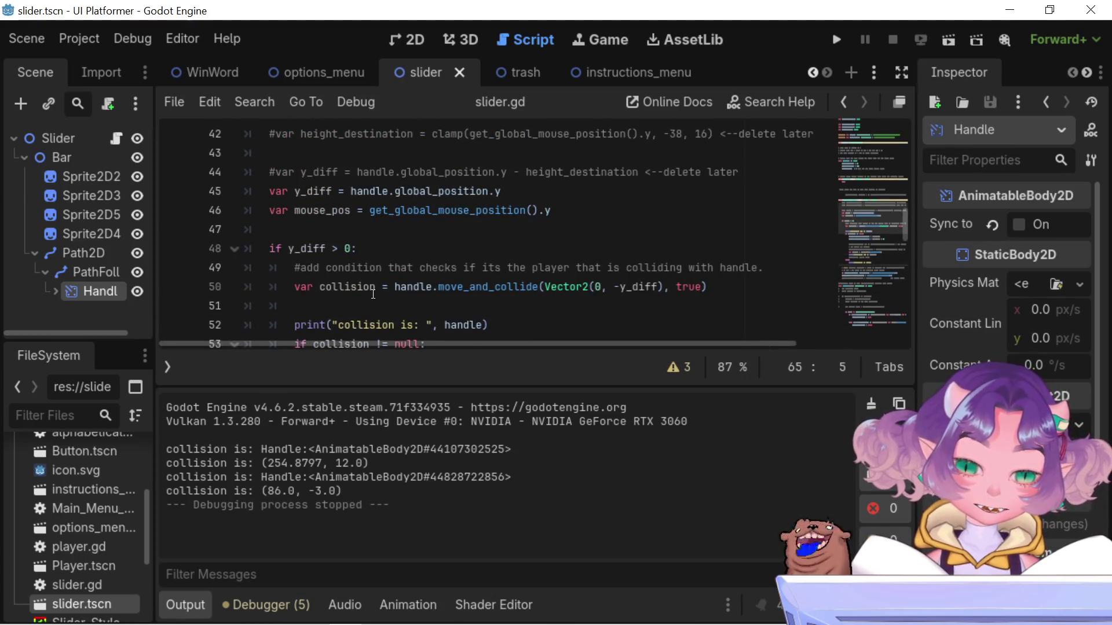
{"action": "scroll", "coordinate": [398, 280], "scroll_direction": "up", "scroll_amount": 2}
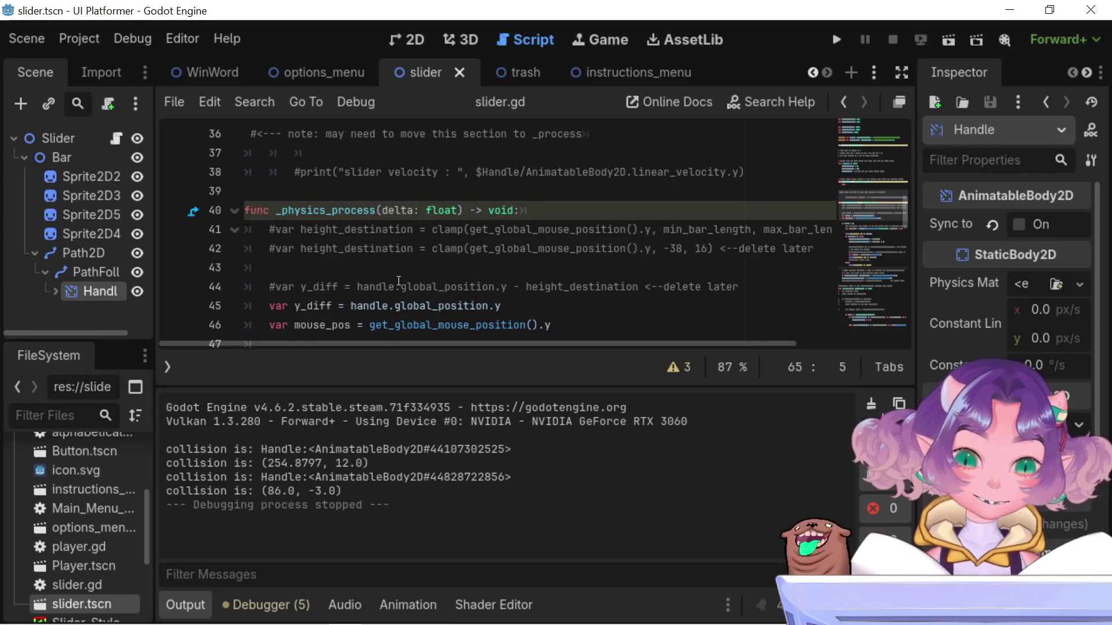
{"action": "scroll", "coordinate": [399, 281], "scroll_direction": "down", "scroll_amount": 4}
{"action": "double_click", "coordinate": [398, 272]}
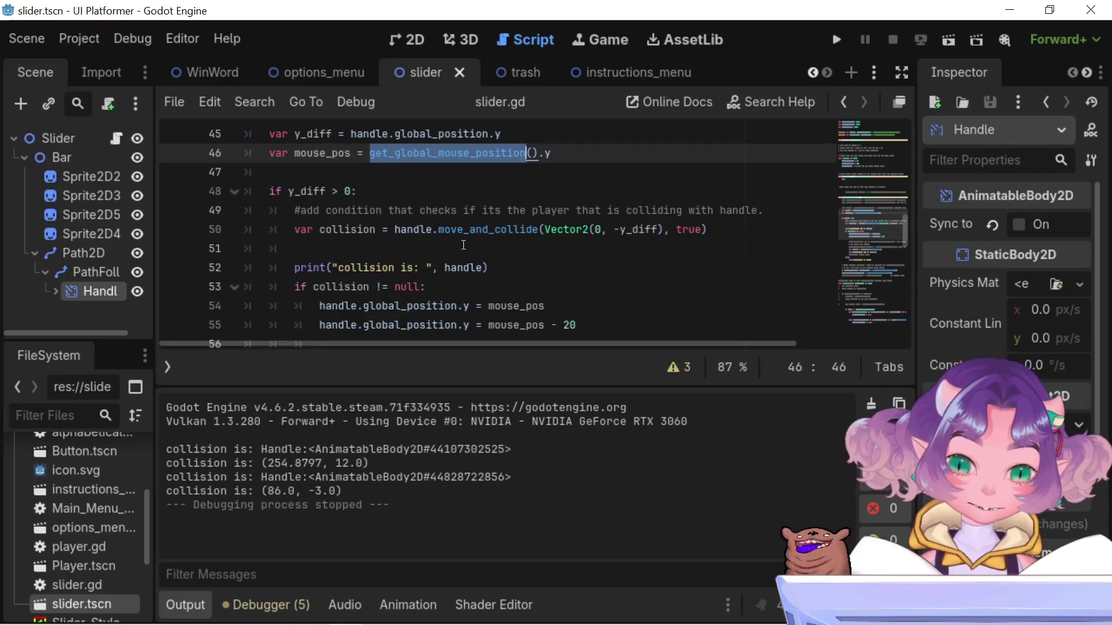
{"action": "scroll", "coordinate": [466, 246], "scroll_direction": "down", "scroll_amount": 4}
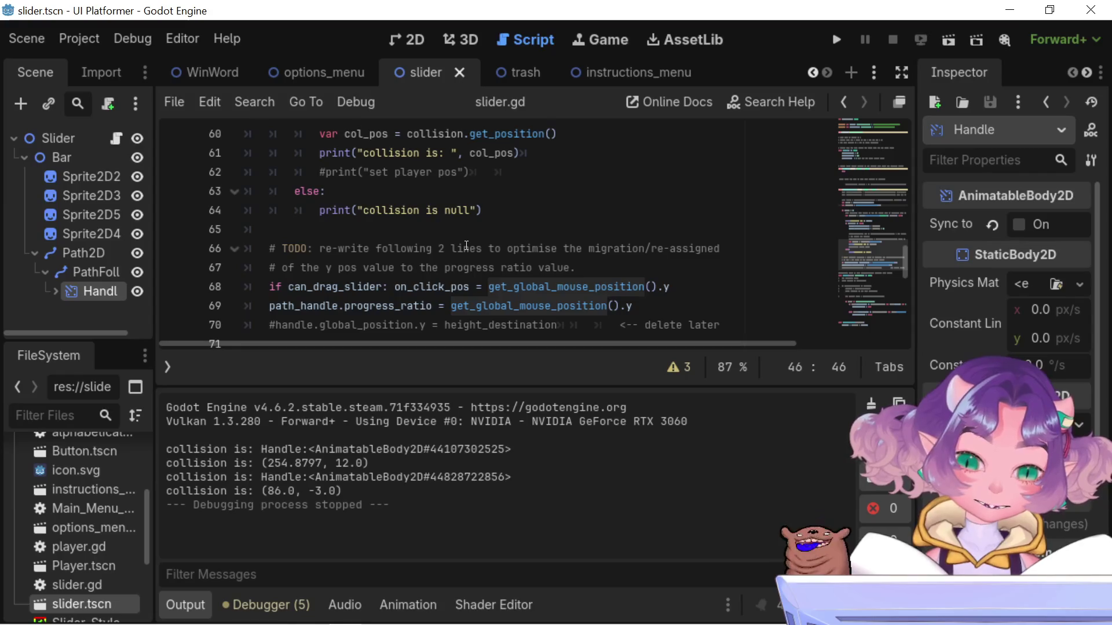
{"action": "scroll", "coordinate": [440, 303], "scroll_direction": "down", "scroll_amount": 1}
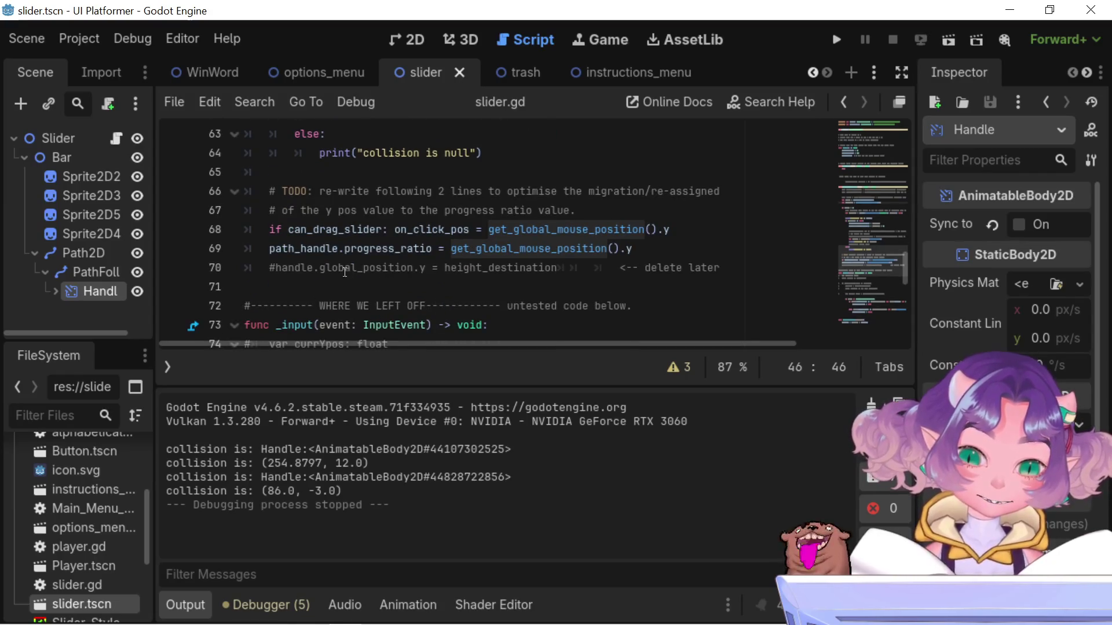
{"action": "left_click", "coordinate": [269, 250]}
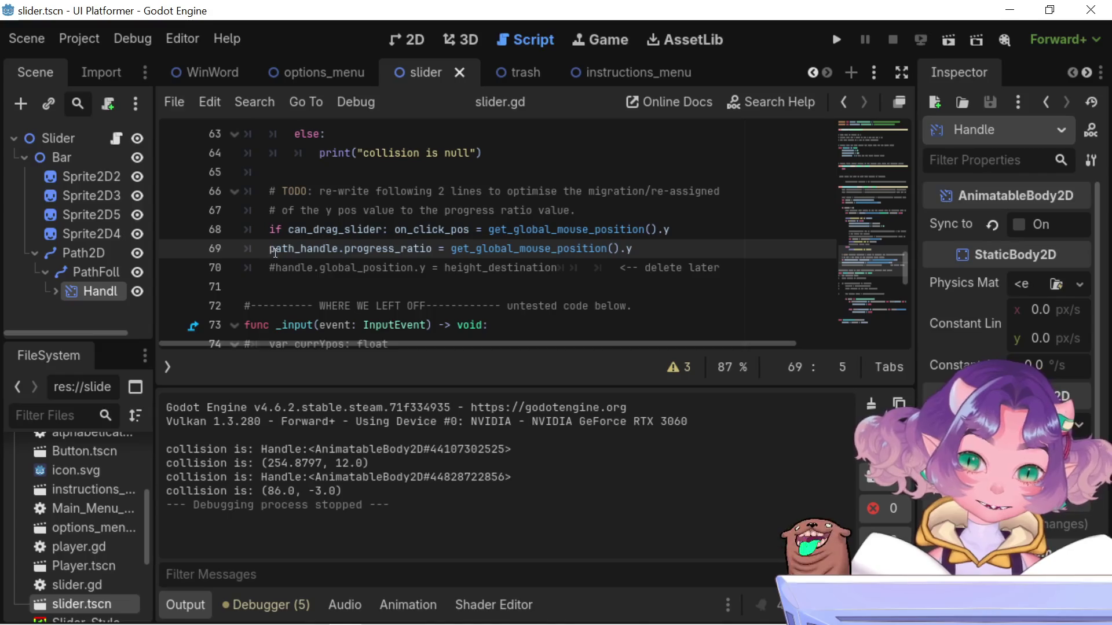
{"action": "scroll", "coordinate": [296, 255], "scroll_direction": "up", "scroll_amount": 7}
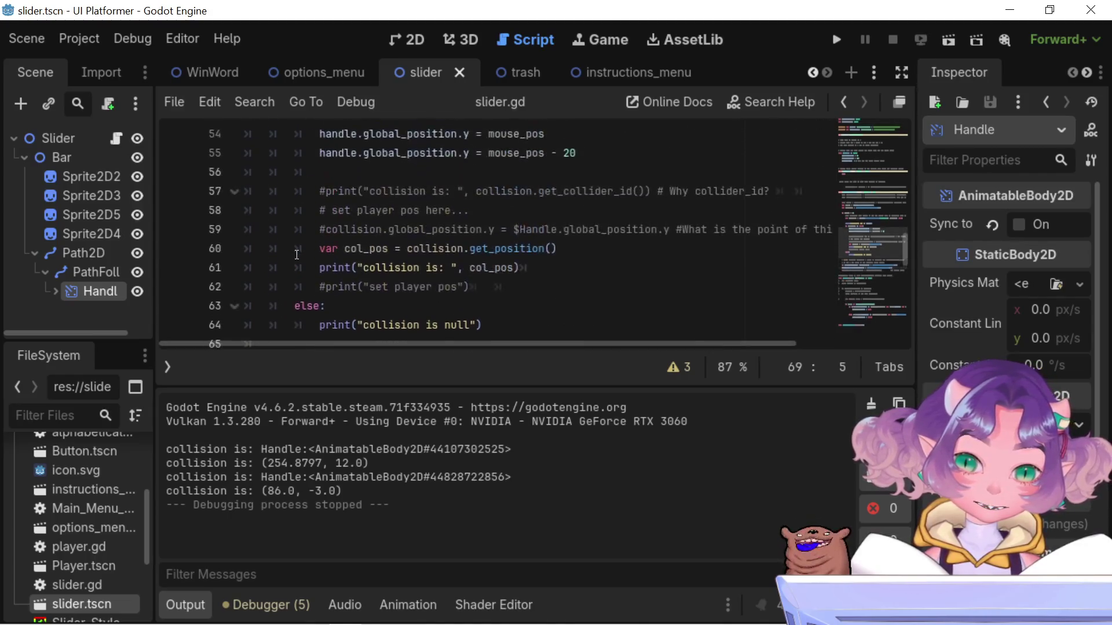
{"action": "scroll", "coordinate": [296, 259], "scroll_direction": "down", "scroll_amount": 9}
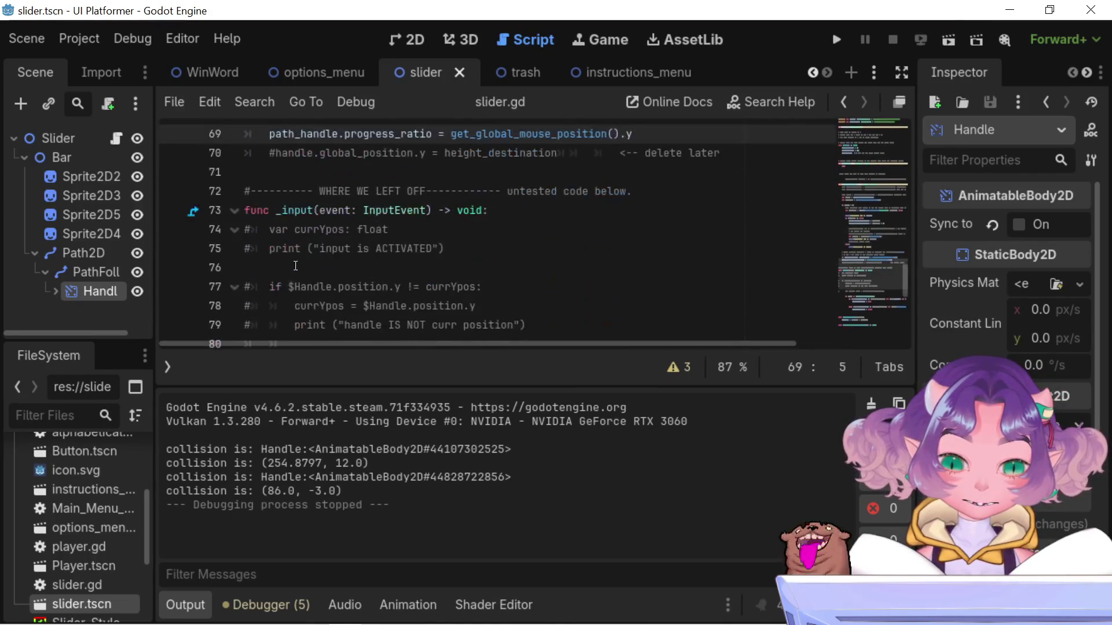
{"action": "scroll", "coordinate": [295, 284], "scroll_direction": "up", "scroll_amount": 1}
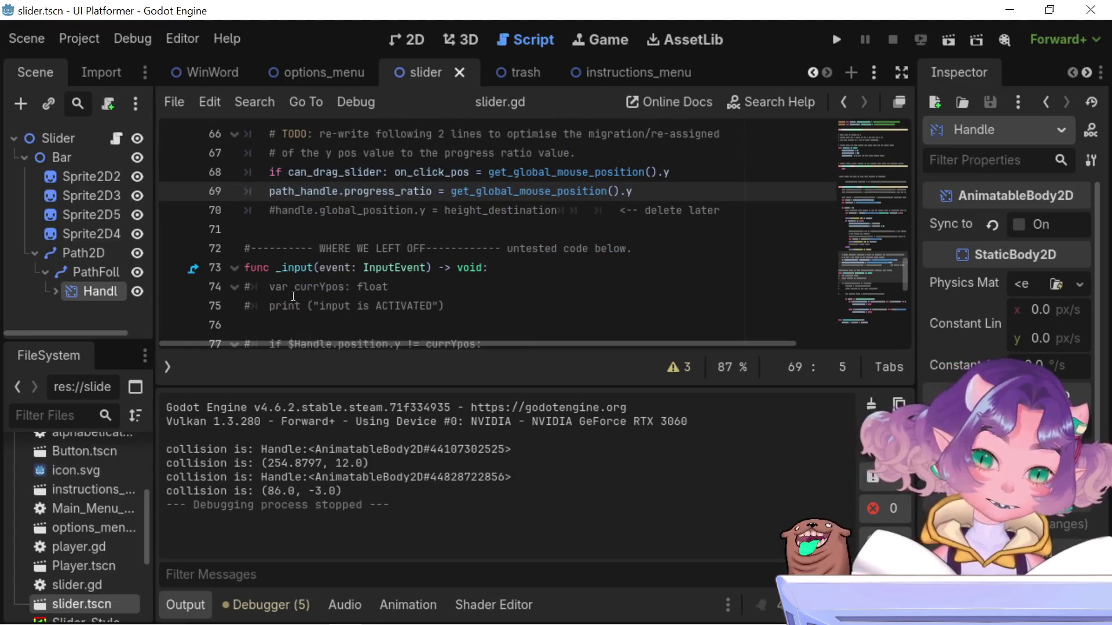
Undo the extra indent on line 69's progress_ratio assignment to clear the 'Expected statement' error
{"action": "key", "text": "Tab"}
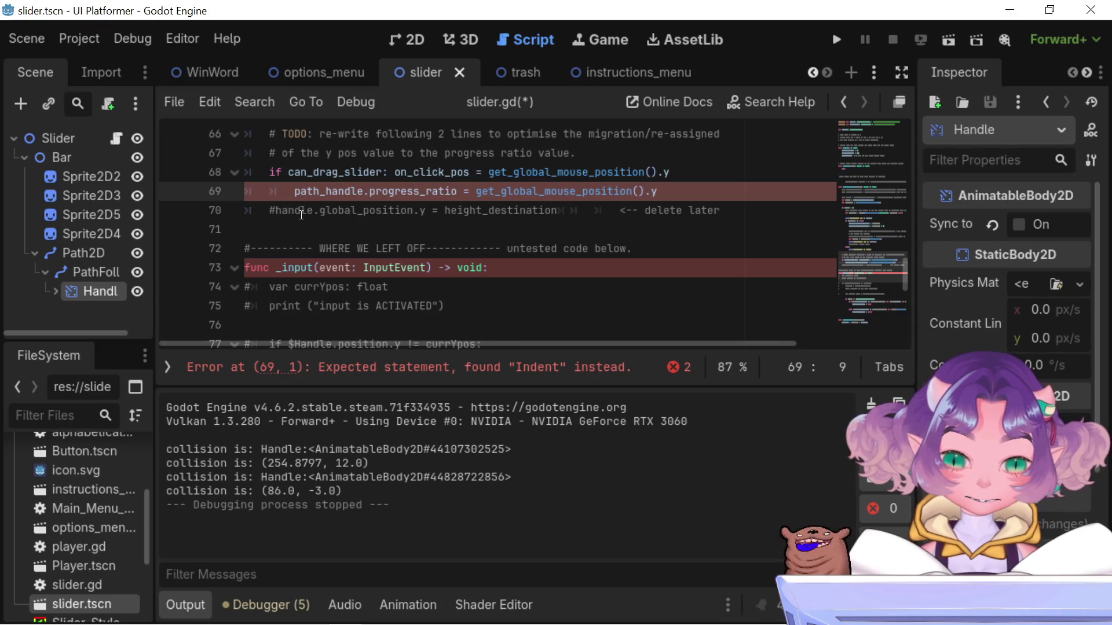
{"action": "scroll", "coordinate": [323, 213], "scroll_direction": "up", "scroll_amount": 7}
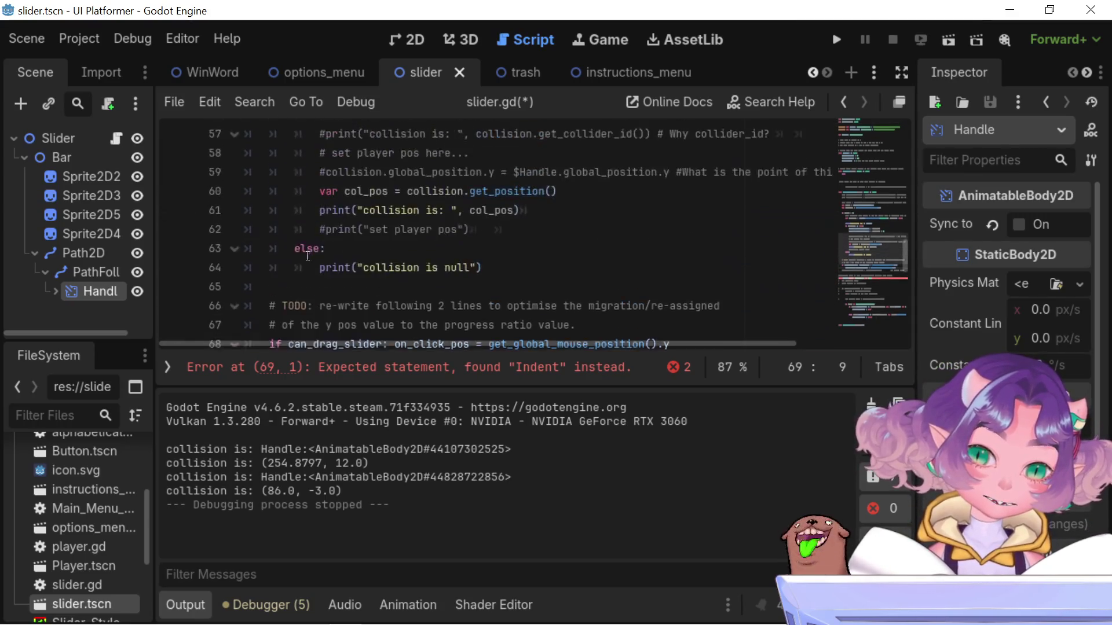
{"action": "scroll", "coordinate": [284, 275], "scroll_direction": "up", "scroll_amount": 3}
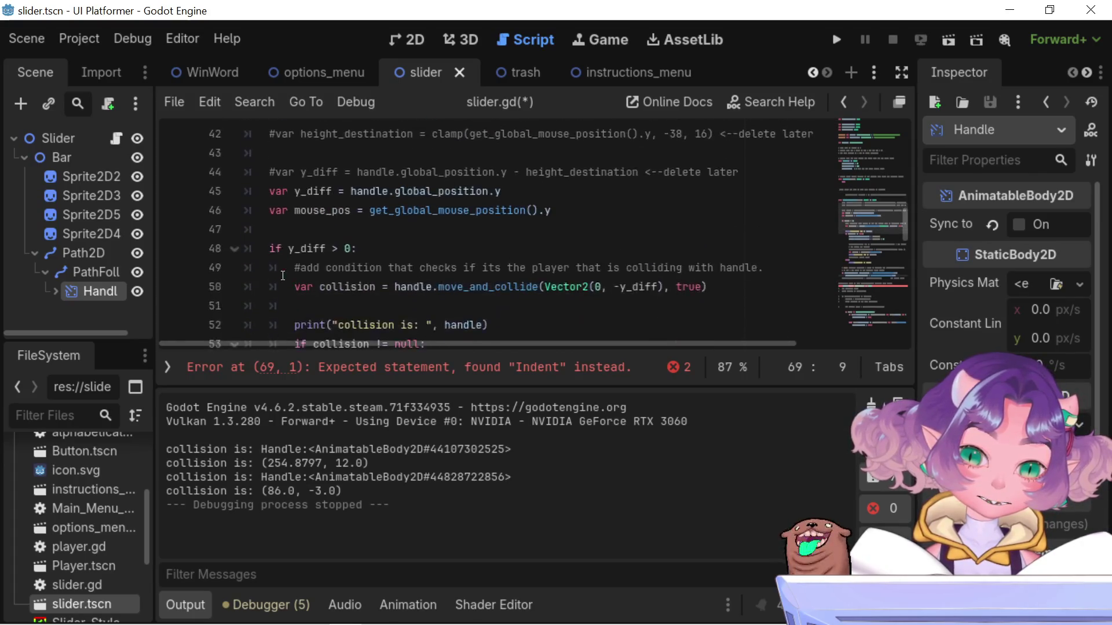
{"action": "scroll", "coordinate": [276, 285], "scroll_direction": "down", "scroll_amount": 5}
{"action": "scroll", "coordinate": [275, 288], "scroll_direction": "down", "scroll_amount": 6}
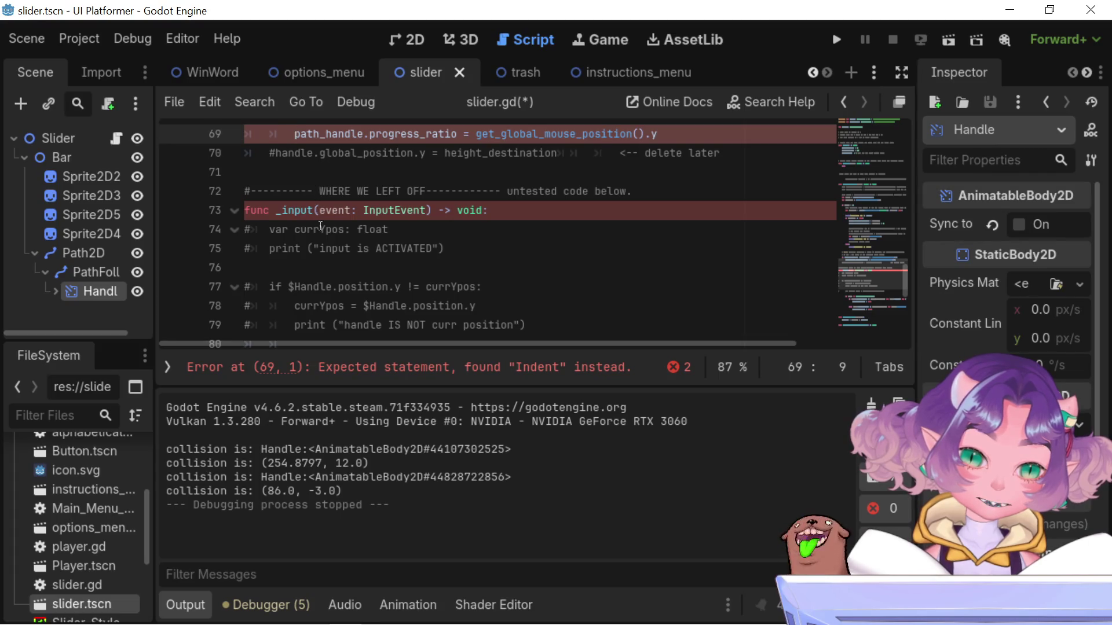
{"action": "scroll", "coordinate": [336, 302], "scroll_direction": "up", "scroll_amount": 3}
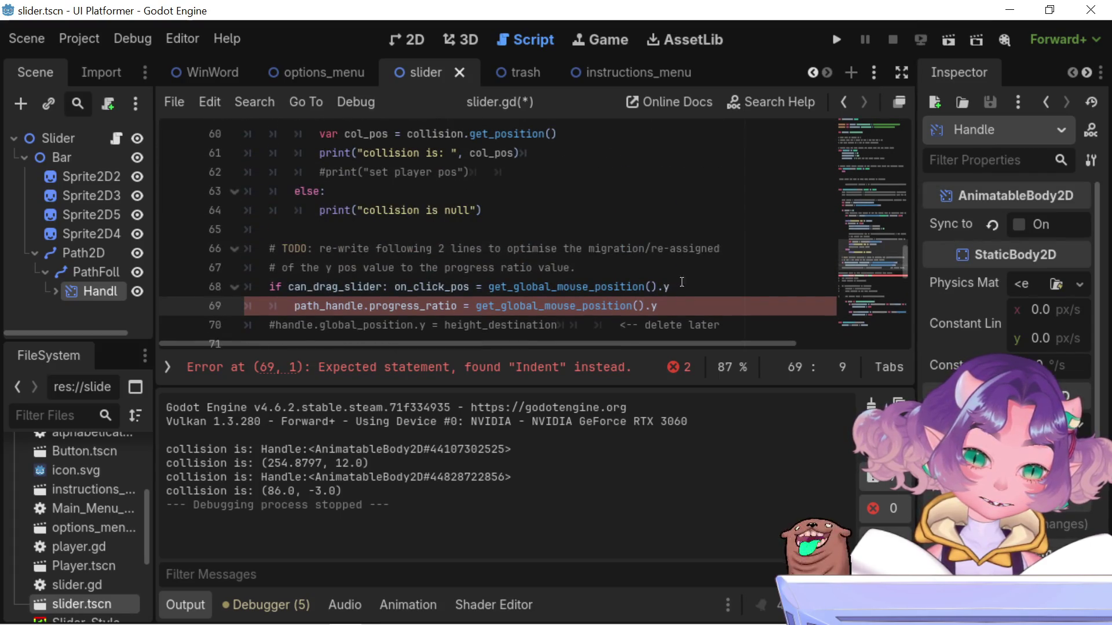
{"action": "key", "text": "ctrl+z"}
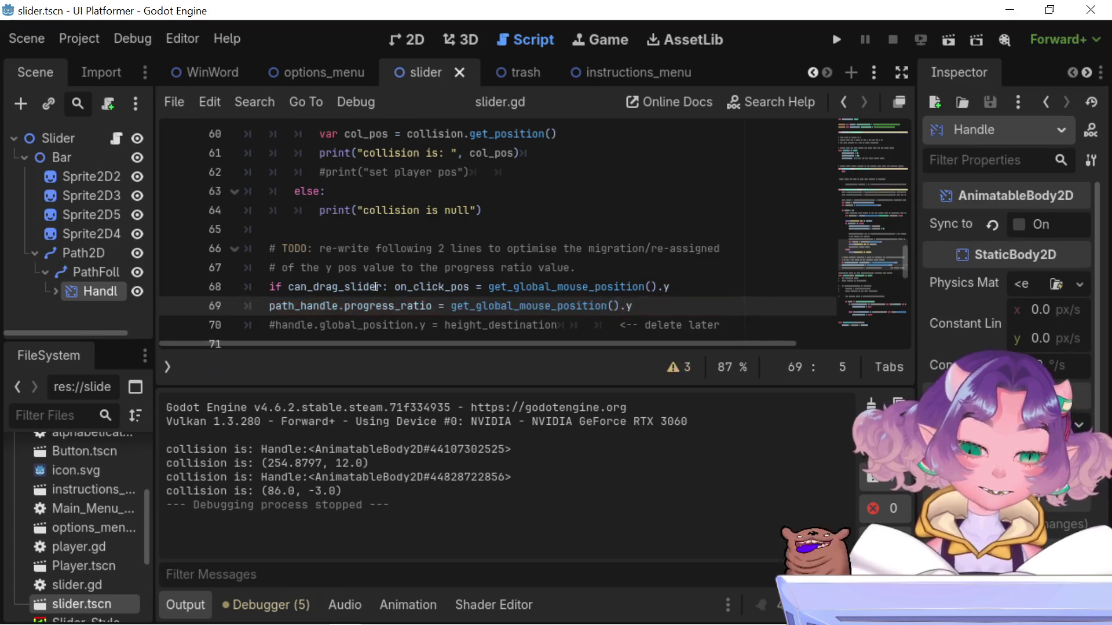
Comment out line 69's progress_ratio assignment with a leading #
{"action": "left_click", "coordinate": [389, 285]}
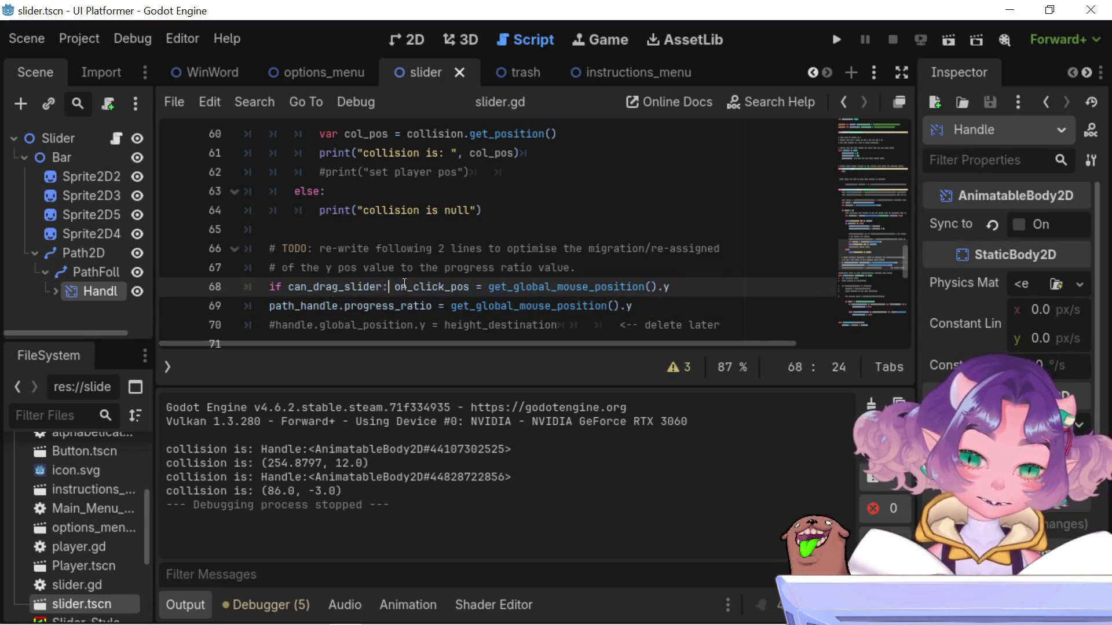
{"action": "mouse_move", "coordinate": [401, 286]}
{"action": "left_mouse_down"}
{"action": "mouse_move", "coordinate": [547, 286]}
{"action": "mouse_move", "coordinate": [633, 305]}
{"action": "mouse_move", "coordinate": [670, 289]}
{"action": "mouse_move", "coordinate": [399, 282]}
{"action": "left_mouse_up"}
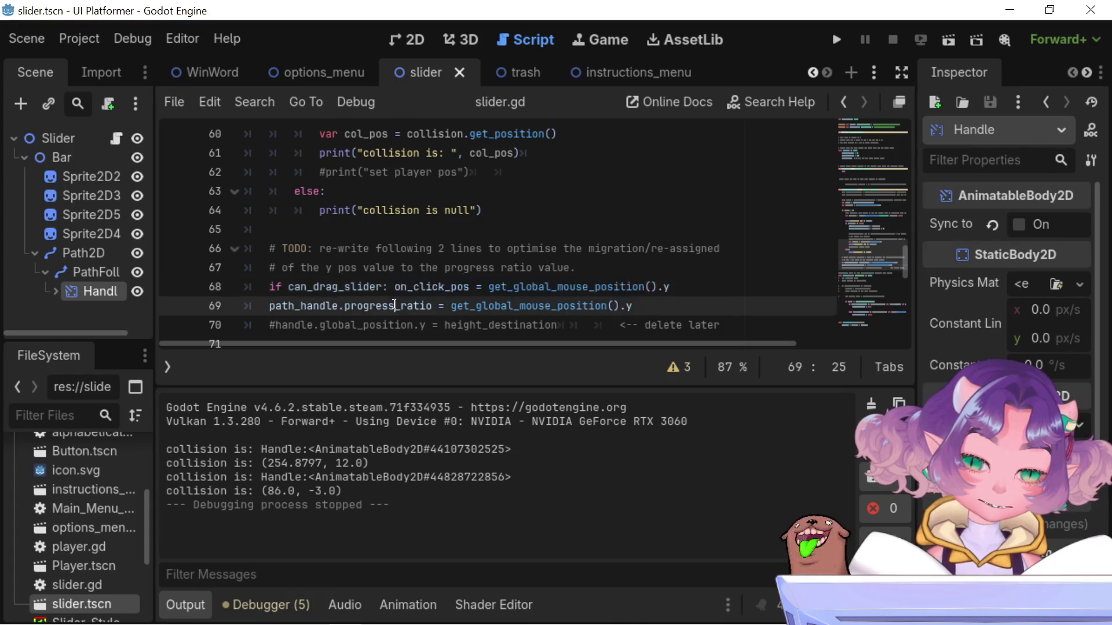
{"action": "double_click", "coordinate": [403, 304]}
{"action": "double_click", "coordinate": [478, 306]}
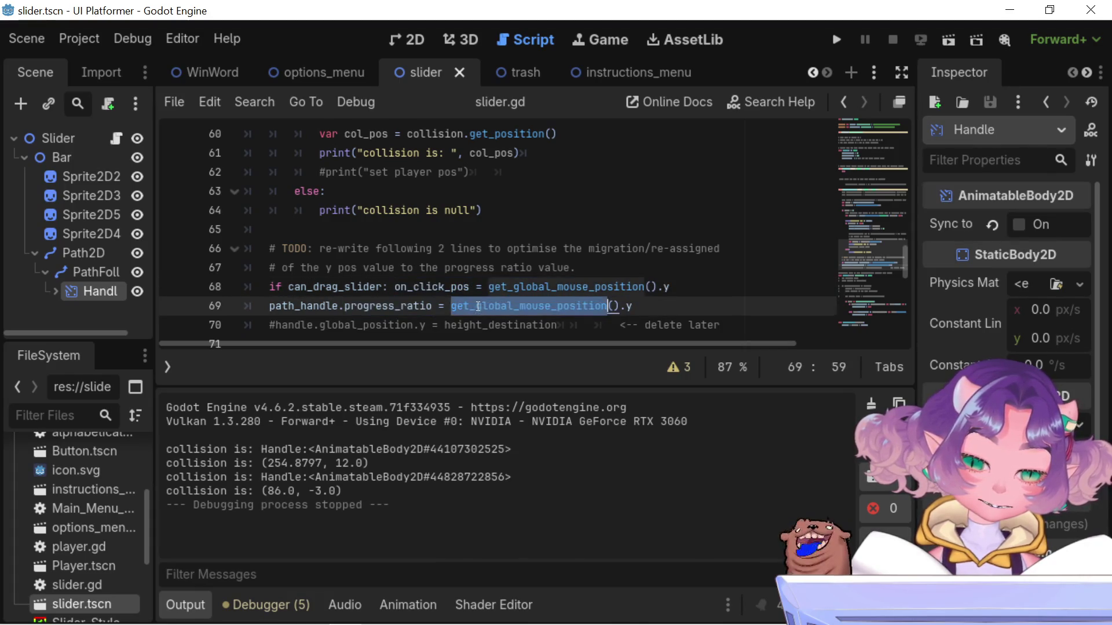
{"action": "left_click", "coordinate": [263, 309]}
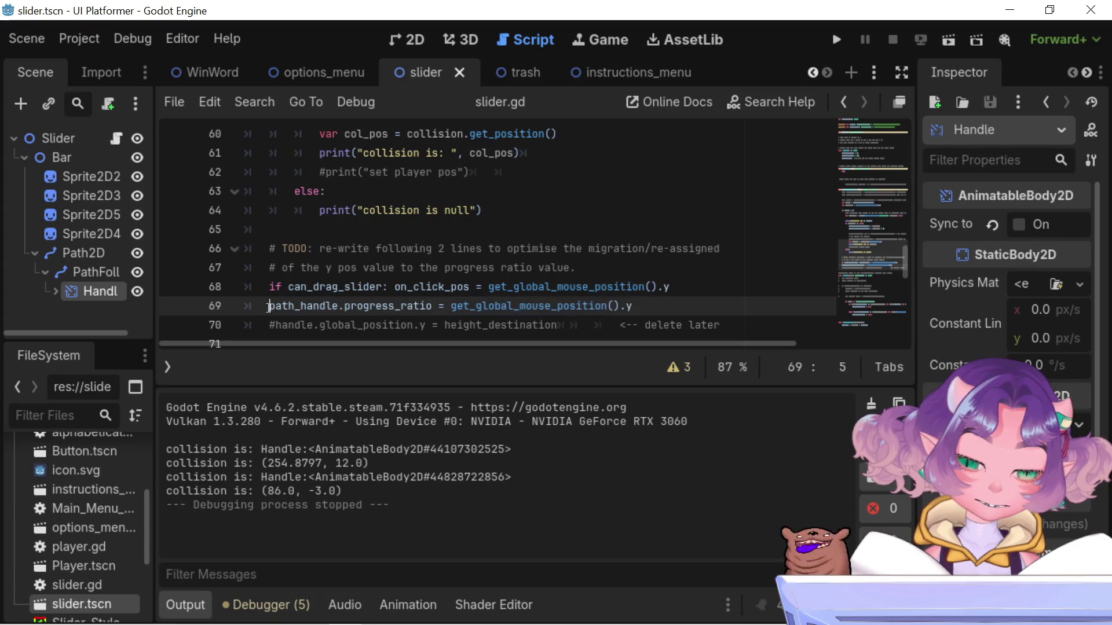
{"action": "type", "text": "#"}
Append '# might be cause jank handle movement' to line 69 and save slider.gd
{"action": "left_click", "coordinate": [747, 306]}
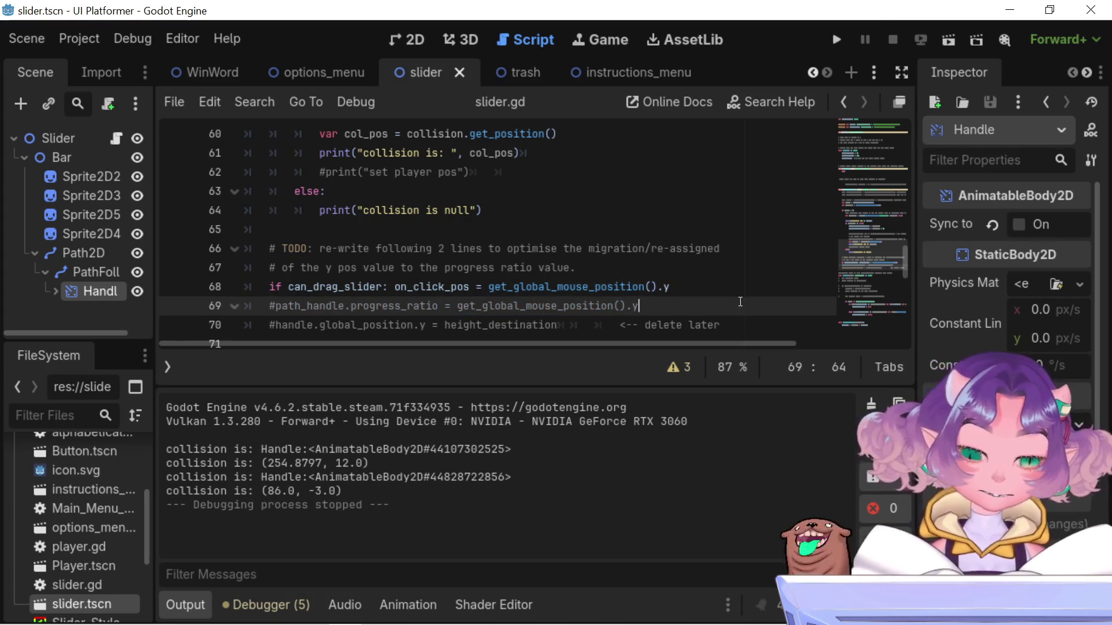
{"action": "type", "text": " #"}
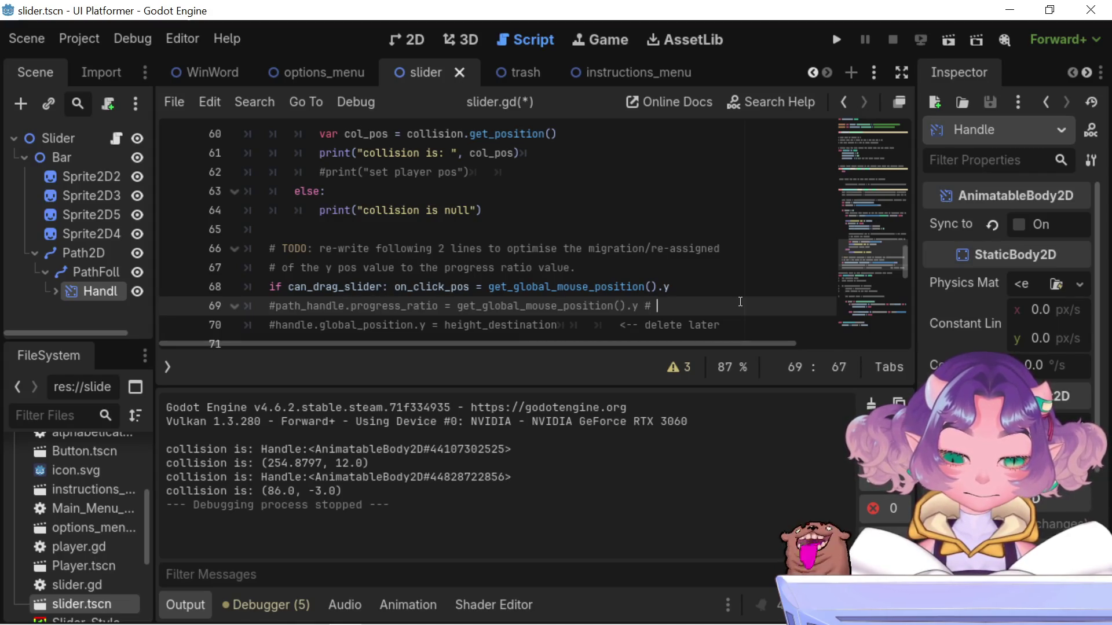
{"action": "type", "text": " might be "}
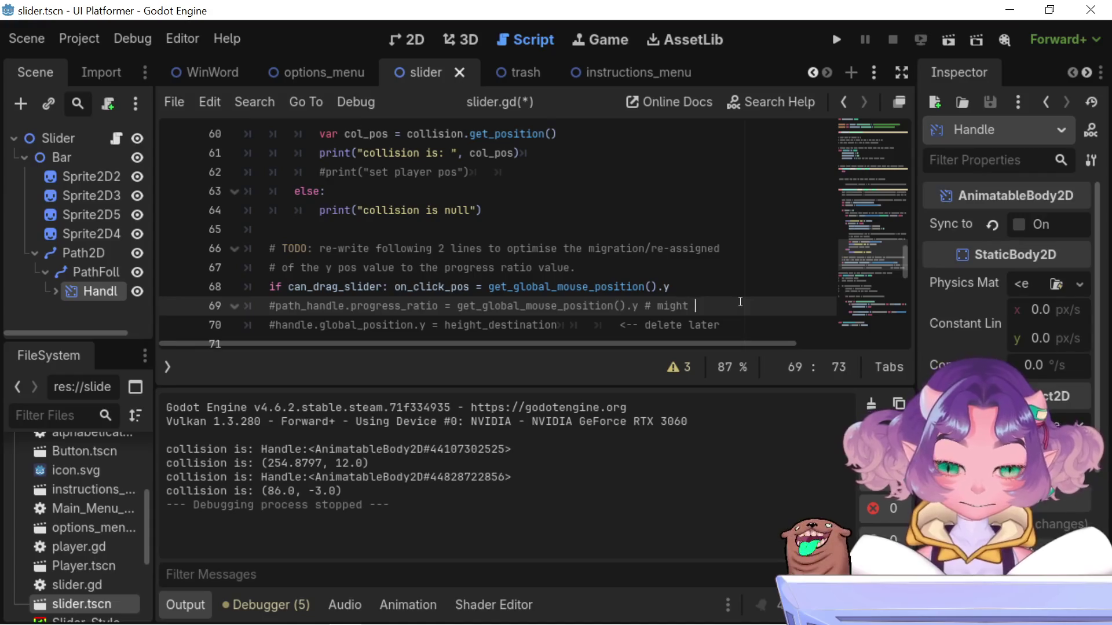
{"action": "type", "text": "cause "}
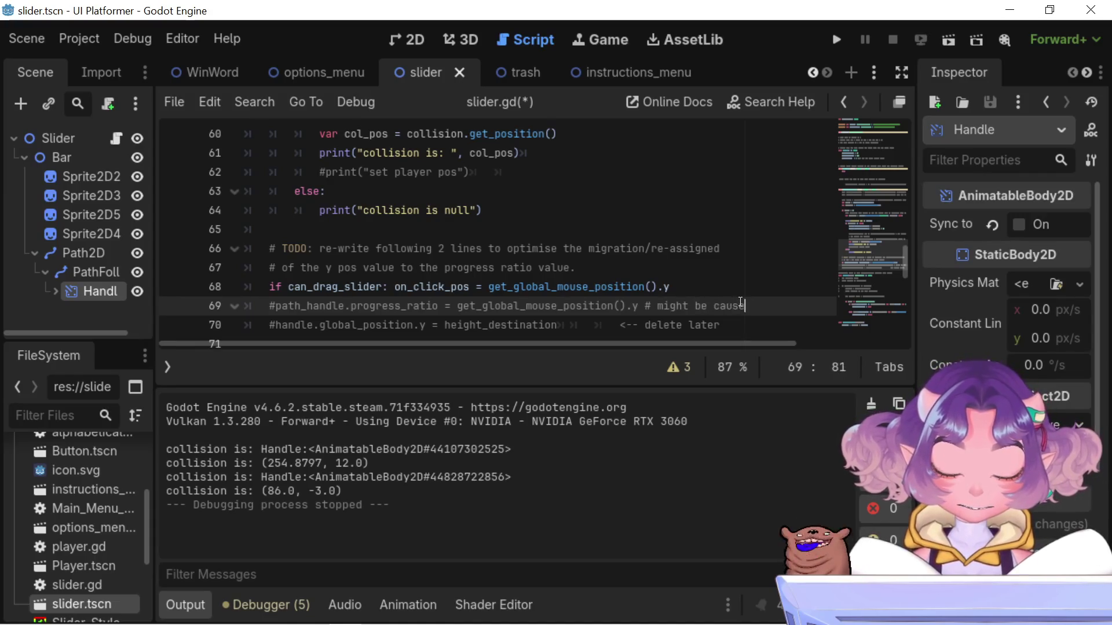
{"action": "type", "text": "jank mpov"}
{"action": "key", "text": "BackSpace"}
{"action": "key", "text": "BackSpace"}
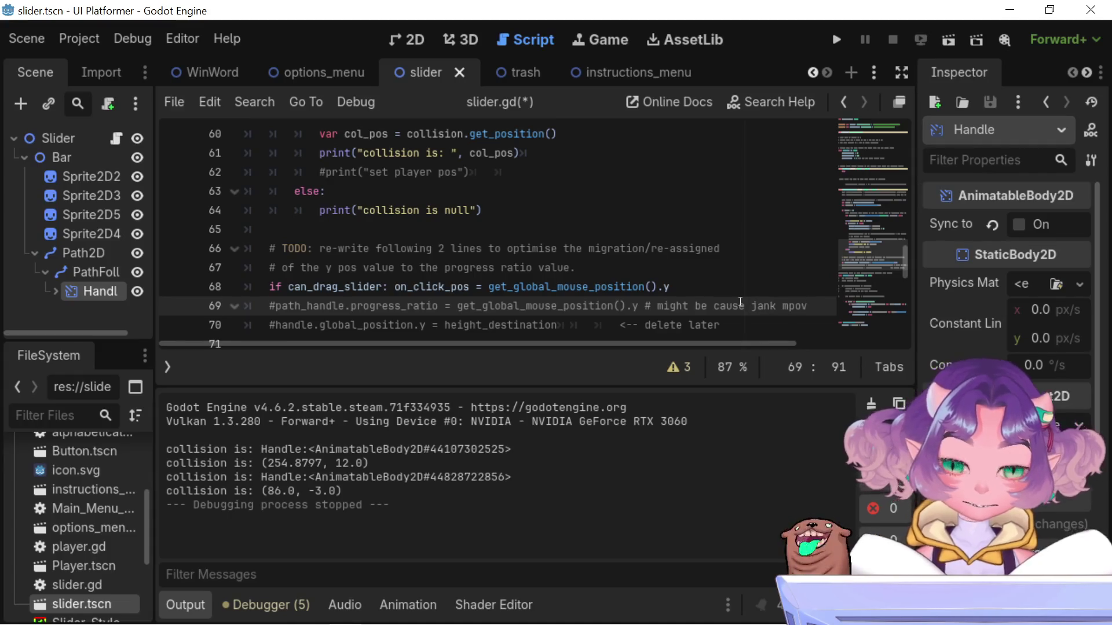
{"action": "key", "text": "BackSpace"}
{"action": "type", "text": "ovee"}
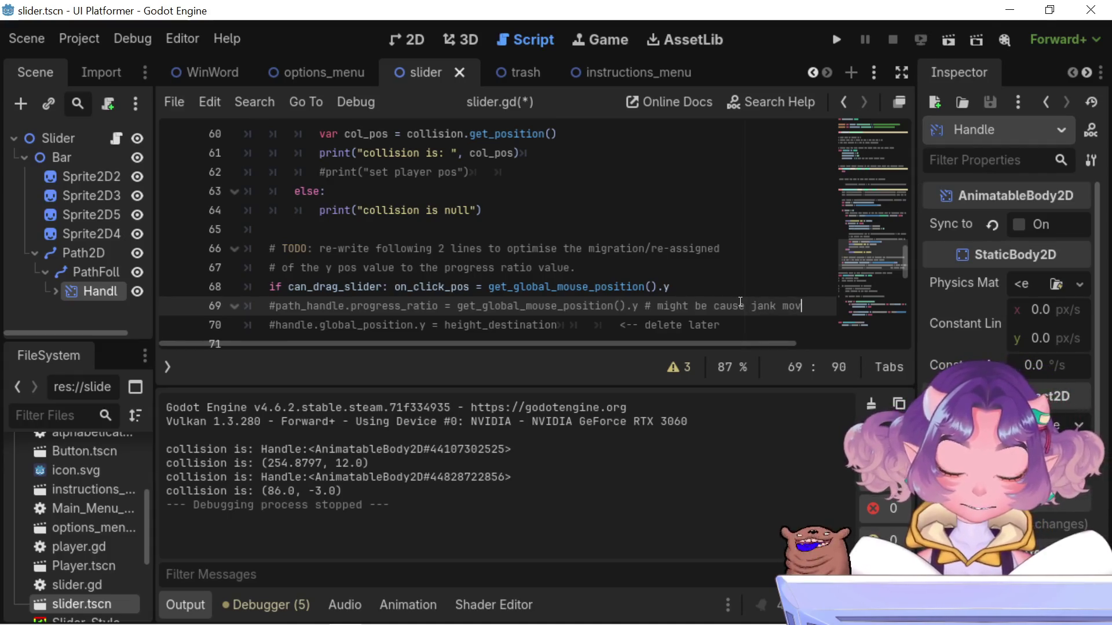
{"action": "type", "text": "ent"}
{"action": "key", "text": "Left"}
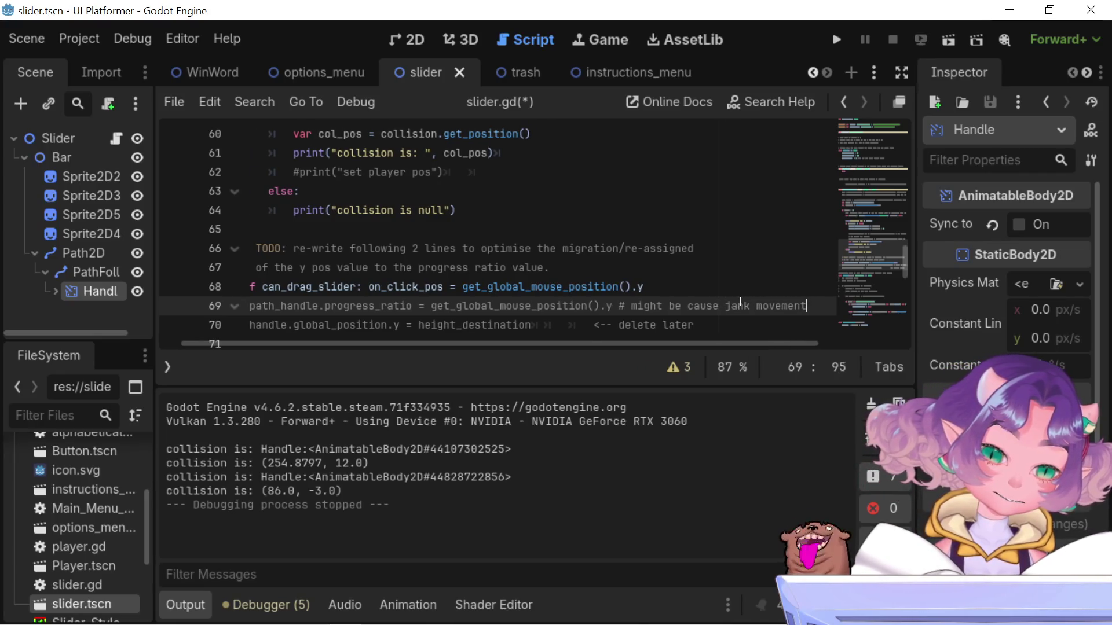
{"action": "key", "text": "ctrl+Left"}
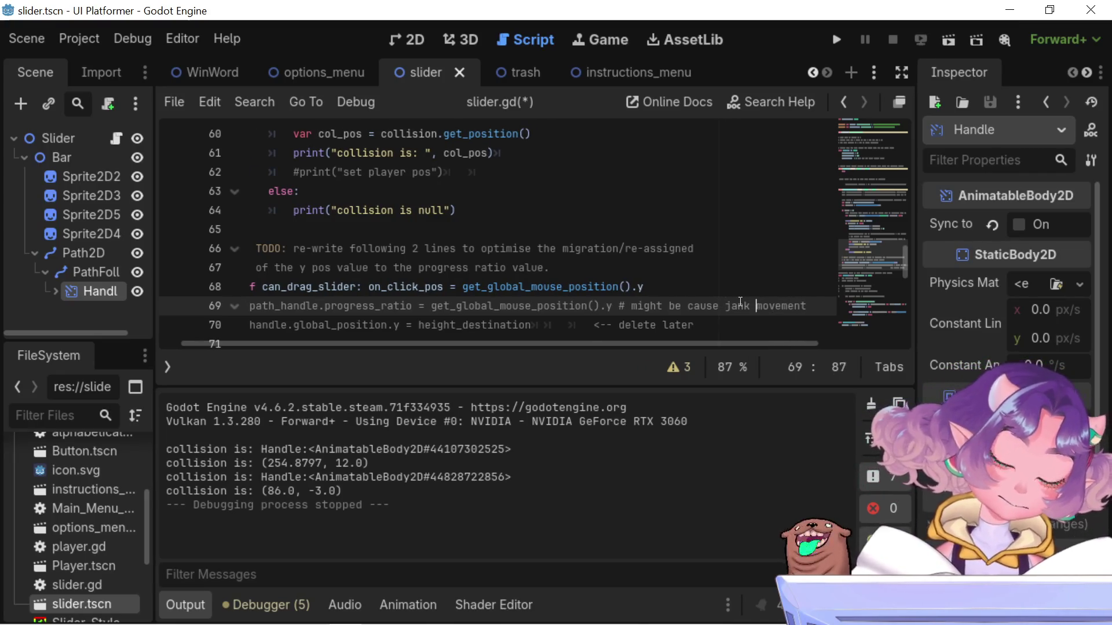
{"action": "type", "text": "handle"}
{"action": "key", "text": "ctrl+s"}
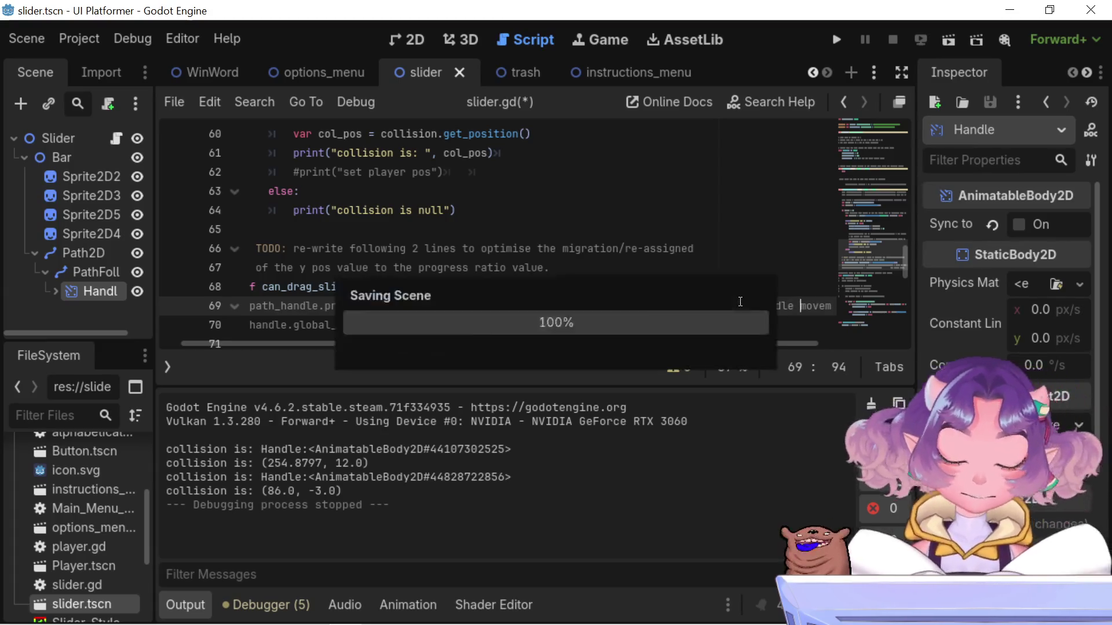
Run the project to try the volume slider, then stop the game with F8
{"action": "left_click", "coordinate": [836, 39]}
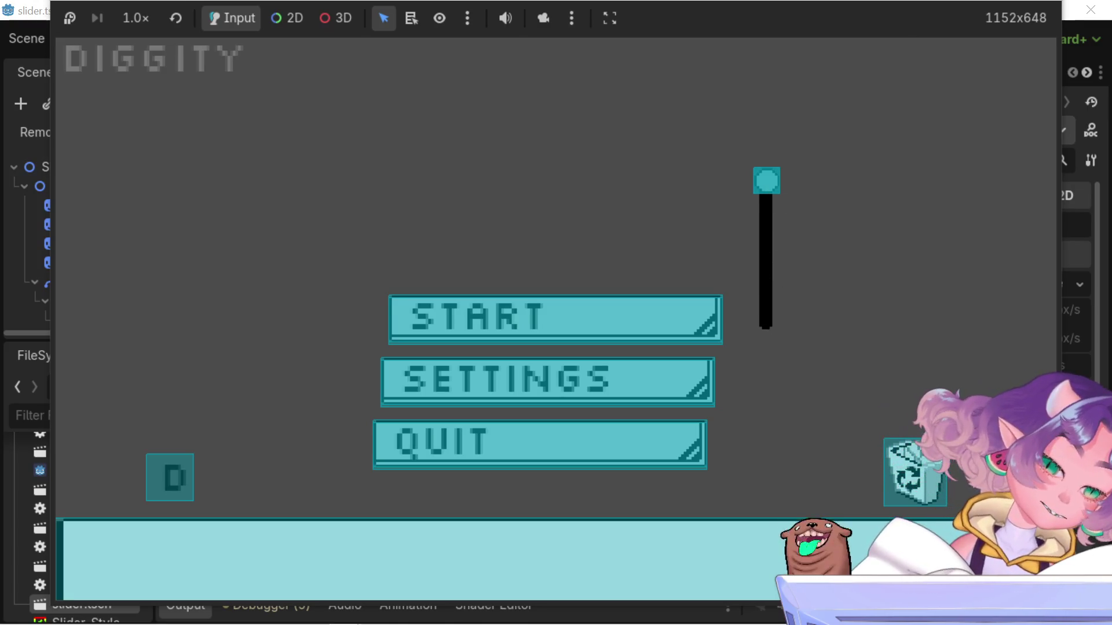
{"action": "key", "text": "F8"}
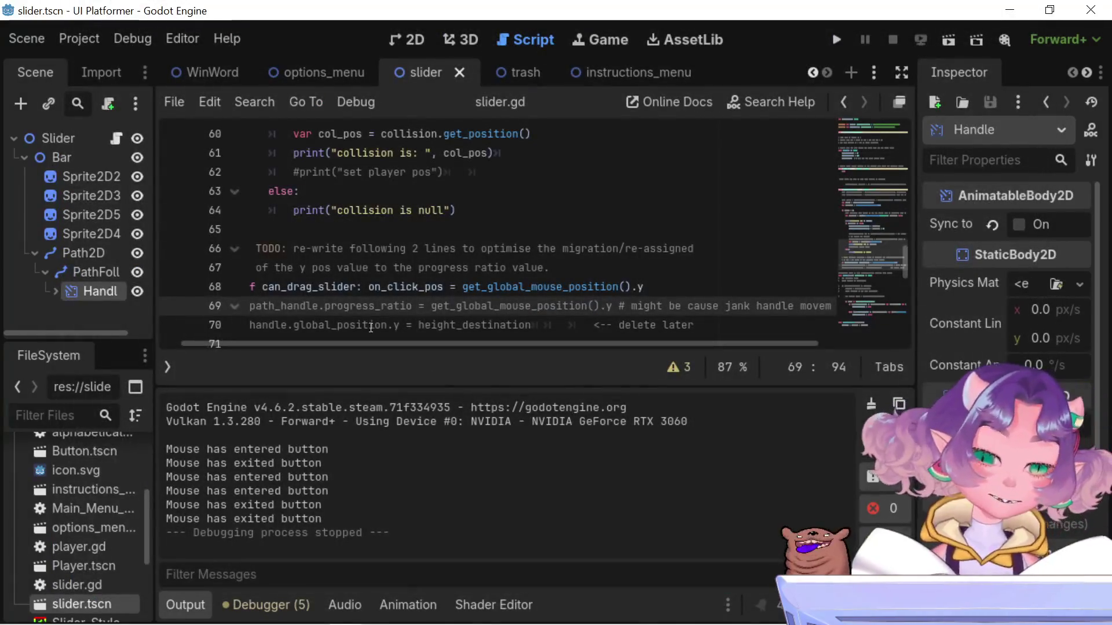
{"action": "left_click", "coordinate": [268, 306]}
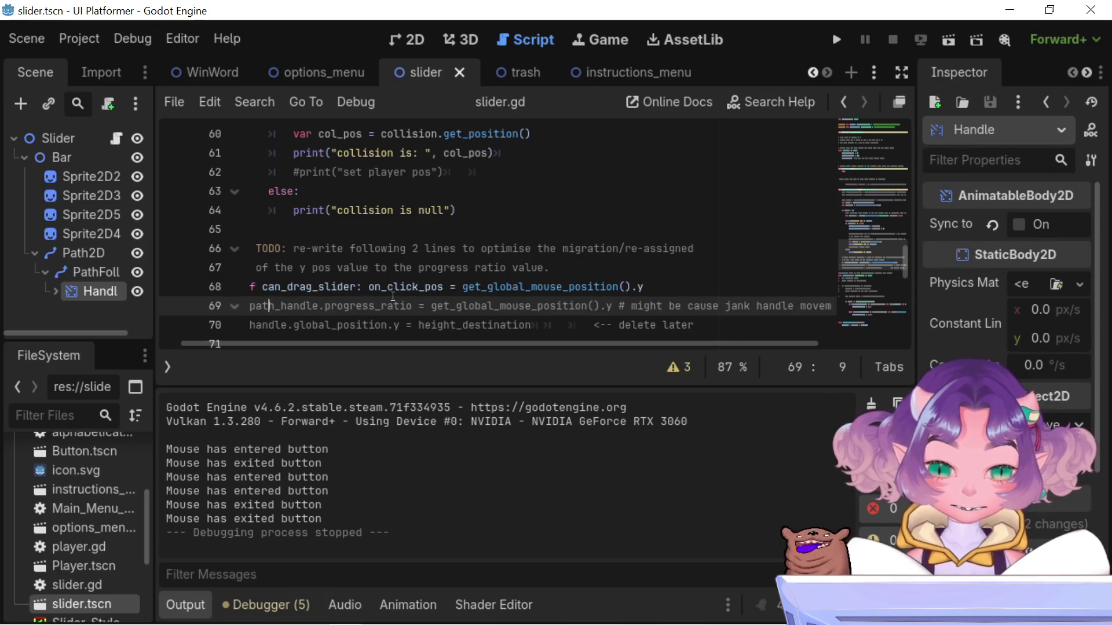
{"action": "left_click", "coordinate": [427, 287]}
{"action": "double_click", "coordinate": [427, 288]}
{"action": "scroll", "coordinate": [423, 290], "scroll_direction": "up", "scroll_amount": 10}
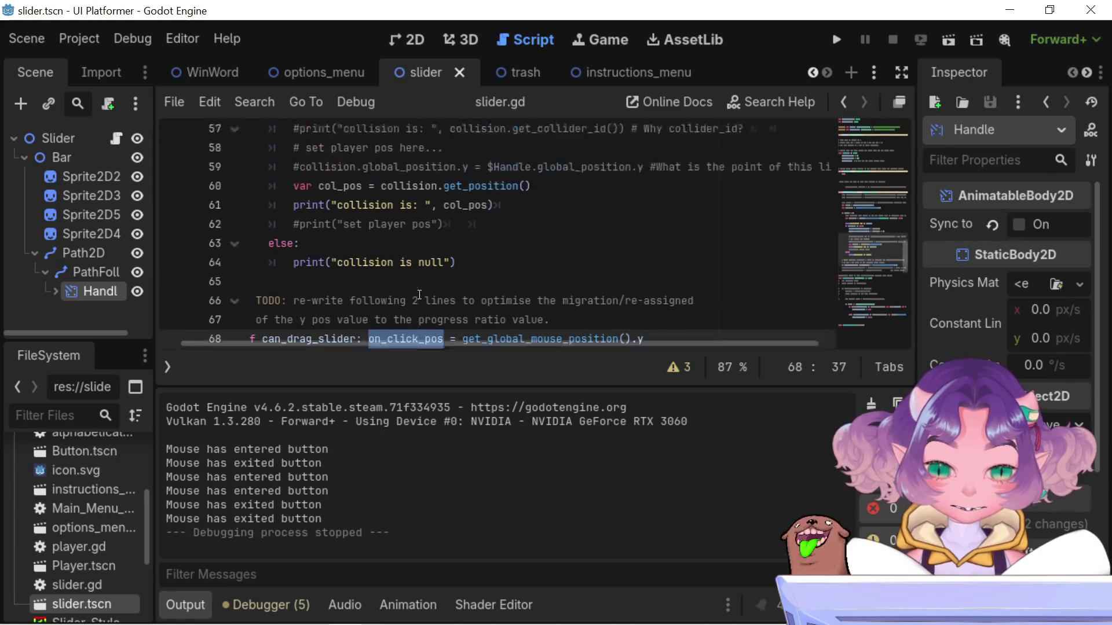
{"action": "scroll", "coordinate": [420, 295], "scroll_direction": "down", "scroll_amount": 3}
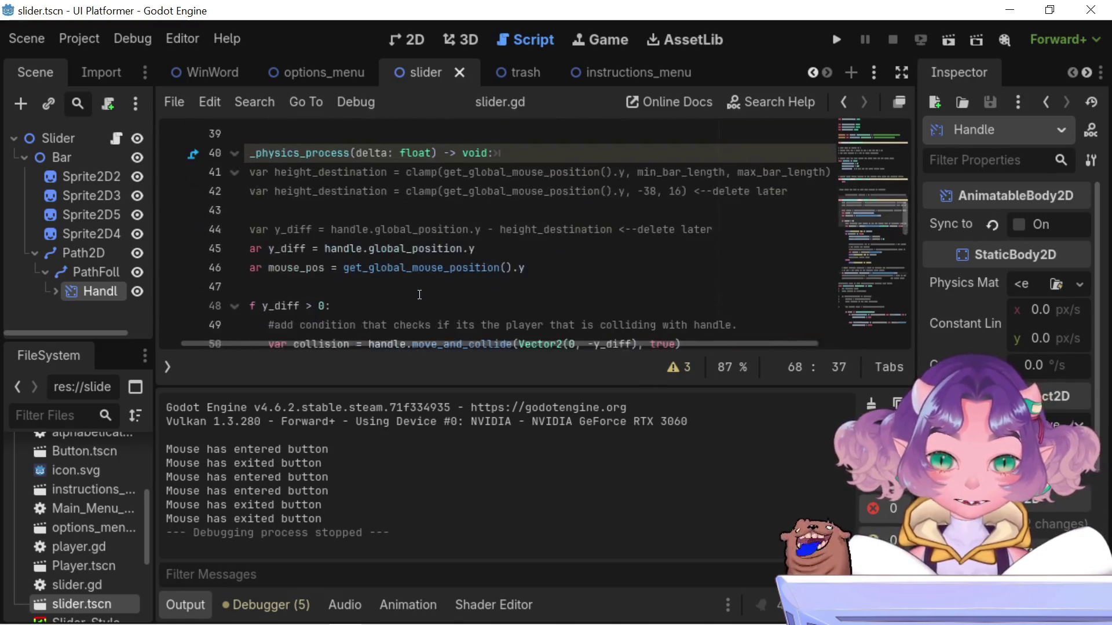
{"action": "scroll", "coordinate": [420, 295], "scroll_direction": "up", "scroll_amount": 12}
{"action": "scroll", "coordinate": [419, 295], "scroll_direction": "down", "scroll_amount": 5}
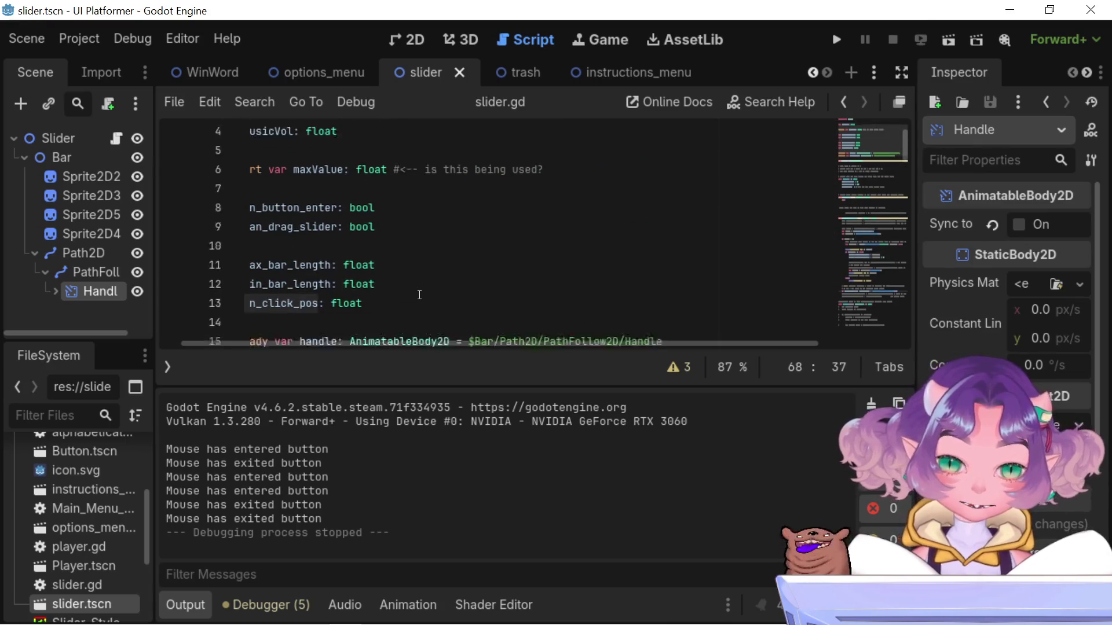
{"action": "scroll", "coordinate": [420, 295], "scroll_direction": "up", "scroll_amount": 3}
{"action": "scroll", "coordinate": [420, 295], "scroll_direction": "down", "scroll_amount": 2}
{"action": "scroll", "coordinate": [420, 294], "scroll_direction": "up", "scroll_amount": 4}
{"action": "scroll", "coordinate": [420, 299], "scroll_direction": "down", "scroll_amount": 10}
{"action": "scroll", "coordinate": [420, 304], "scroll_direction": "up", "scroll_amount": 4}
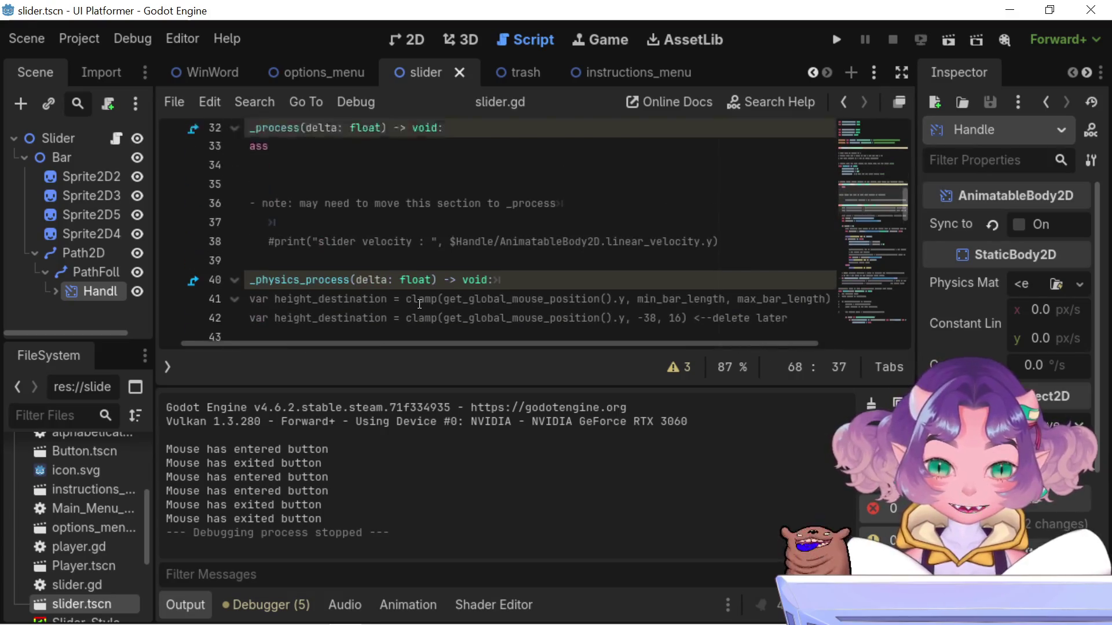
{"action": "scroll", "coordinate": [420, 304], "scroll_direction": "down", "scroll_amount": 3}
{"action": "scroll", "coordinate": [420, 304], "scroll_direction": "up", "scroll_amount": 2}
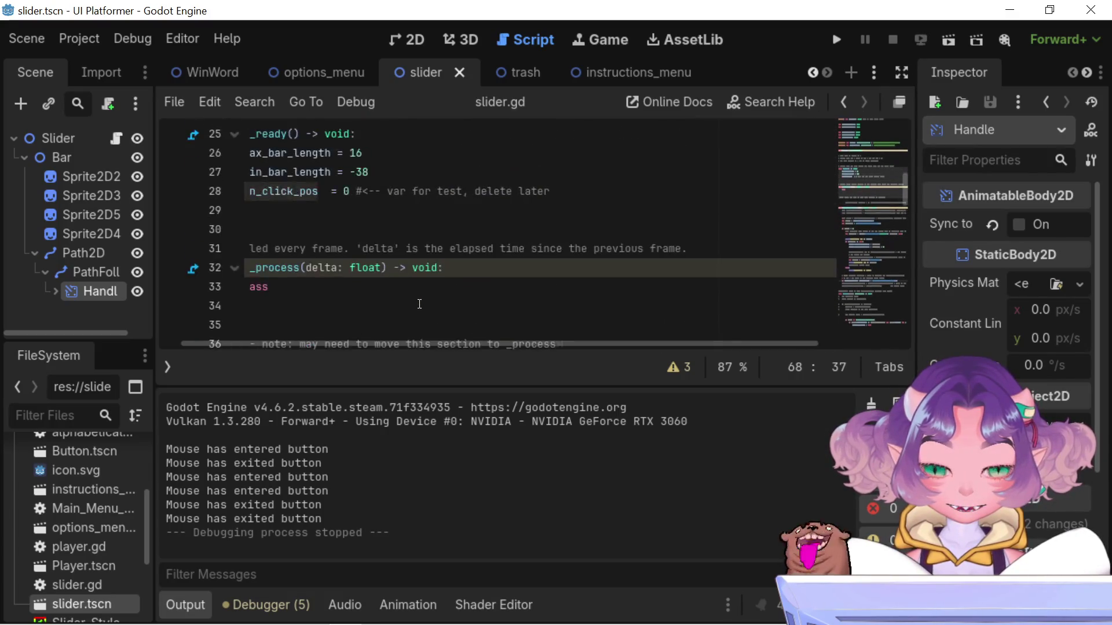
{"action": "scroll", "coordinate": [306, 205], "scroll_direction": "up", "scroll_amount": 2}
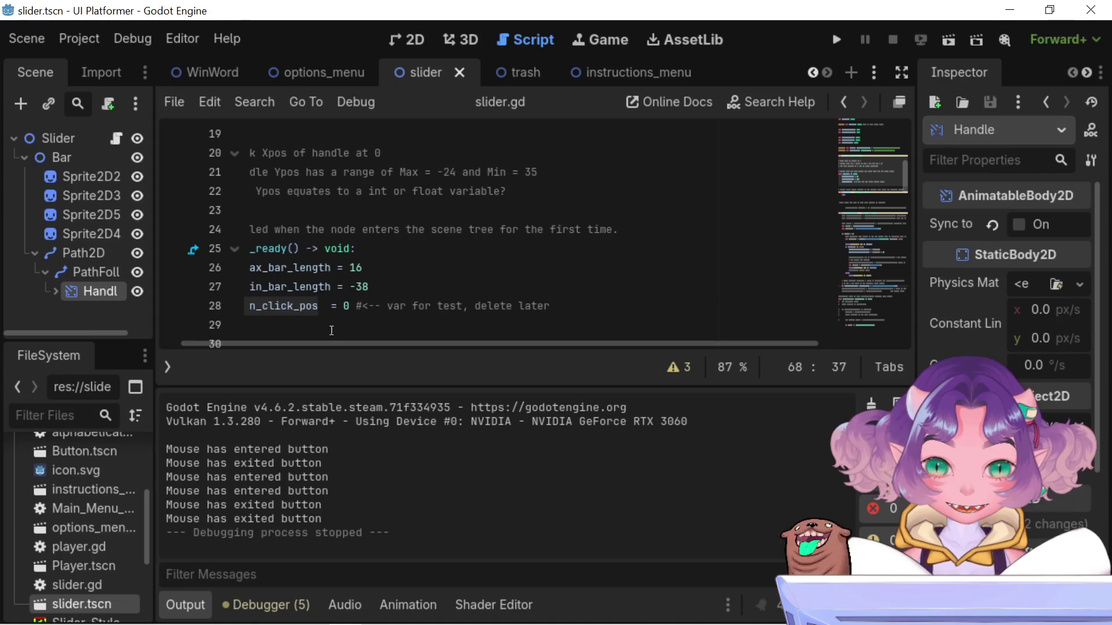
{"action": "left_click_drag", "start_coordinate": [341, 345], "coordinate": [267, 342]}
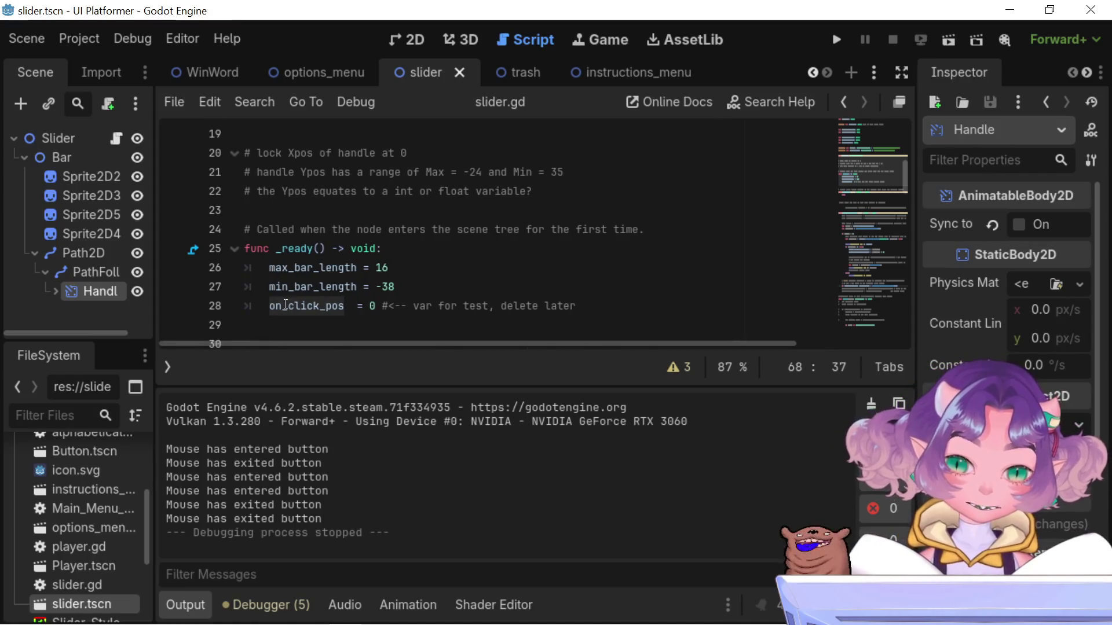
{"action": "scroll", "coordinate": [287, 309], "scroll_direction": "down", "scroll_amount": 10}
{"action": "scroll", "coordinate": [287, 310], "scroll_direction": "down", "scroll_amount": 2}
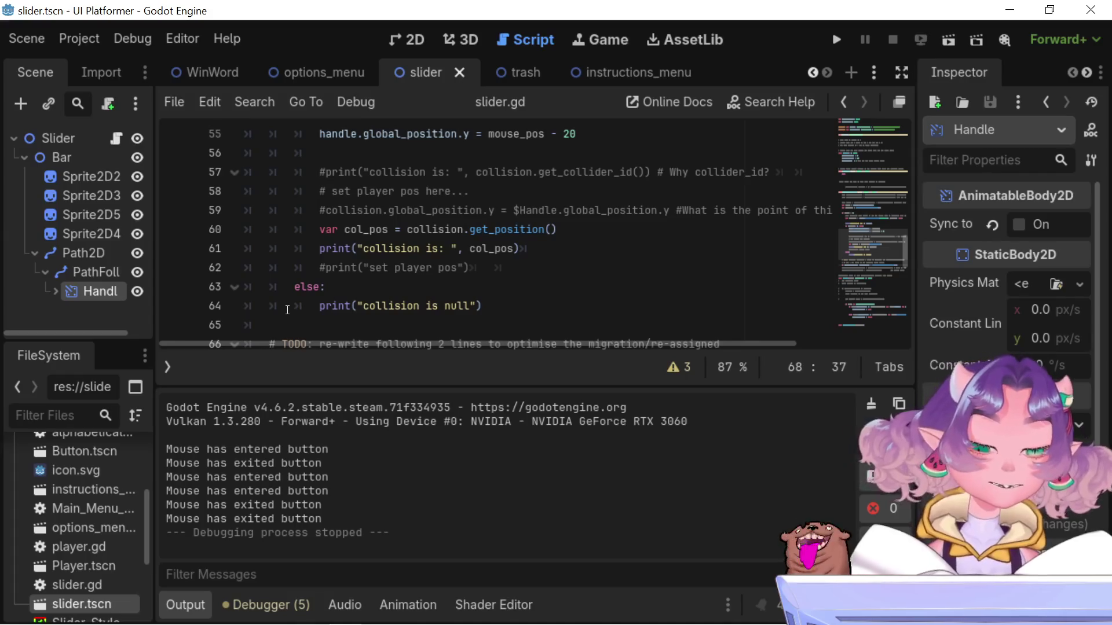
{"action": "scroll", "coordinate": [287, 310], "scroll_direction": "down", "scroll_amount": 4}
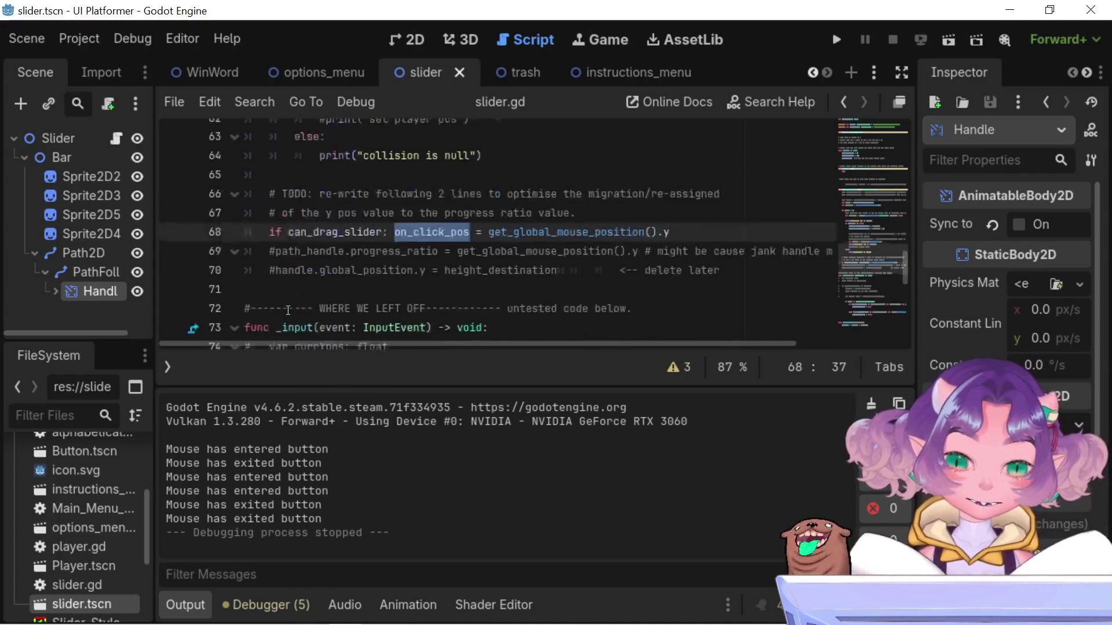
{"action": "scroll", "coordinate": [288, 310], "scroll_direction": "down", "scroll_amount": 6}
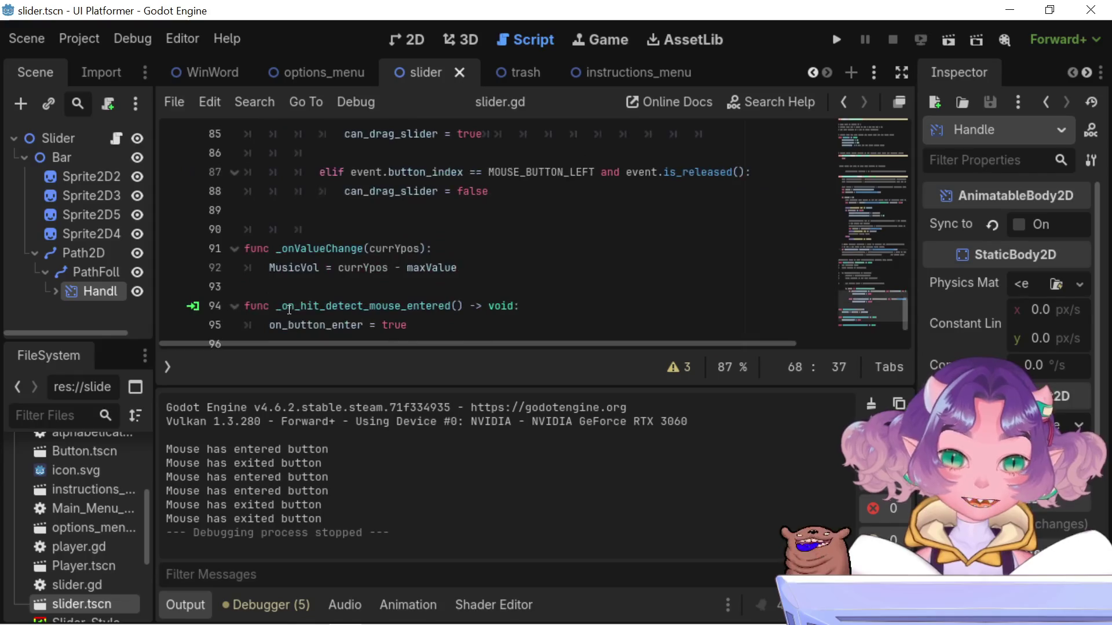
{"action": "scroll", "coordinate": [289, 310], "scroll_direction": "down", "scroll_amount": 2}
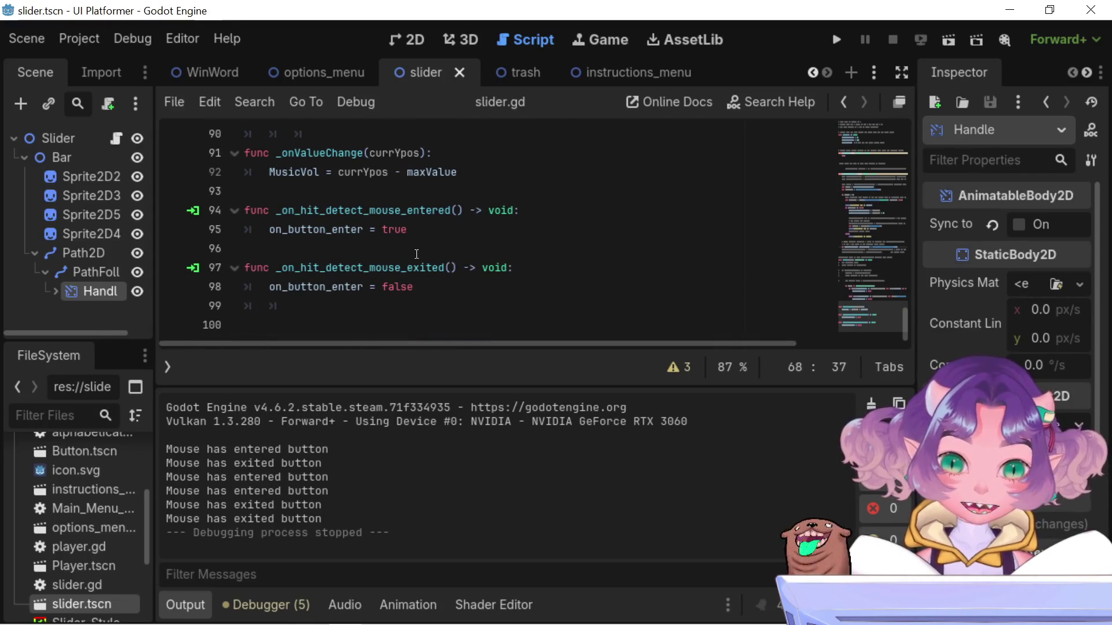
{"action": "left_click", "coordinate": [338, 240]}
{"action": "key", "text": "BackSpace"}
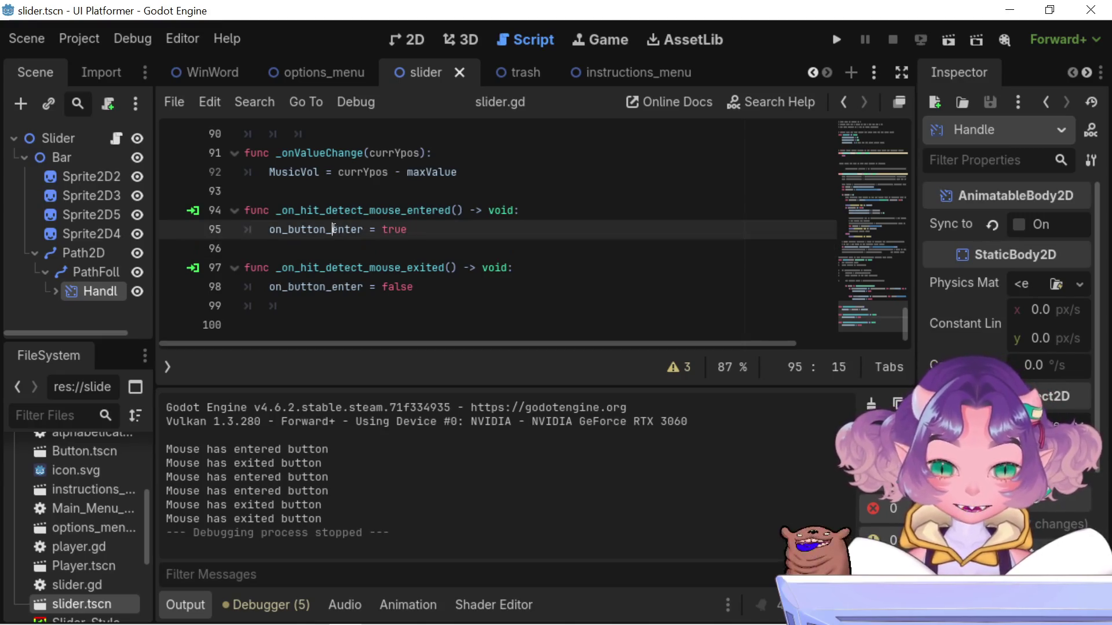
{"action": "double_click", "coordinate": [339, 230]}
{"action": "scroll", "coordinate": [347, 249], "scroll_direction": "up", "scroll_amount": 9}
{"action": "scroll", "coordinate": [352, 264], "scroll_direction": "down", "scroll_amount": 7}
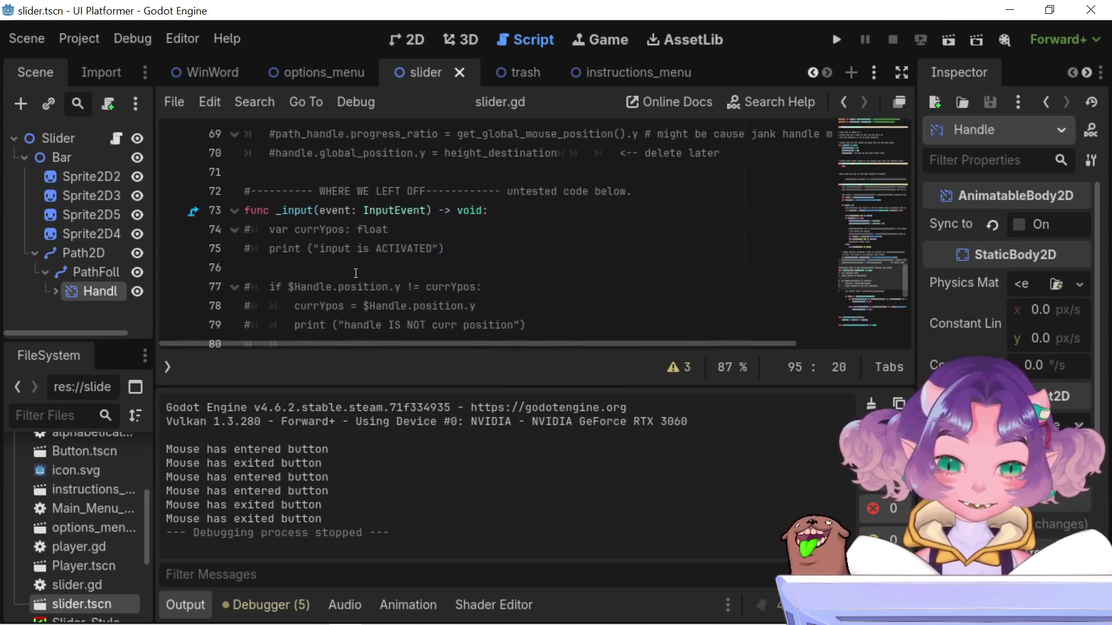
{"action": "left_click_drag", "start_coordinate": [700, 347], "coordinate": [726, 333]}
{"action": "scroll", "coordinate": [533, 290], "scroll_direction": "up", "scroll_amount": 2}
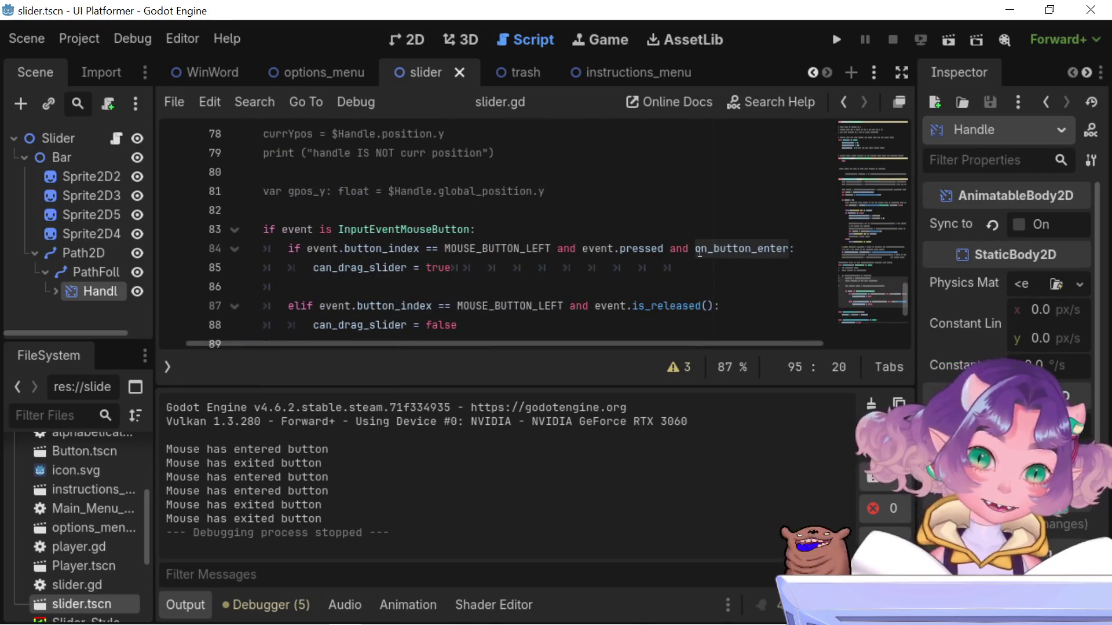
{"action": "double_click", "coordinate": [402, 271]}
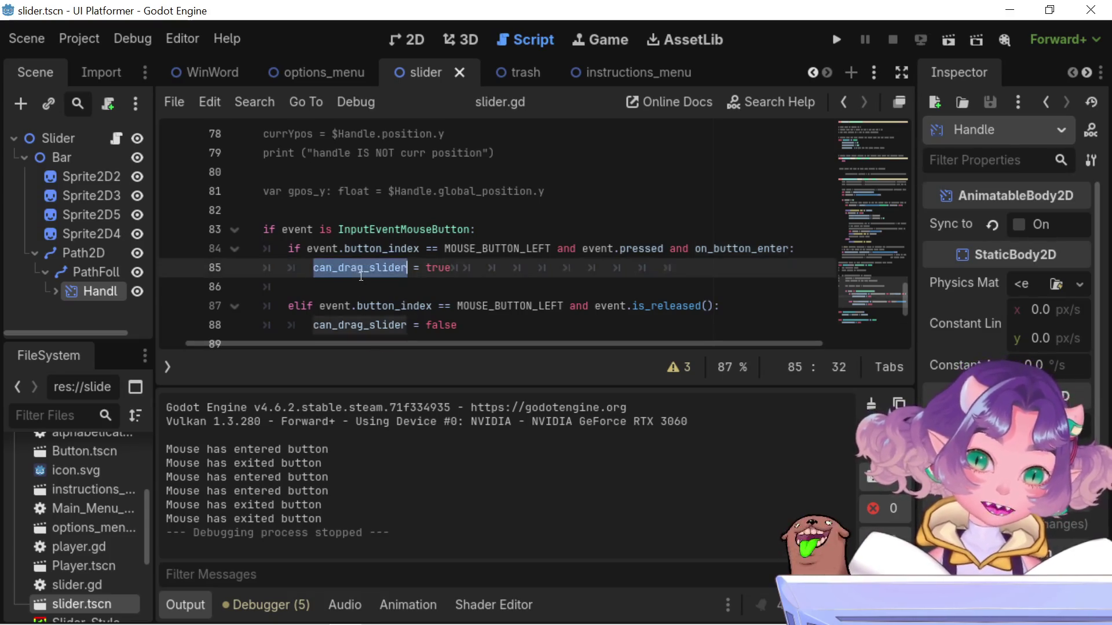
{"action": "scroll", "coordinate": [303, 286], "scroll_direction": "up", "scroll_amount": 6}
{"action": "scroll", "coordinate": [303, 286], "scroll_direction": "left", "scroll_amount": 2}
{"action": "scroll", "coordinate": [303, 286], "scroll_direction": "down", "scroll_amount": 2}
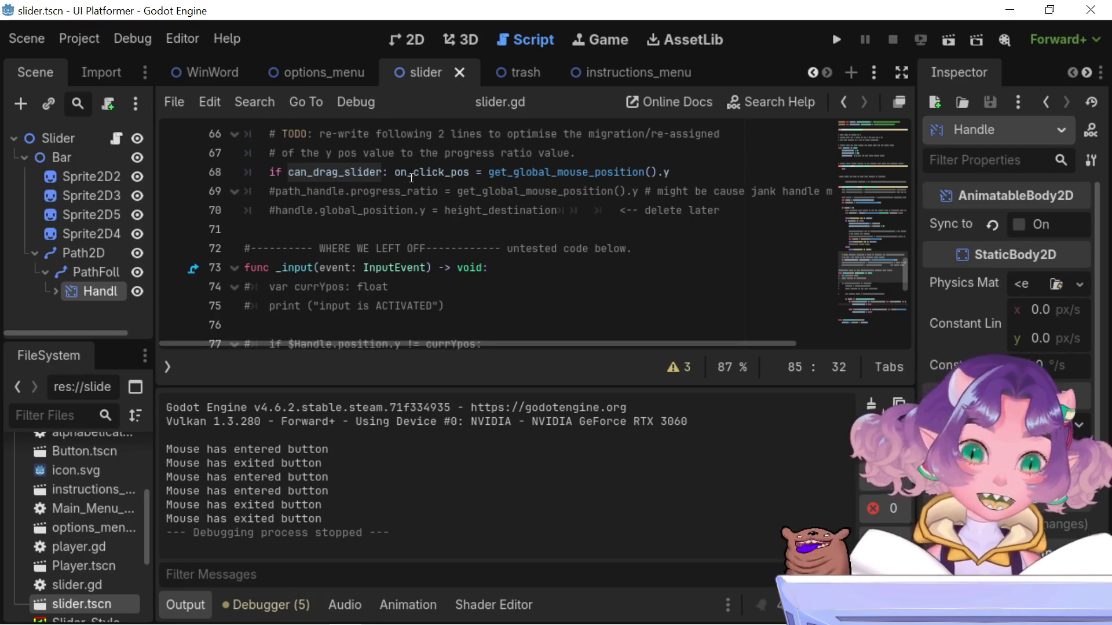
{"action": "mouse_move", "coordinate": [436, 174]}
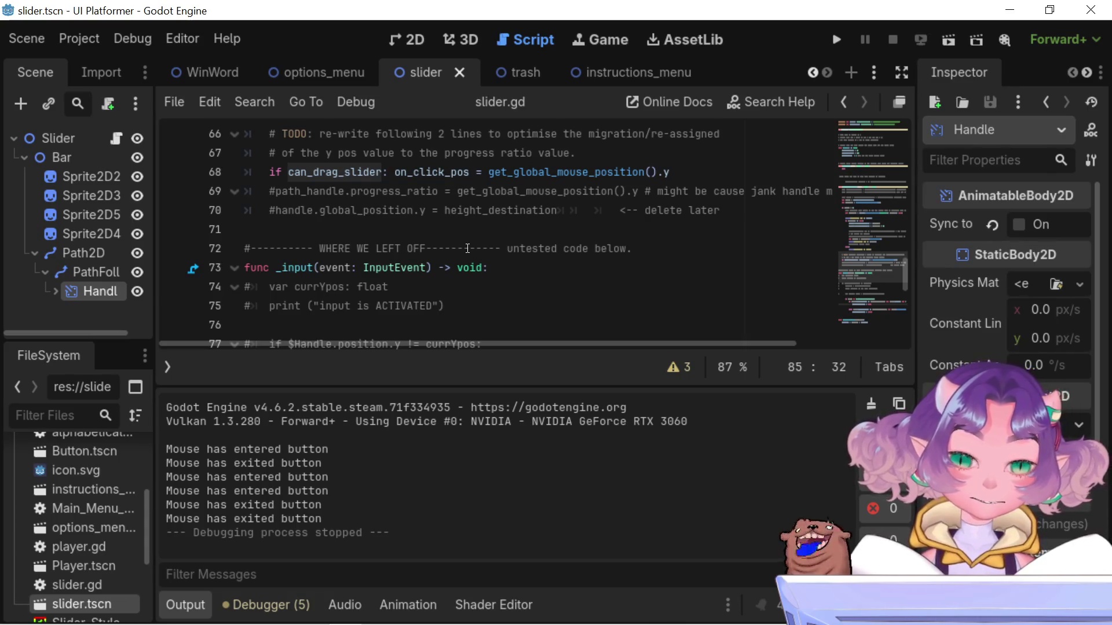
{"action": "scroll", "coordinate": [448, 205], "scroll_direction": "down", "scroll_amount": 5}
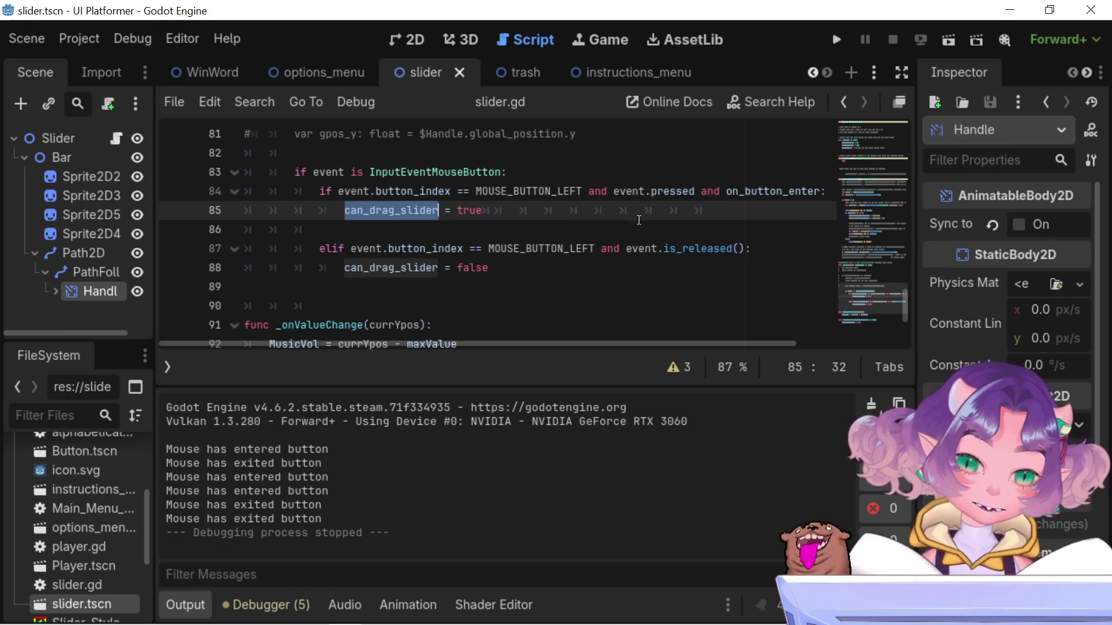
{"action": "mouse_move", "coordinate": [611, 348]}
{"action": "left_mouse_down"}
{"action": "mouse_move", "coordinate": [656, 341]}
{"action": "mouse_move", "coordinate": [582, 329]}
{"action": "left_mouse_up"}
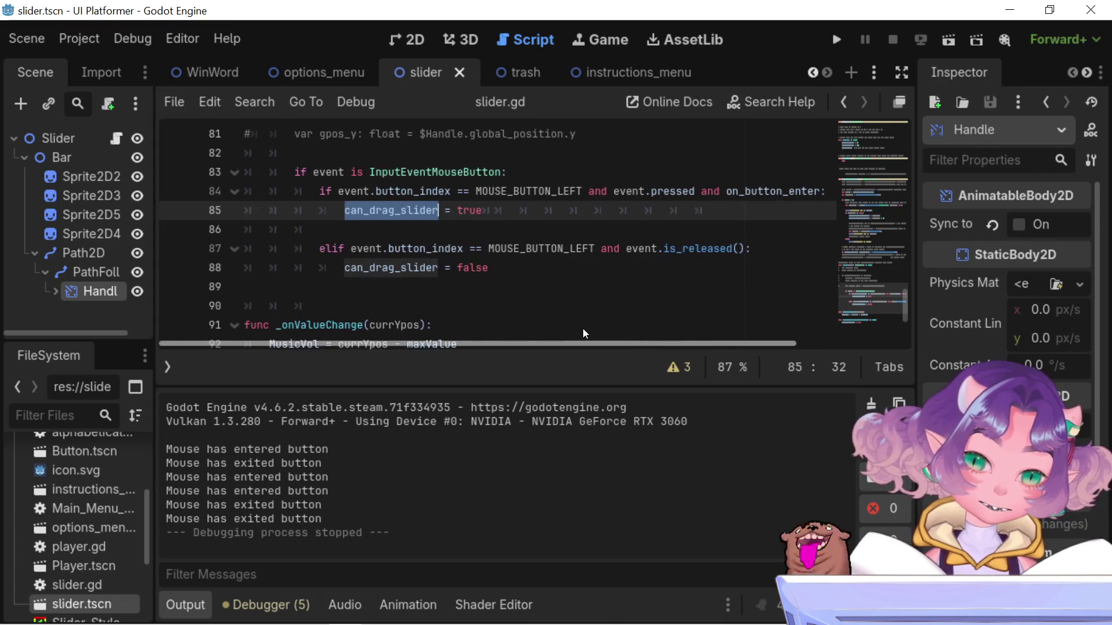
{"action": "scroll", "coordinate": [503, 282], "scroll_direction": "up", "scroll_amount": 3}
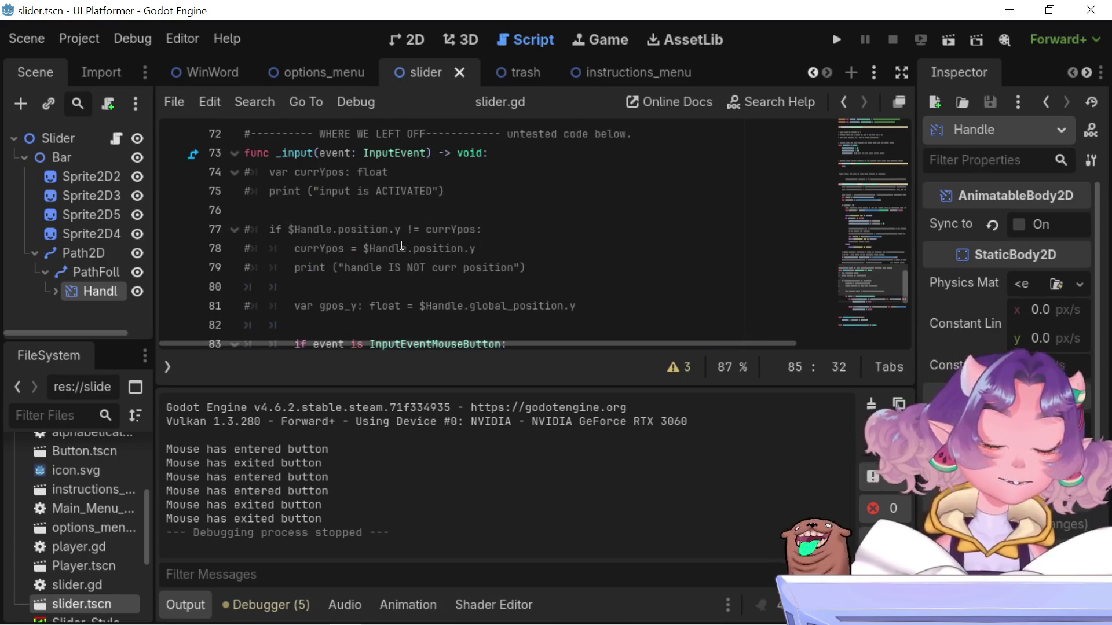
{"action": "scroll", "coordinate": [379, 258], "scroll_direction": "up", "scroll_amount": 2}
{"action": "scroll", "coordinate": [379, 257], "scroll_direction": "up", "scroll_amount": 2}
{"action": "double_click", "coordinate": [565, 229]}
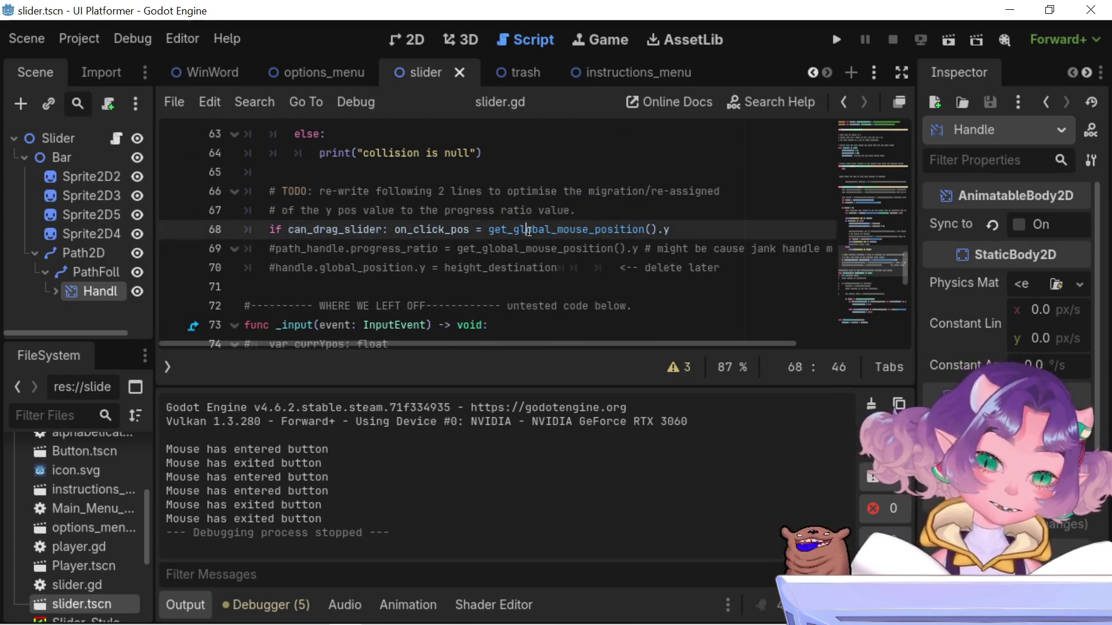
{"action": "double_click", "coordinate": [426, 234]}
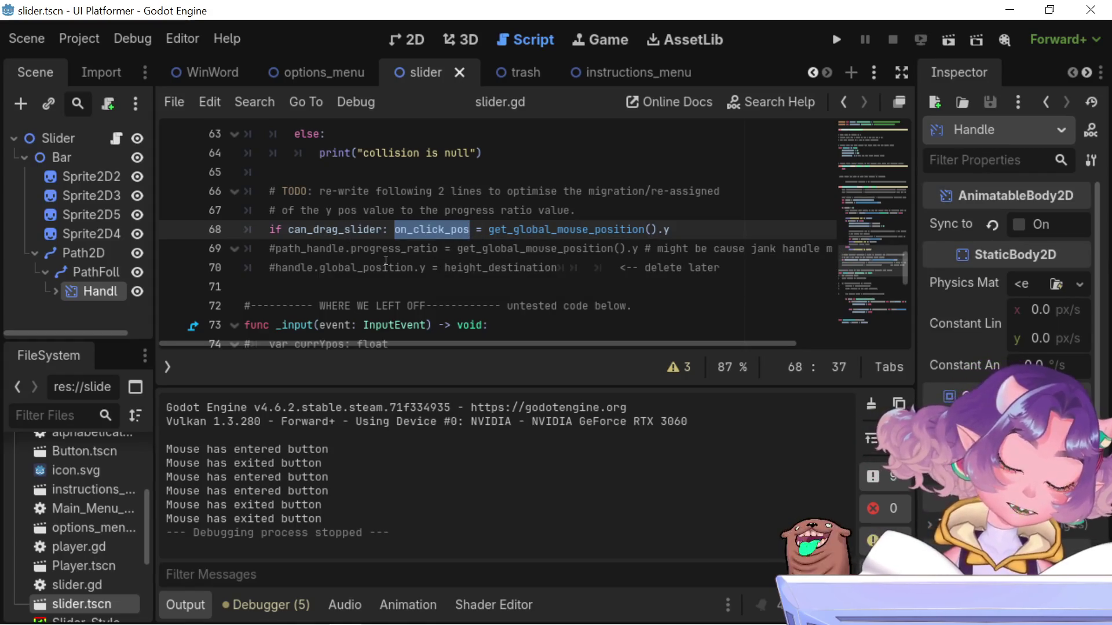
{"action": "scroll", "coordinate": [394, 228], "scroll_direction": "down", "scroll_amount": 6}
{"action": "mouse_move", "coordinate": [394, 228]}
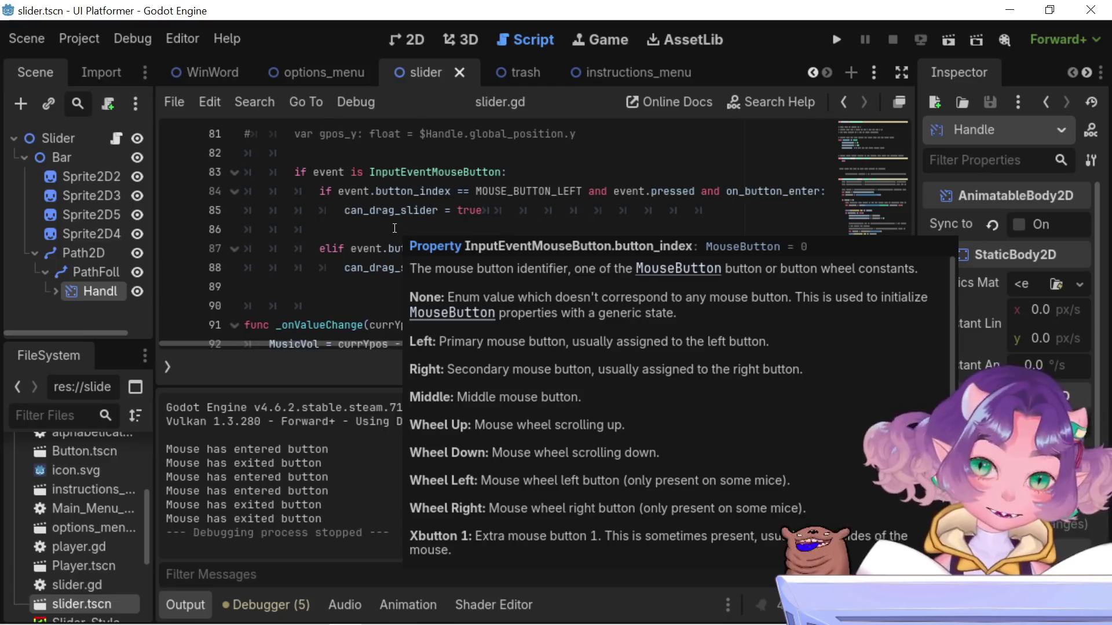
{"action": "scroll", "coordinate": [556, 215], "scroll_direction": "down", "scroll_amount": 3}
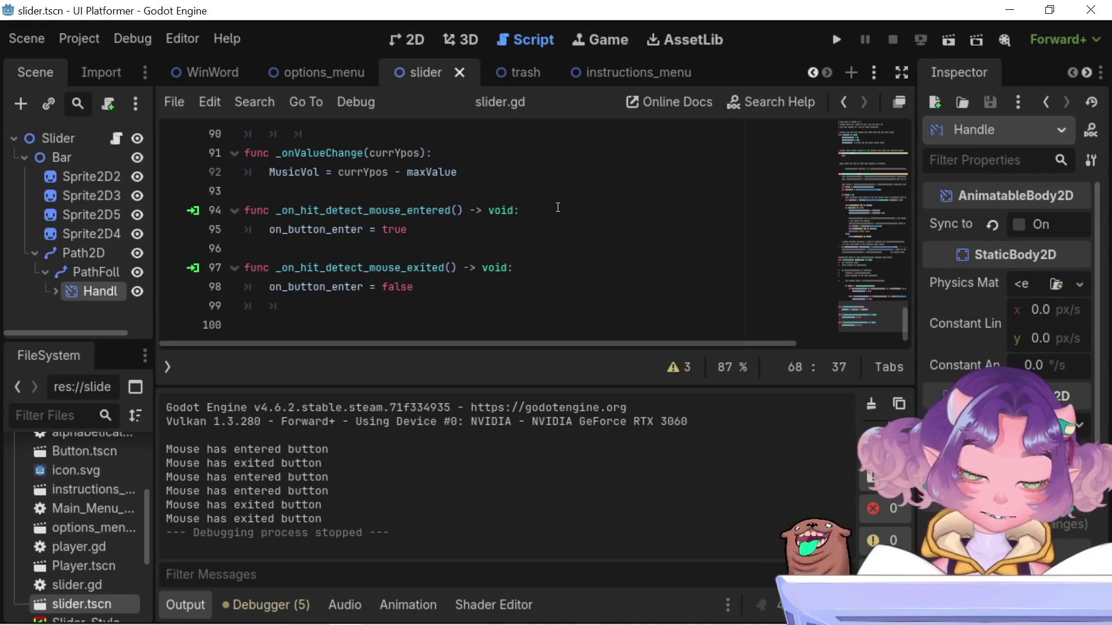
{"action": "scroll", "coordinate": [558, 207], "scroll_direction": "up", "scroll_amount": 2}
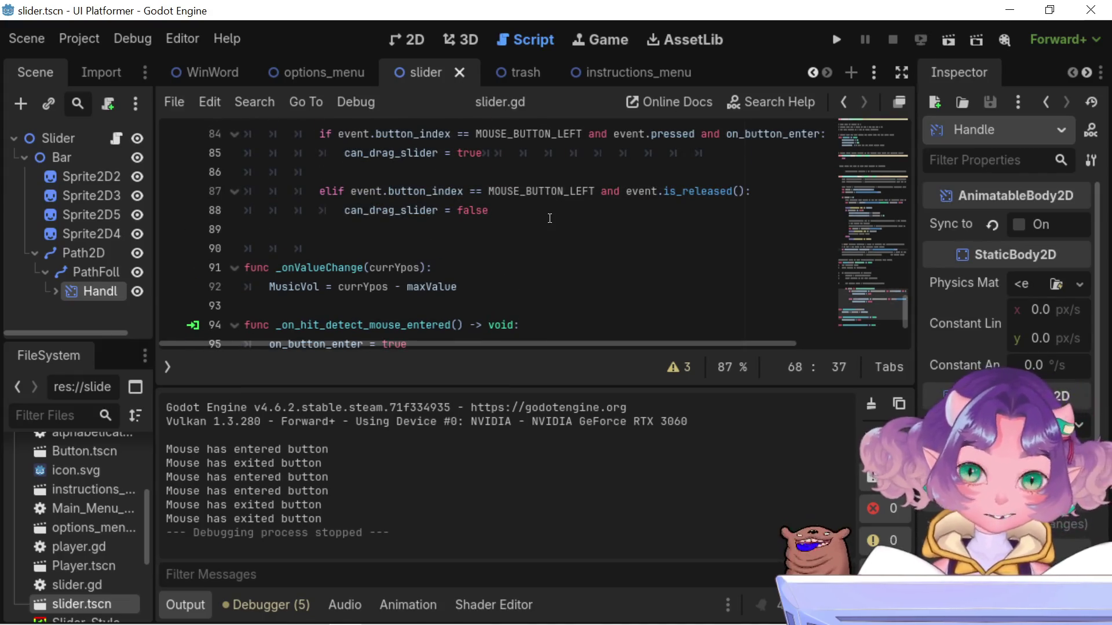
{"action": "scroll", "coordinate": [558, 207], "scroll_direction": "up", "scroll_amount": 6}
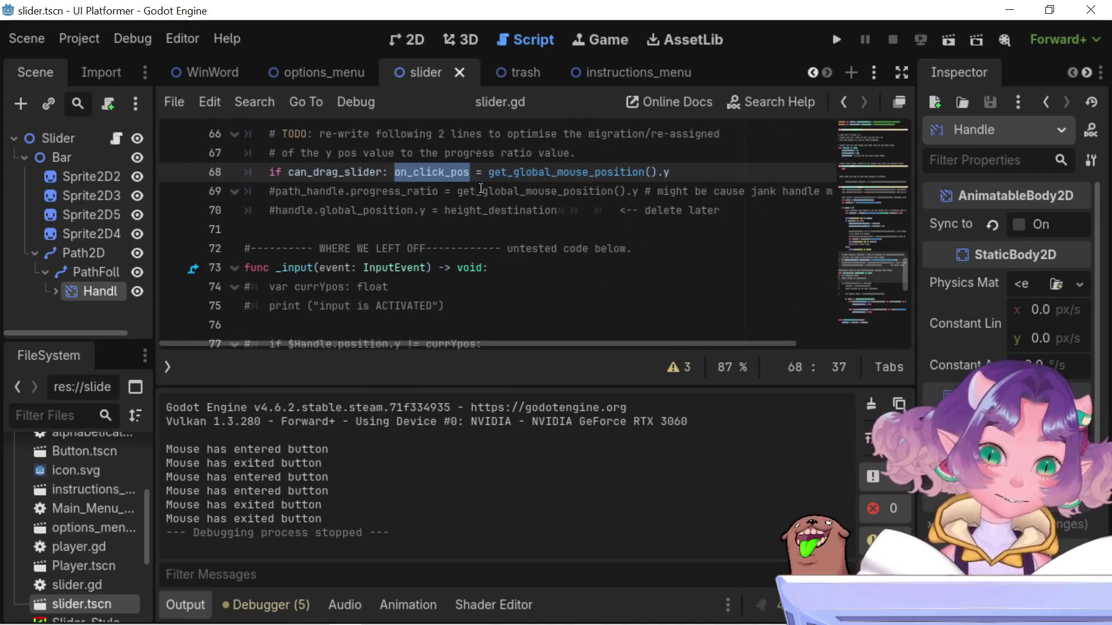
{"action": "mouse_move", "coordinate": [450, 179]}
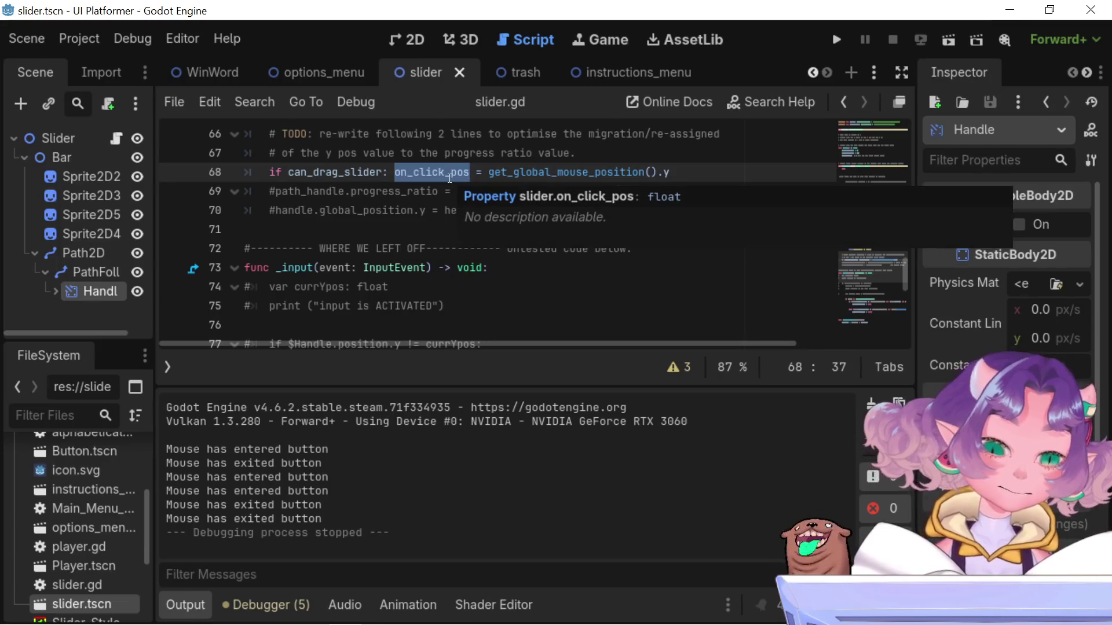
{"action": "scroll", "coordinate": [449, 179], "scroll_direction": "up", "scroll_amount": 9}
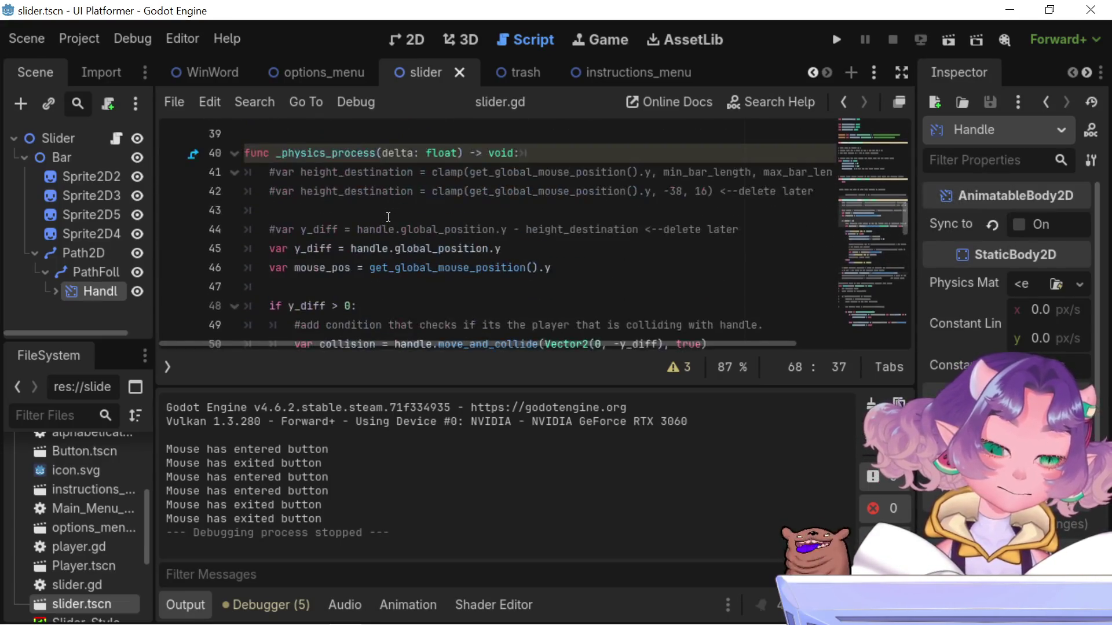
{"action": "scroll", "coordinate": [388, 217], "scroll_direction": "down", "scroll_amount": 5}
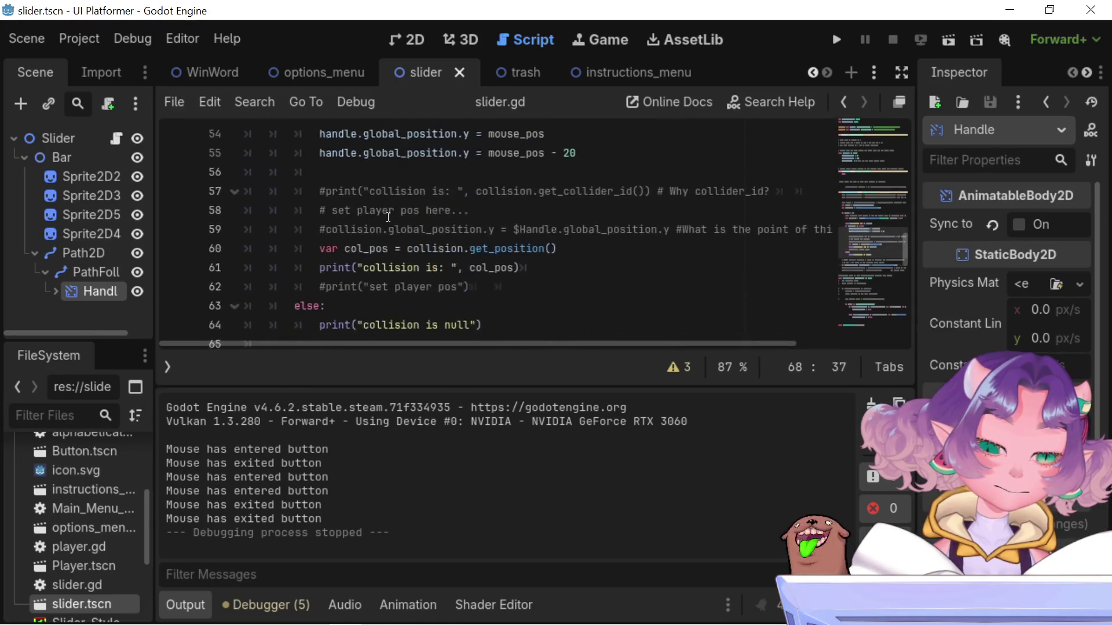
{"action": "scroll", "coordinate": [388, 217], "scroll_direction": "up", "scroll_amount": 5}
{"action": "scroll", "coordinate": [388, 218], "scroll_direction": "up", "scroll_amount": 9}
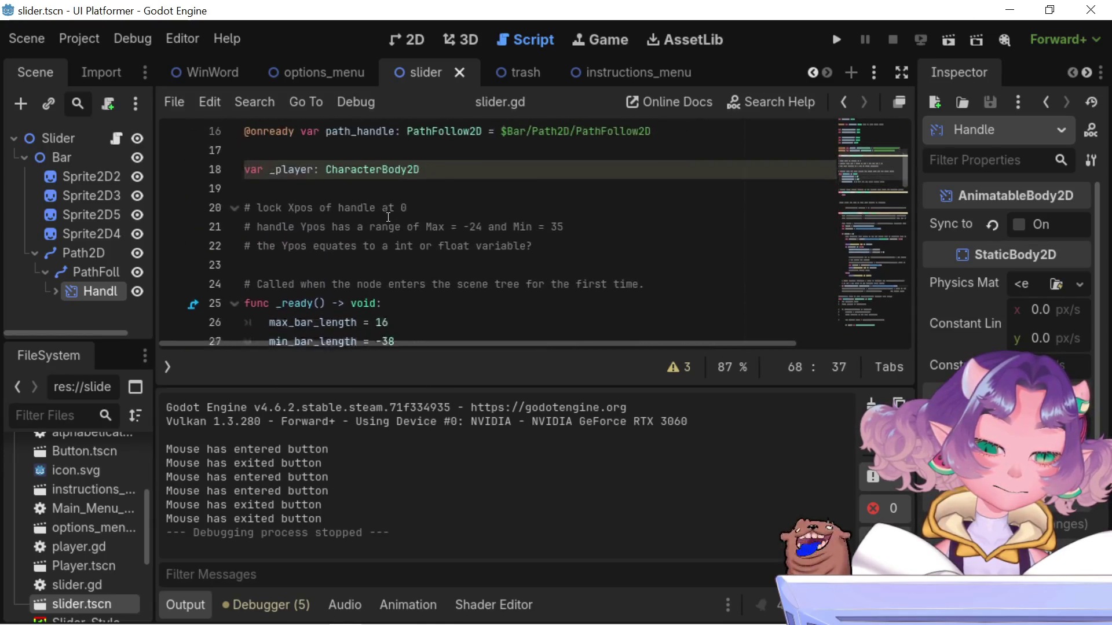
{"action": "scroll", "coordinate": [388, 218], "scroll_direction": "up", "scroll_amount": 4}
{"action": "scroll", "coordinate": [388, 217], "scroll_direction": "down", "scroll_amount": 2}
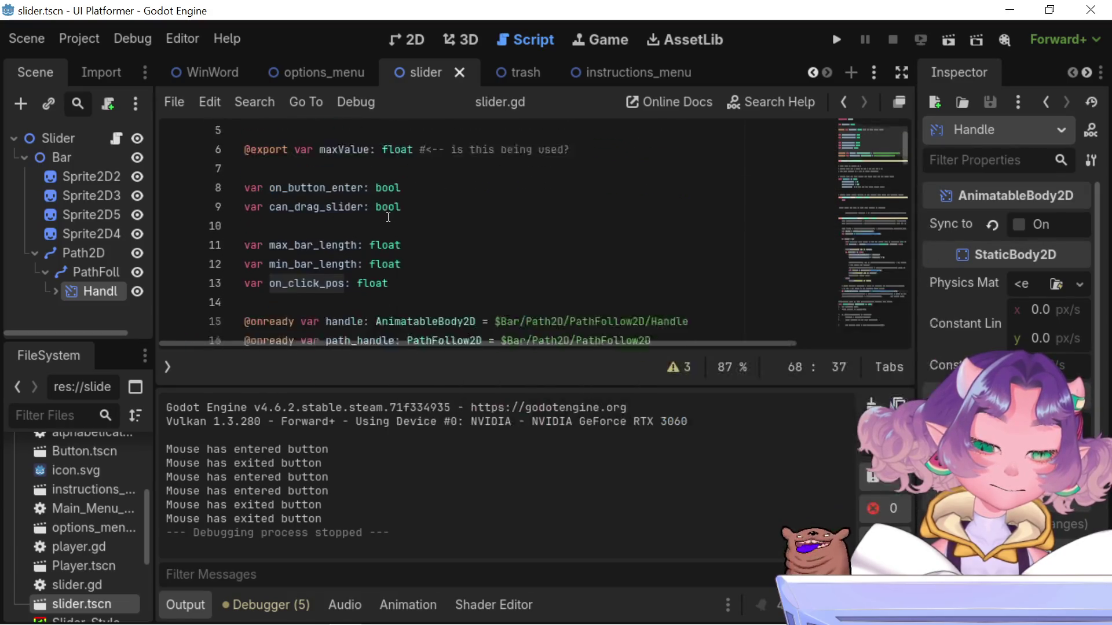
{"action": "scroll", "coordinate": [388, 217], "scroll_direction": "down", "scroll_amount": 1}
{"action": "scroll", "coordinate": [388, 217], "scroll_direction": "up", "scroll_amount": 2}
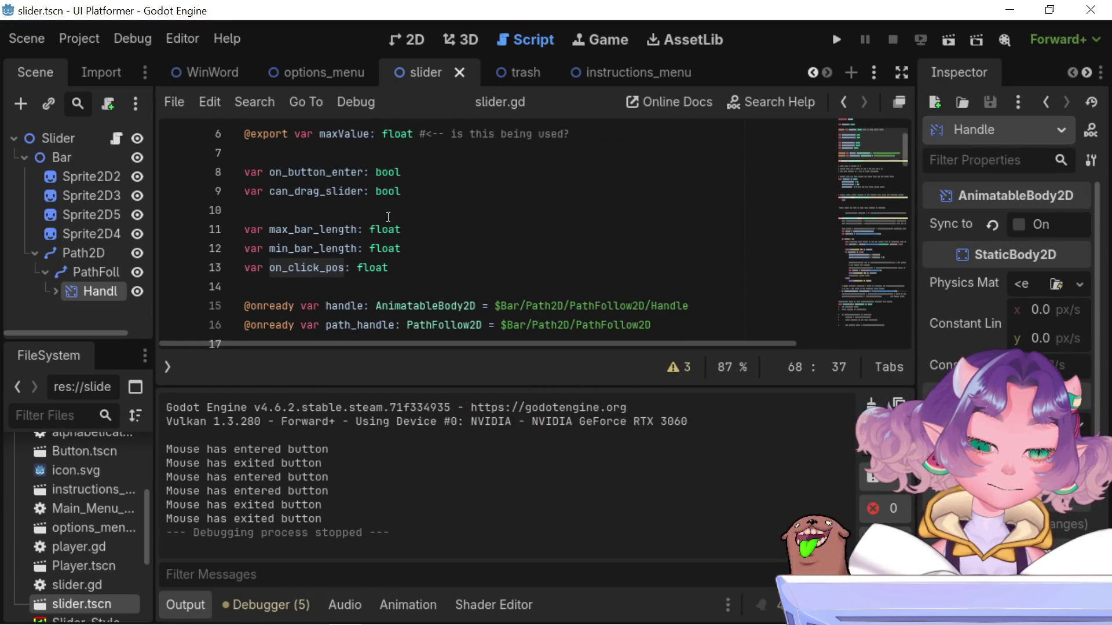
{"action": "scroll", "coordinate": [388, 217], "scroll_direction": "up", "scroll_amount": 1}
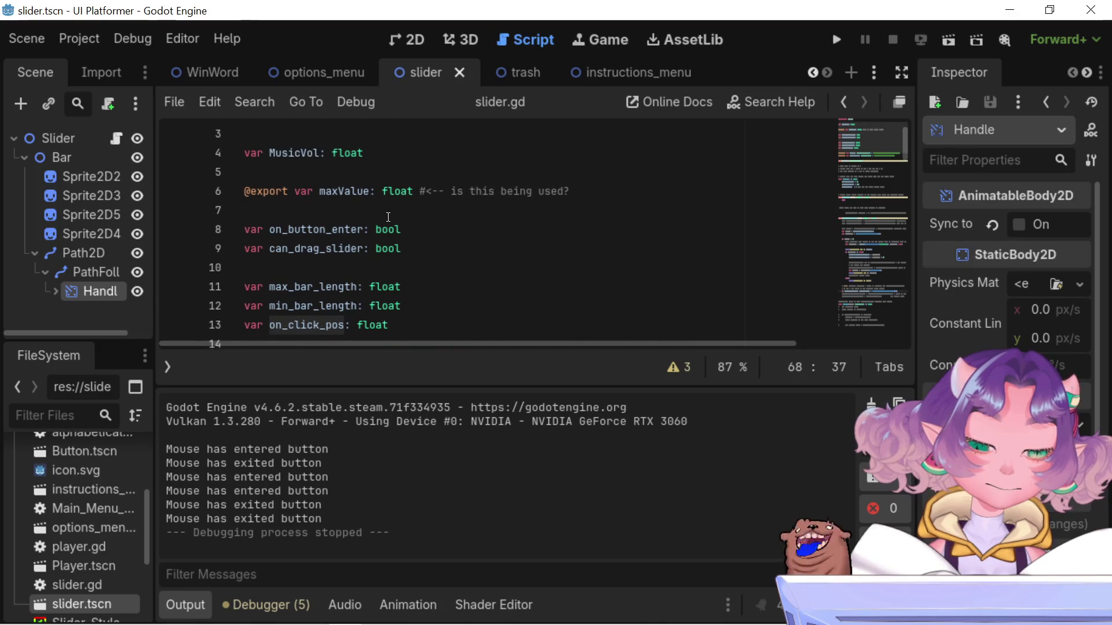
{"action": "scroll", "coordinate": [388, 217], "scroll_direction": "up", "scroll_amount": 1}
{"action": "scroll", "coordinate": [388, 217], "scroll_direction": "down", "scroll_amount": 6}
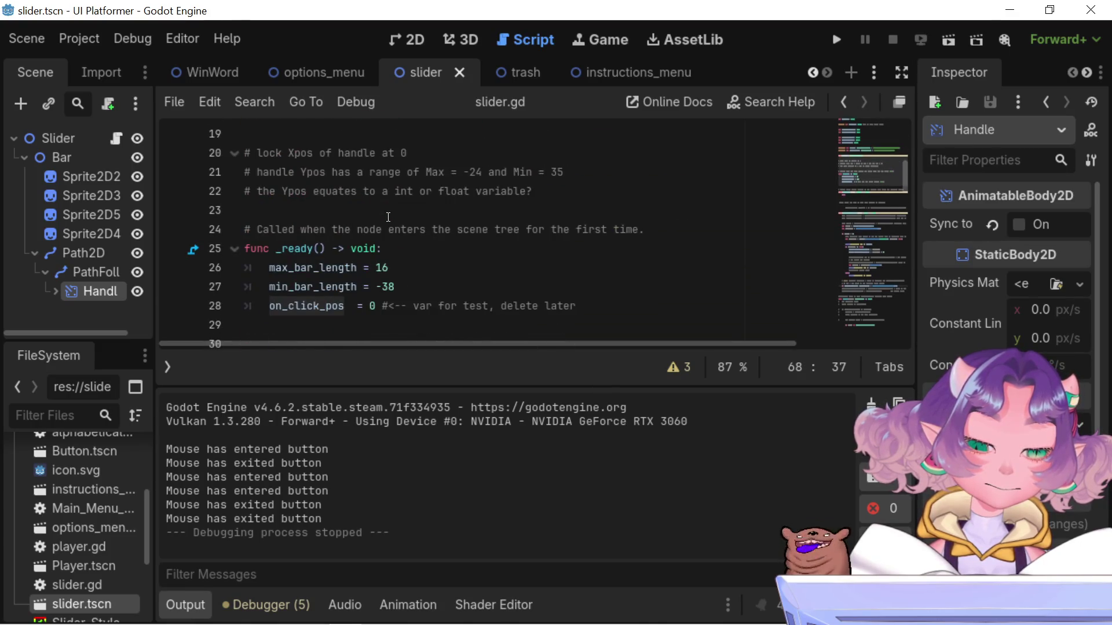
{"action": "scroll", "coordinate": [388, 218], "scroll_direction": "down", "scroll_amount": 2}
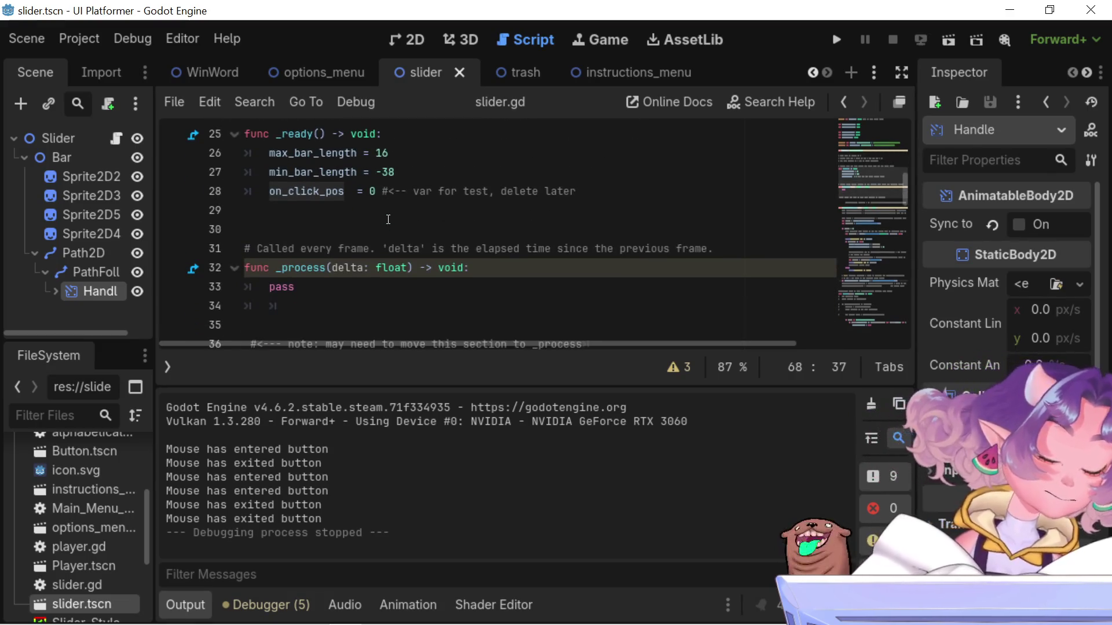
{"action": "scroll", "coordinate": [388, 219], "scroll_direction": "down", "scroll_amount": 3}
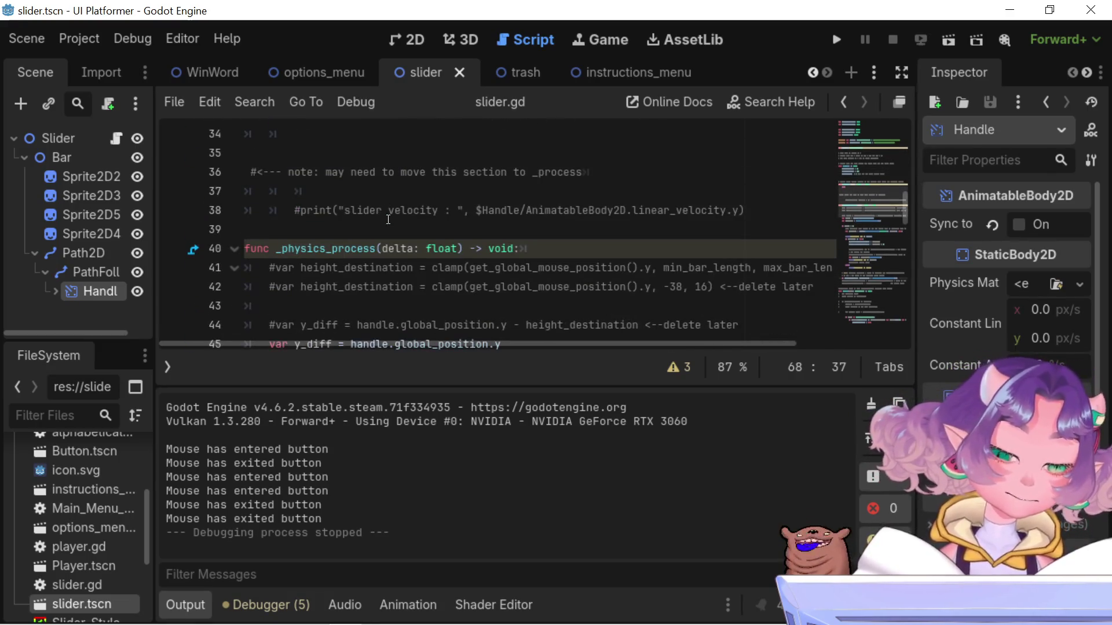
{"action": "scroll", "coordinate": [388, 219], "scroll_direction": "down", "scroll_amount": 2}
{"action": "scroll", "coordinate": [388, 219], "scroll_direction": "down", "scroll_amount": 3}
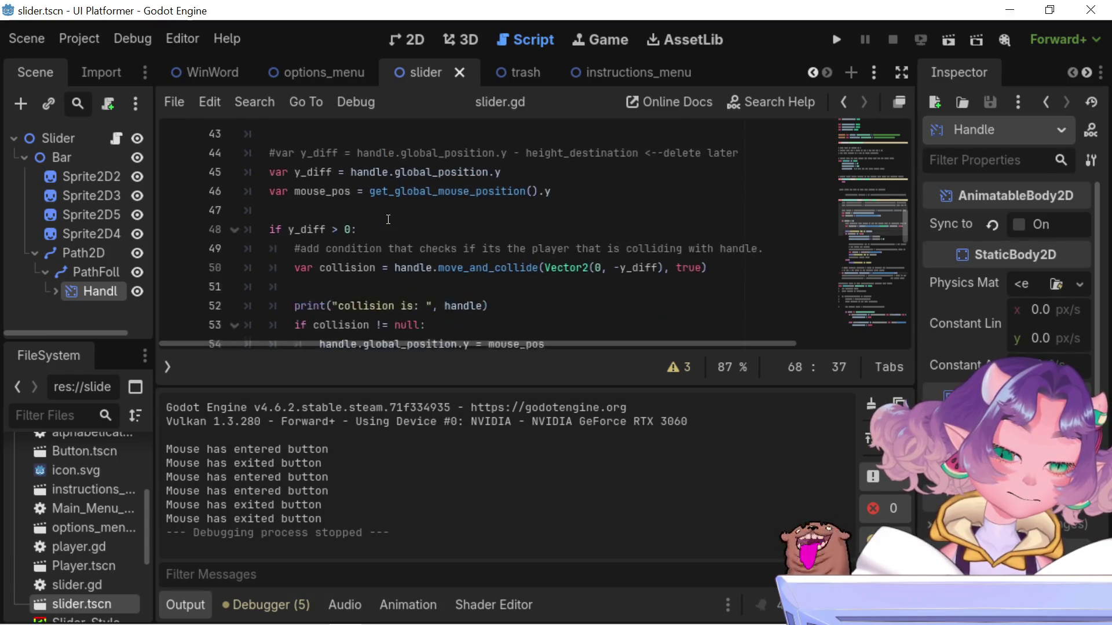
{"action": "scroll", "coordinate": [388, 220], "scroll_direction": "down", "scroll_amount": 1}
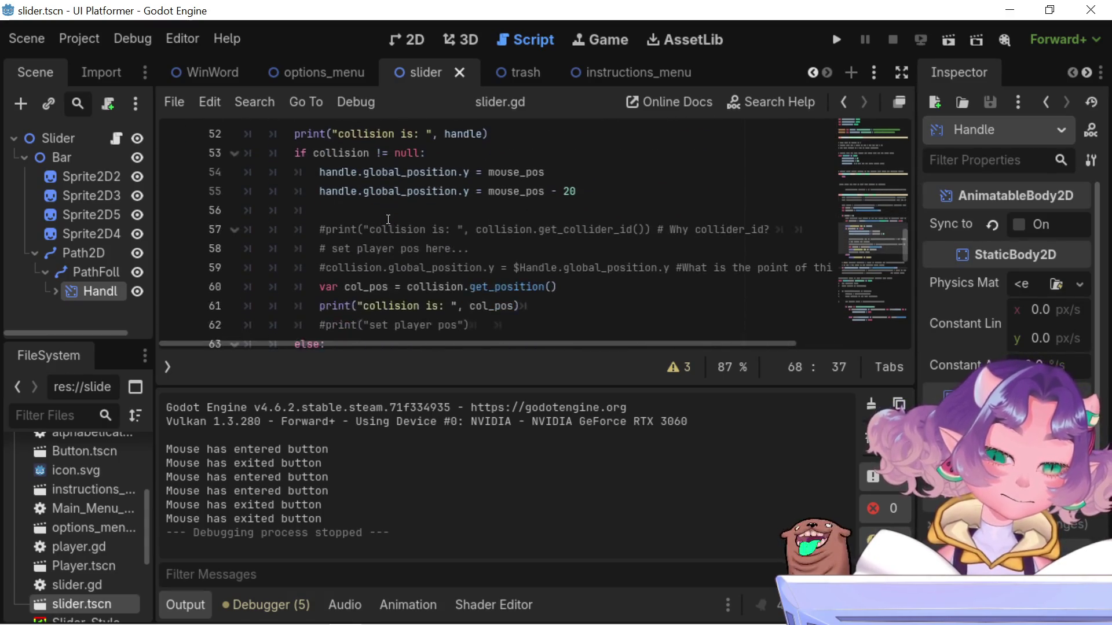
{"action": "left_click", "coordinate": [366, 268]}
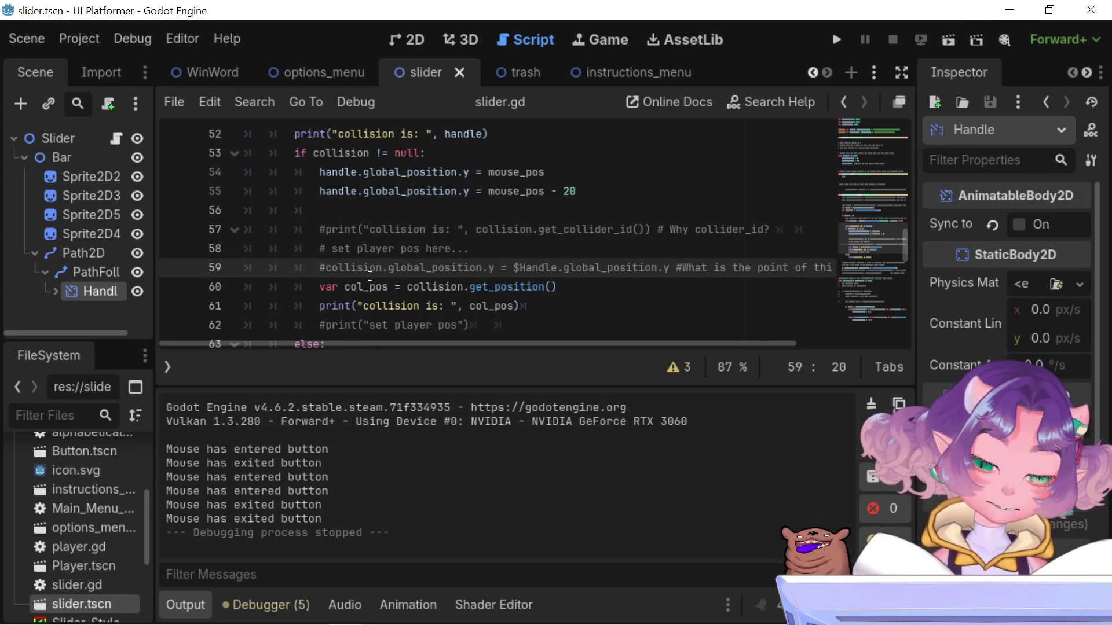
Insert an extra '#' before get_global_mouse_position().y on line 69 of slider.gd
{"action": "scroll", "coordinate": [463, 307], "scroll_direction": "down", "scroll_amount": 5}
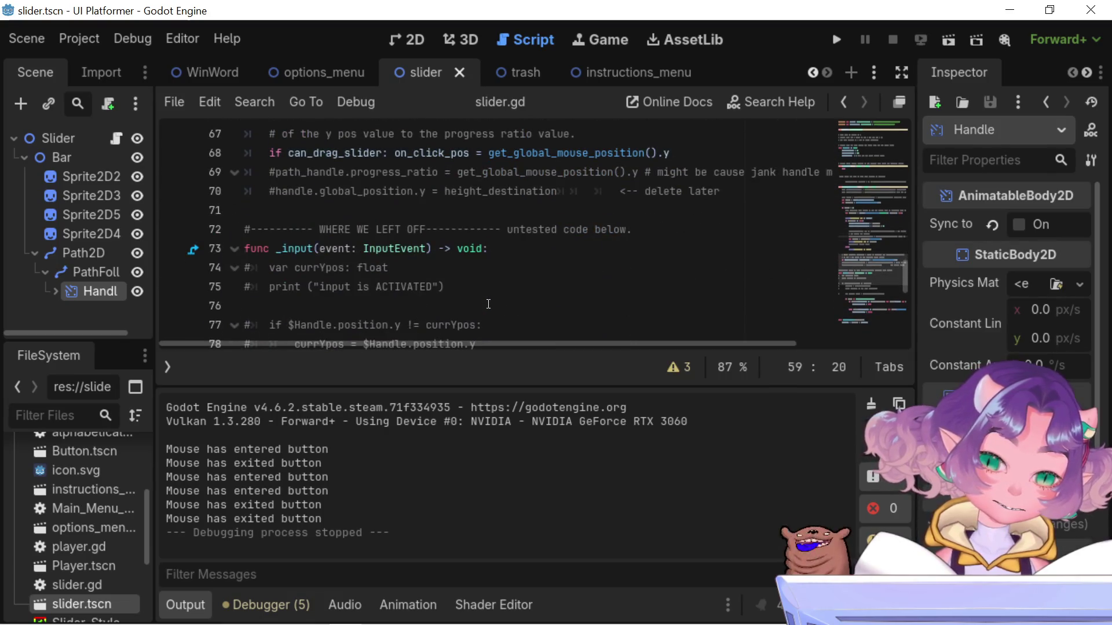
{"action": "scroll", "coordinate": [488, 304], "scroll_direction": "up", "scroll_amount": 1}
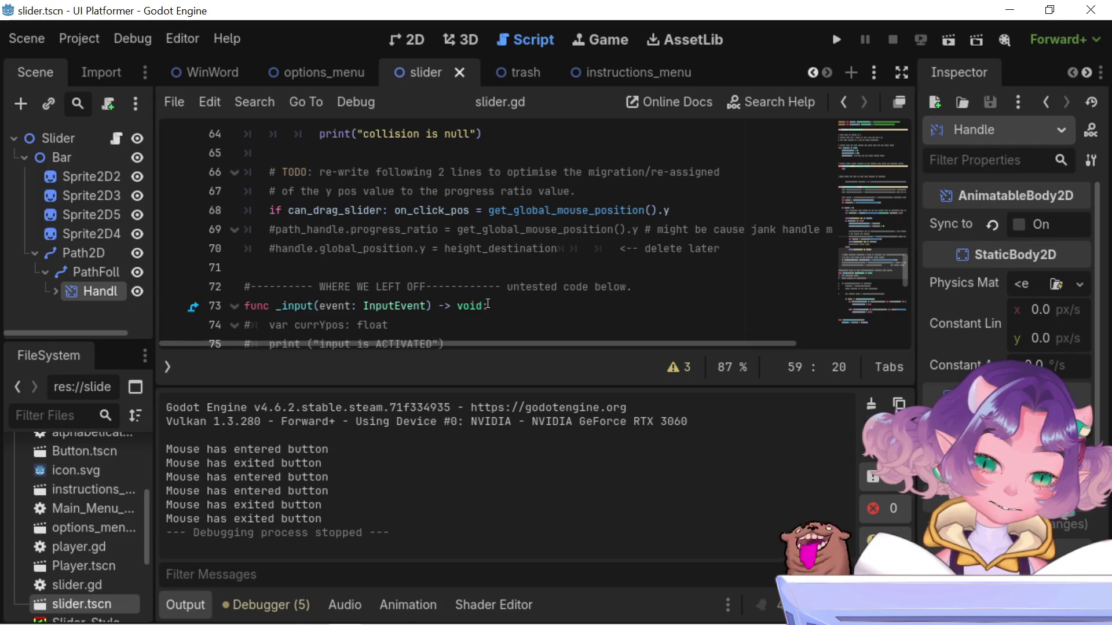
{"action": "left_click_drag", "start_coordinate": [282, 230], "coordinate": [606, 232]}
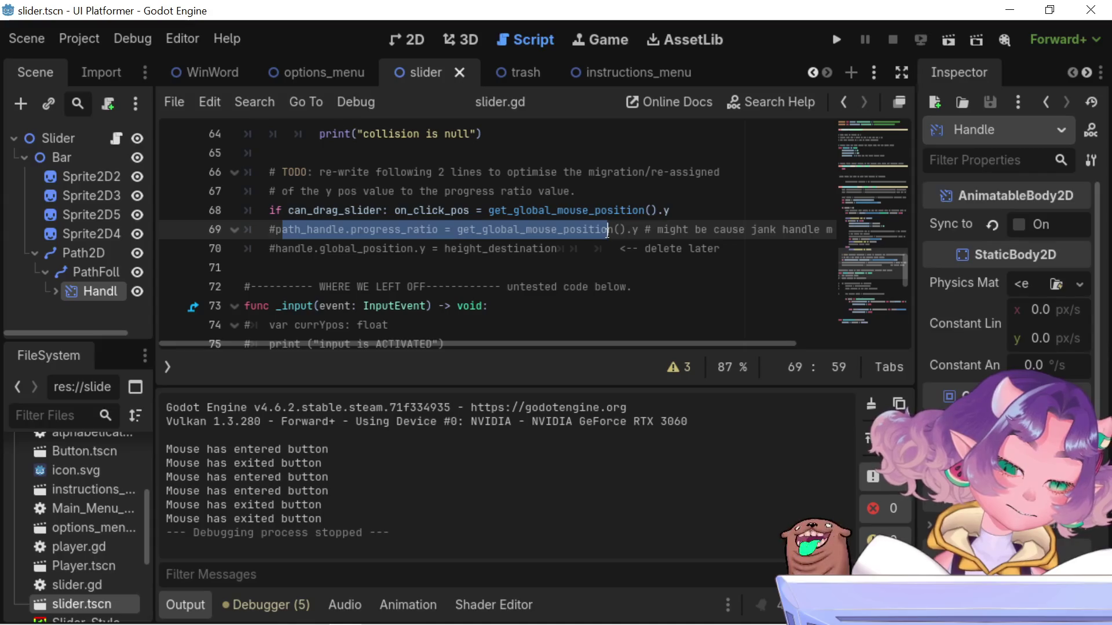
{"action": "left_click", "coordinate": [371, 229]}
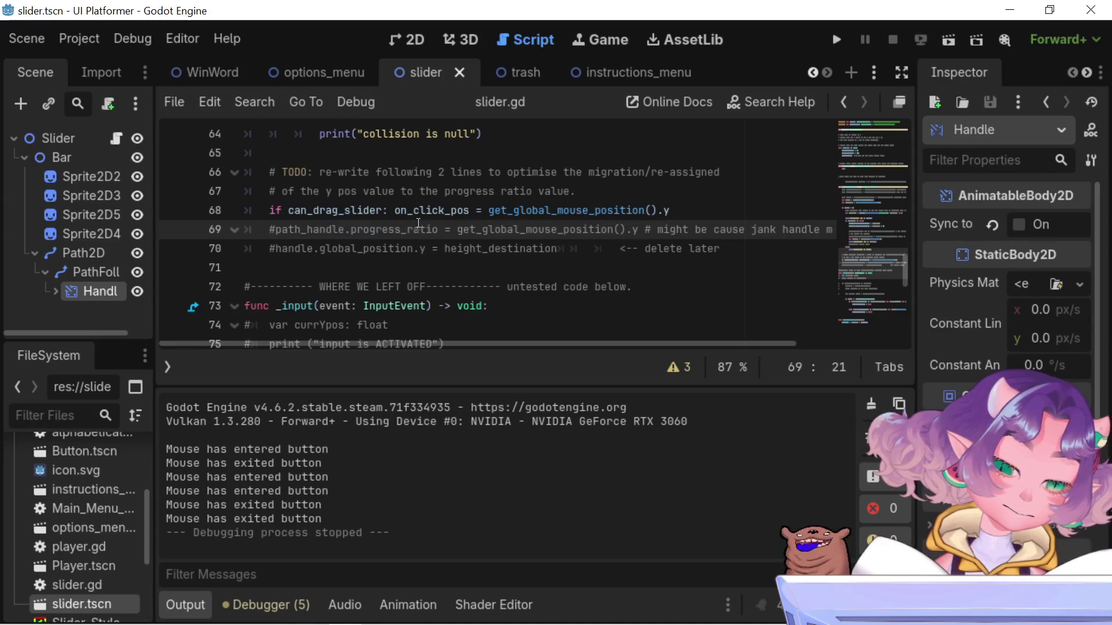
{"action": "left_click", "coordinate": [458, 229]}
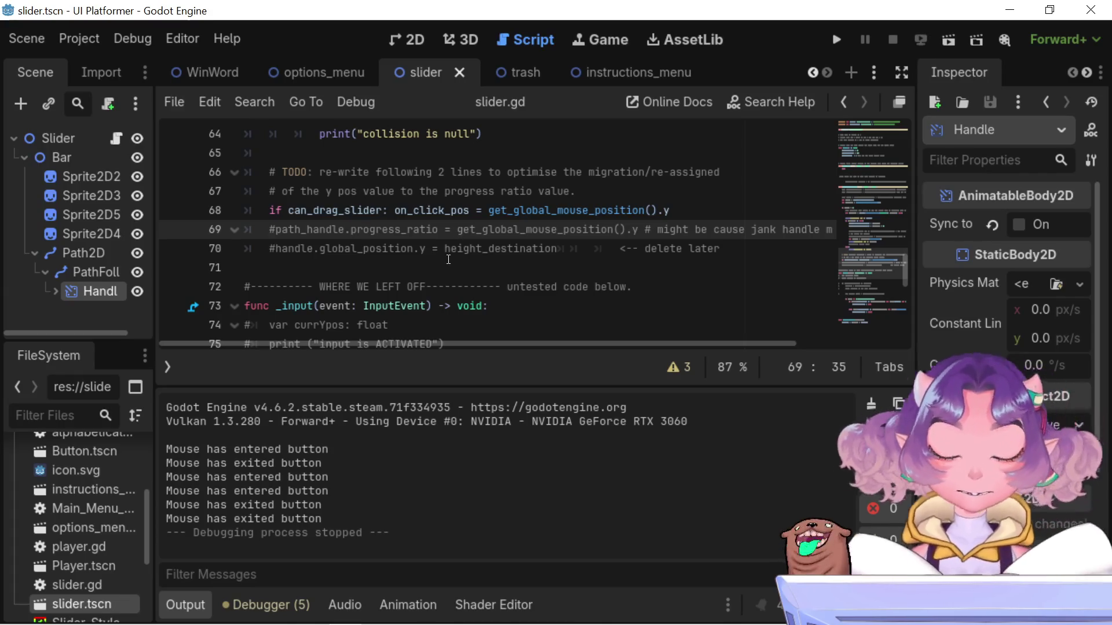
{"action": "type", "text": "#"}
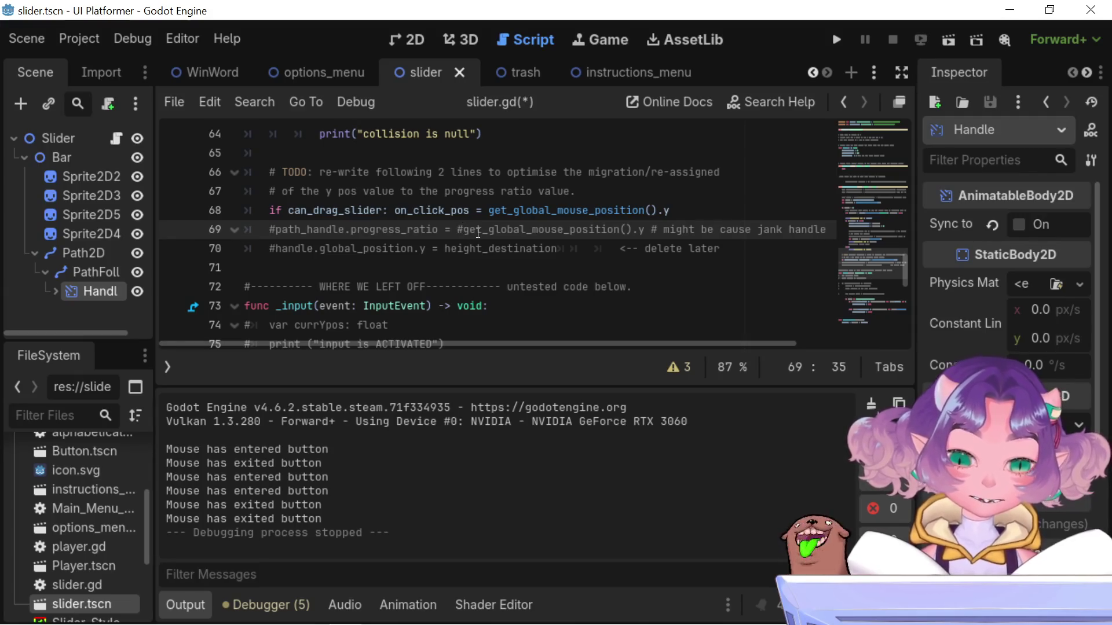
{"action": "scroll", "coordinate": [478, 233], "scroll_direction": "up", "scroll_amount": 5}
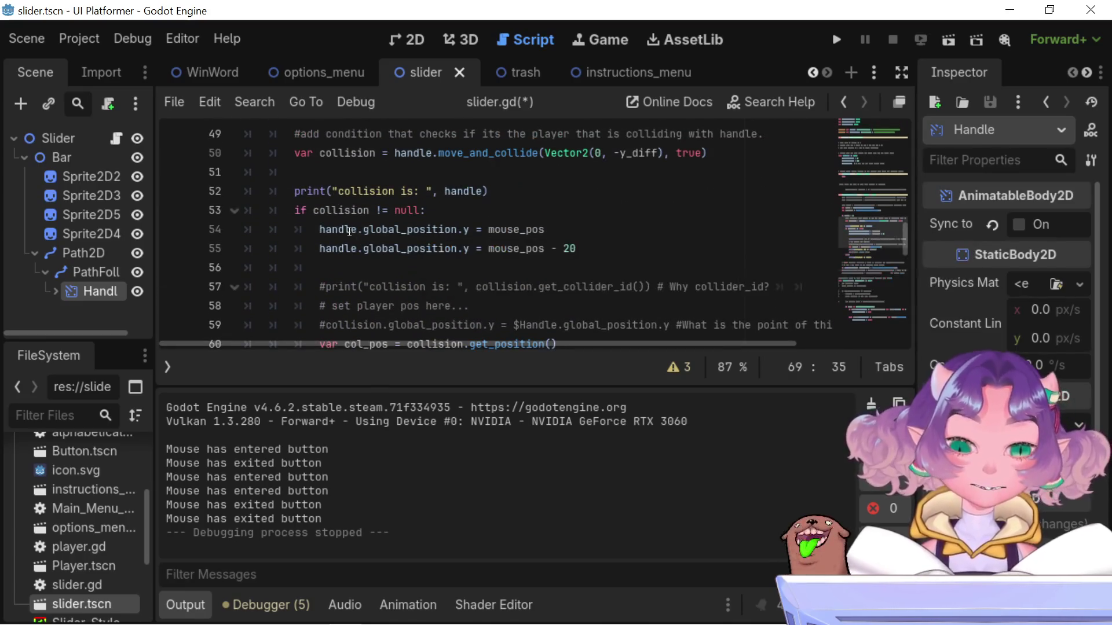
{"action": "mouse_move", "coordinate": [508, 232]}
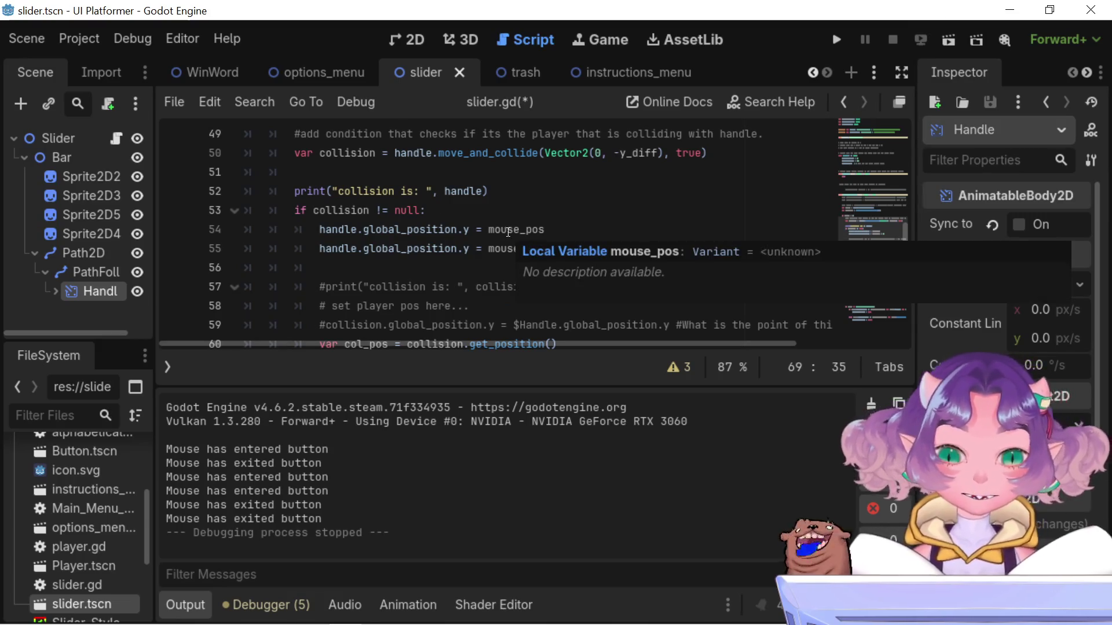
{"action": "mouse_move", "coordinate": [294, 209]}
{"action": "left_mouse_down"}
{"action": "mouse_move", "coordinate": [524, 250]}
{"action": "mouse_move", "coordinate": [639, 257]}
{"action": "left_mouse_up"}
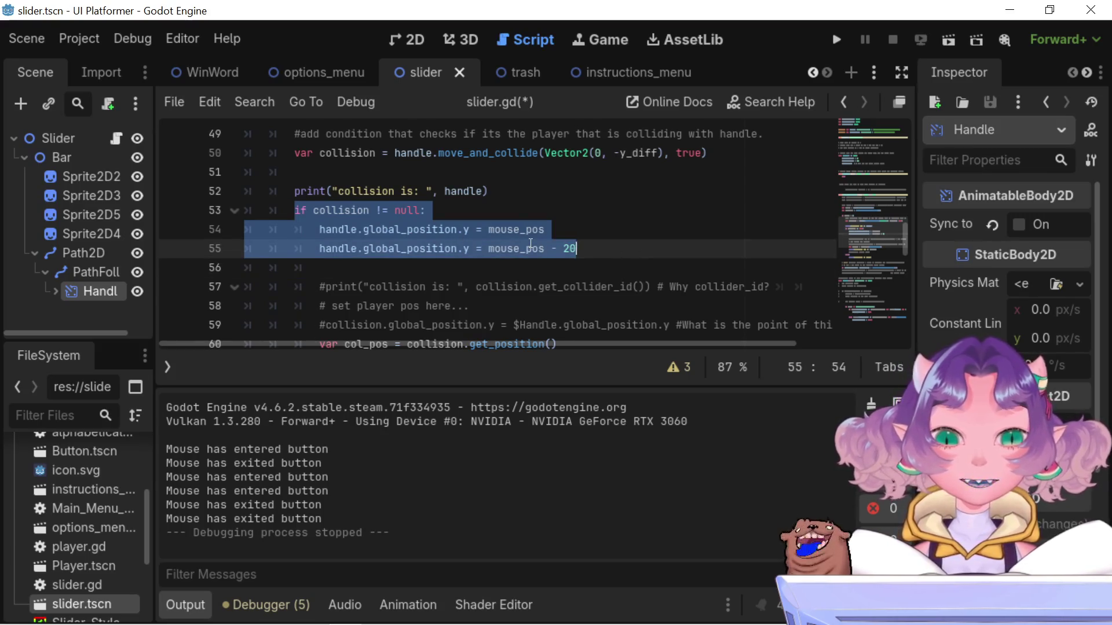
{"action": "scroll", "coordinate": [377, 212], "scroll_direction": "up", "scroll_amount": 2}
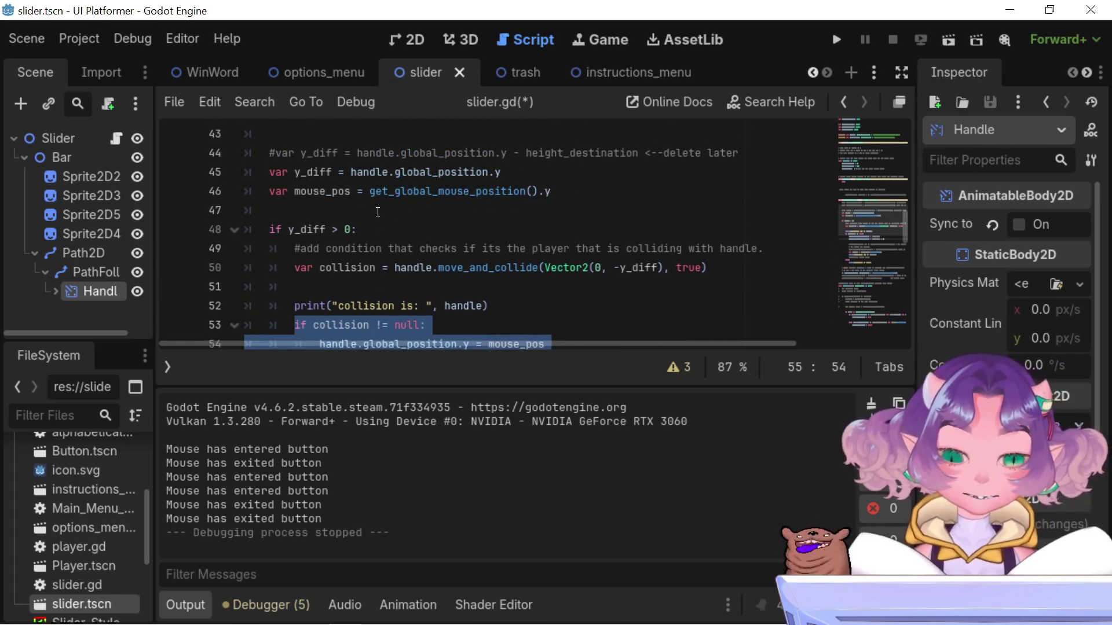
{"action": "double_click", "coordinate": [315, 230]}
{"action": "double_click", "coordinate": [349, 230]}
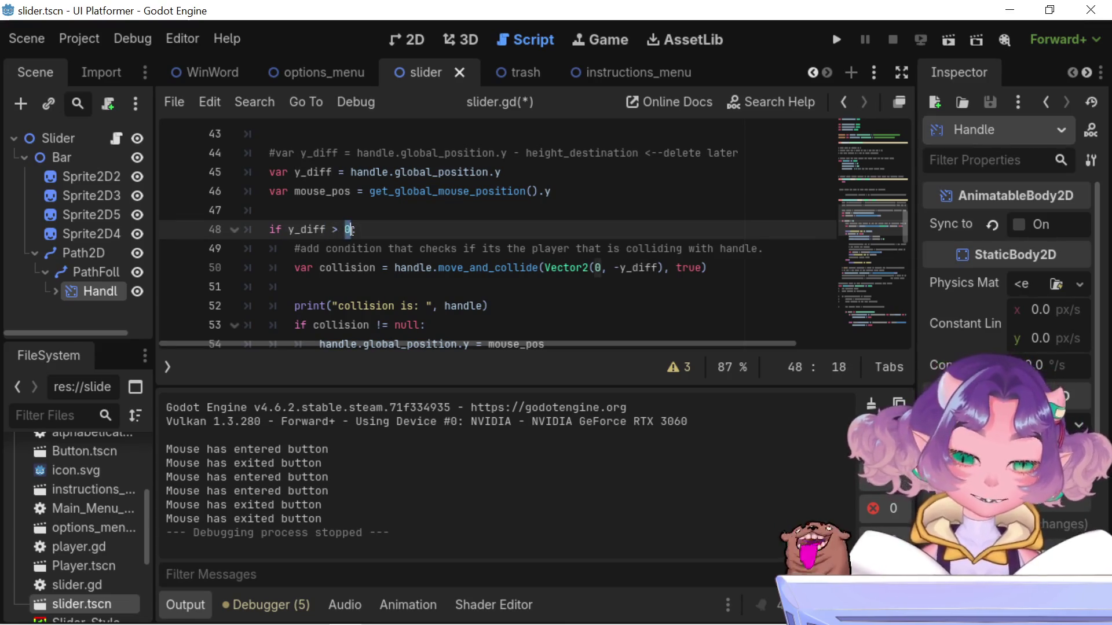
{"action": "scroll", "coordinate": [351, 232], "scroll_direction": "down", "scroll_amount": 1}
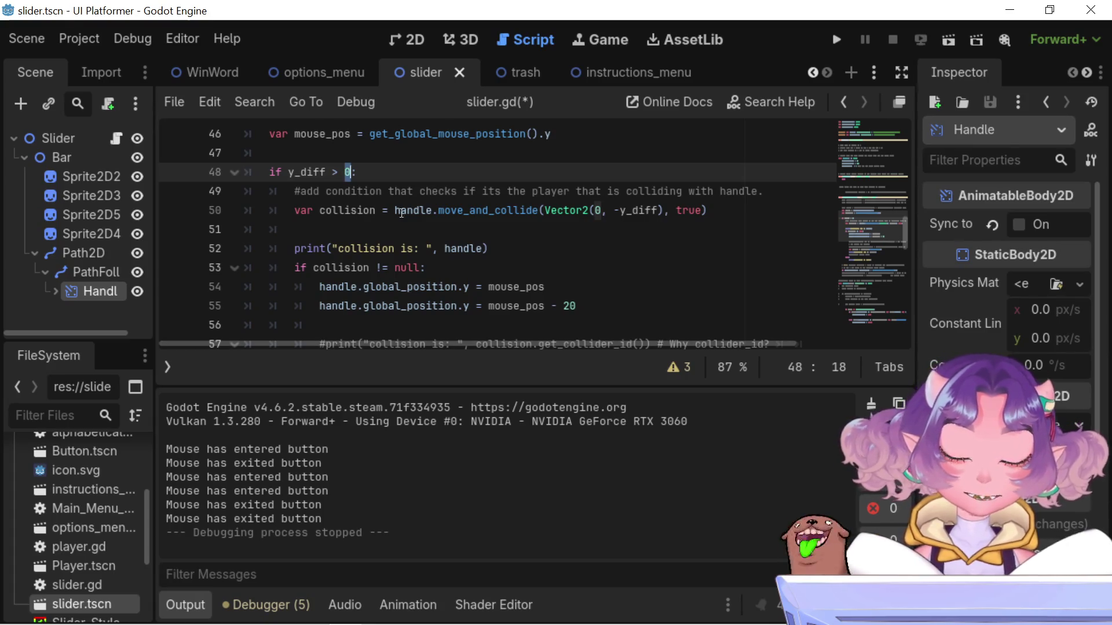
{"action": "mouse_move", "coordinate": [439, 213]}
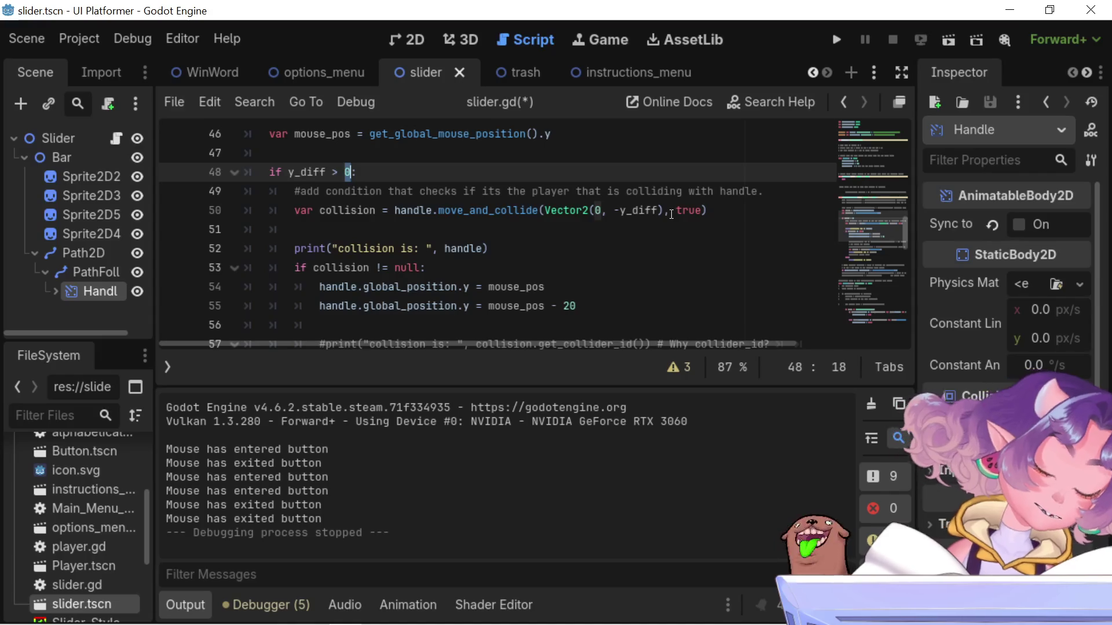
{"action": "scroll", "coordinate": [679, 214], "scroll_direction": "down", "scroll_amount": 5}
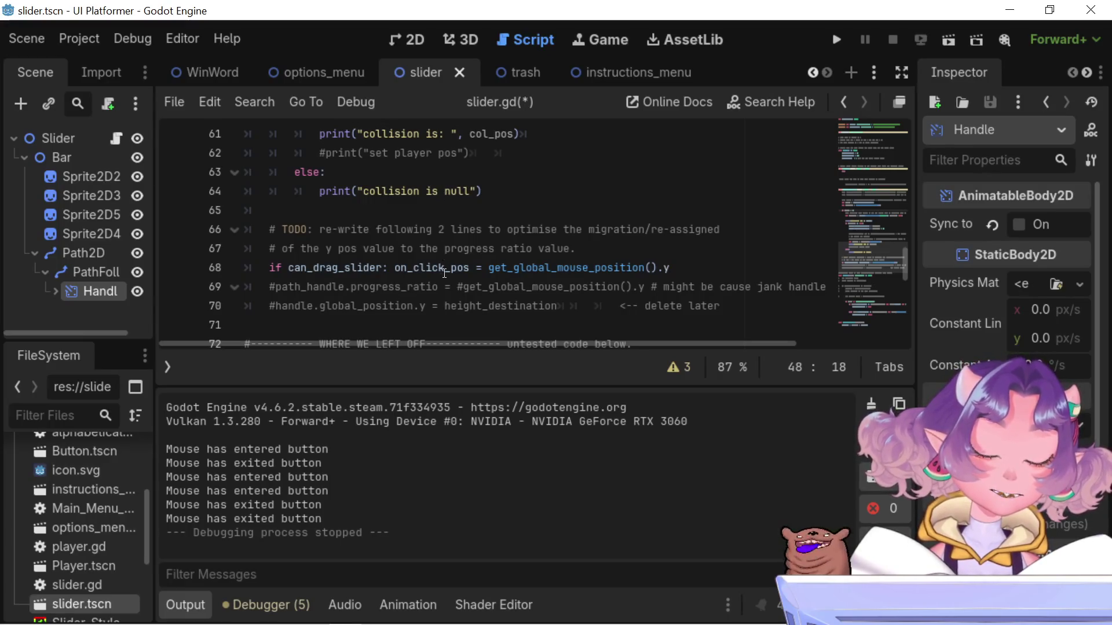
{"action": "mouse_move", "coordinate": [439, 271]}
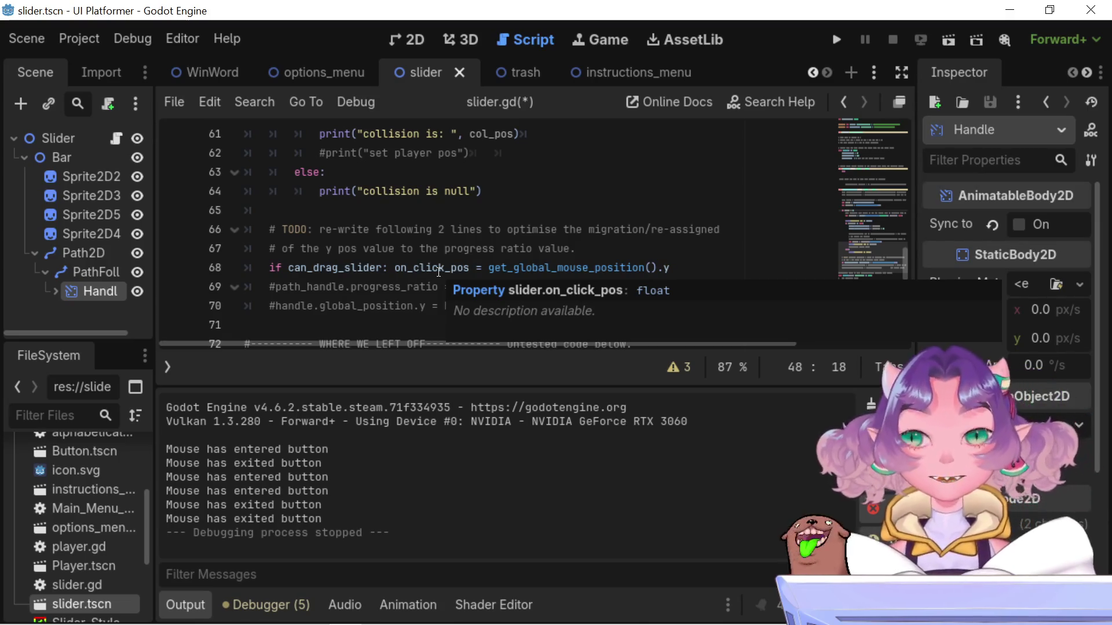
{"action": "double_click", "coordinate": [408, 270]}
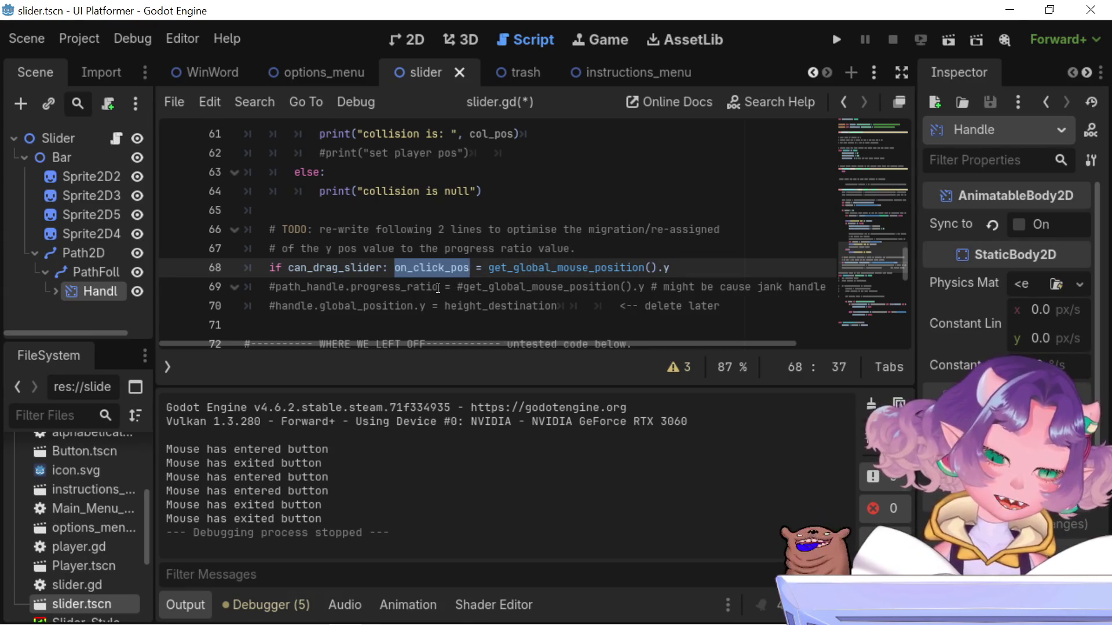
{"action": "scroll", "coordinate": [355, 253], "scroll_direction": "down", "scroll_amount": 1}
{"action": "scroll", "coordinate": [354, 253], "scroll_direction": "up", "scroll_amount": 6}
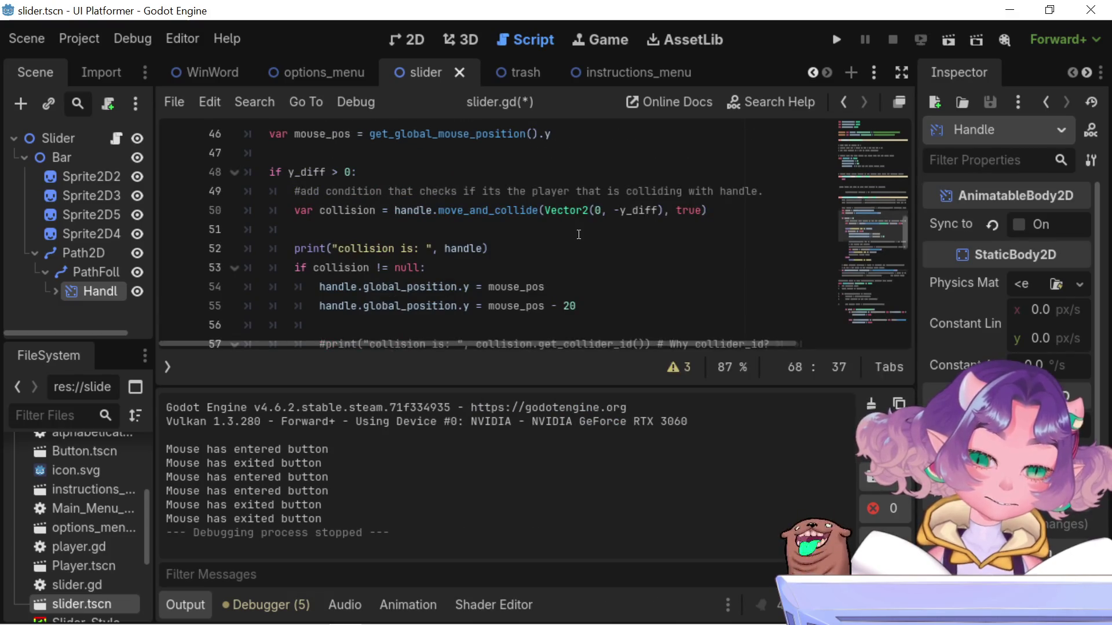
{"action": "scroll", "coordinate": [579, 234], "scroll_direction": "up", "scroll_amount": 1}
{"action": "scroll", "coordinate": [579, 235], "scroll_direction": "up", "scroll_amount": 2}
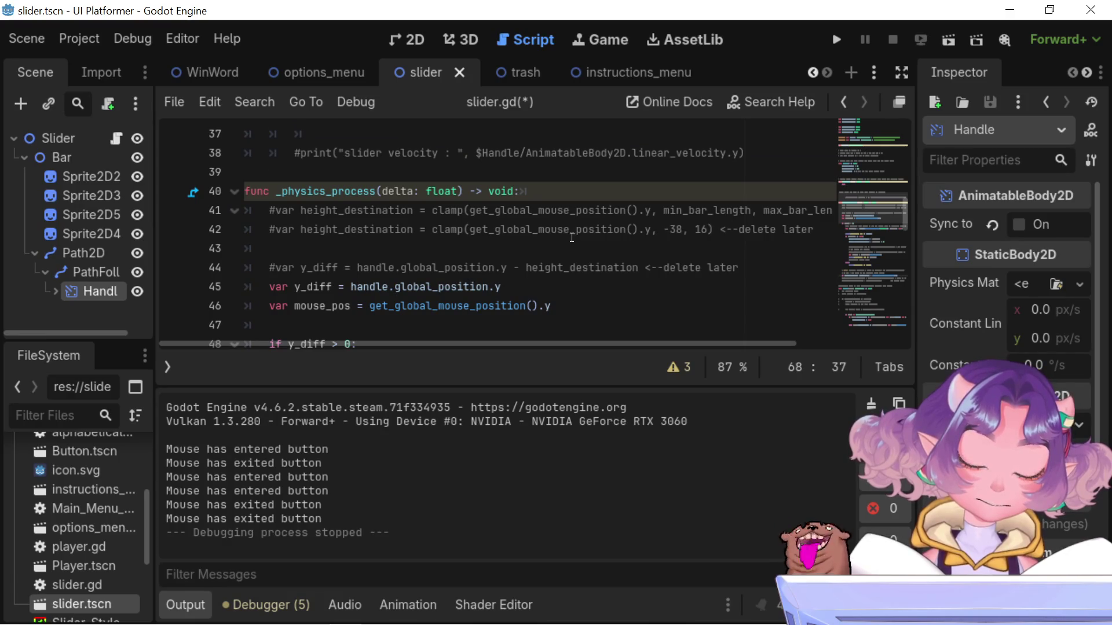
{"action": "scroll", "coordinate": [572, 237], "scroll_direction": "up", "scroll_amount": 5}
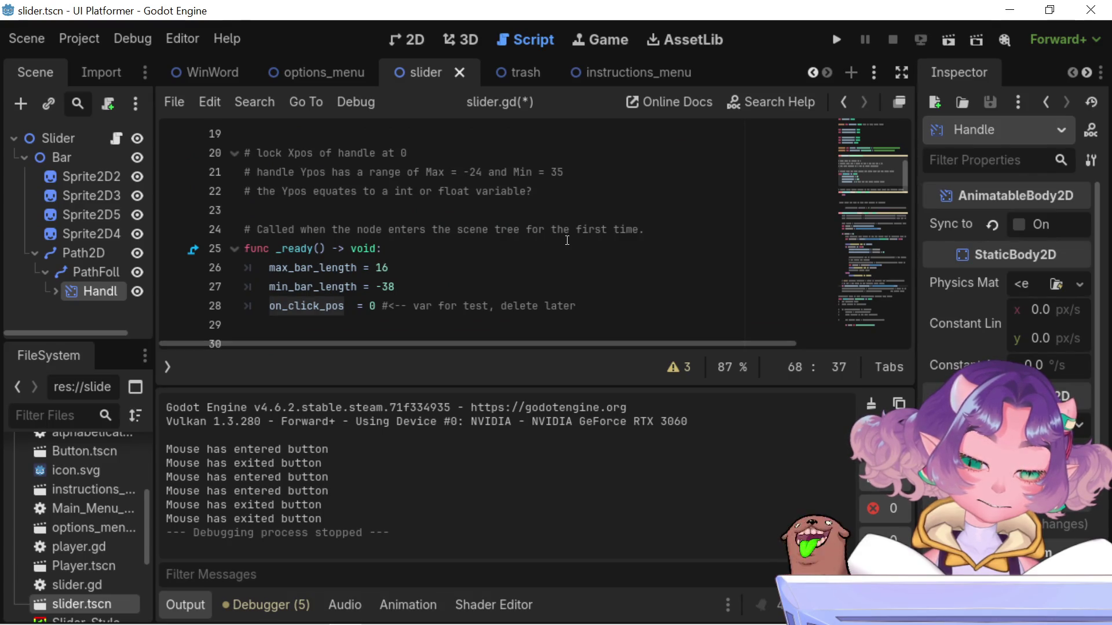
{"action": "mouse_move", "coordinate": [550, 305]}
{"action": "left_mouse_down"}
{"action": "mouse_move", "coordinate": [130, 316]}
{"action": "mouse_move", "coordinate": [244, 306]}
{"action": "left_mouse_up"}
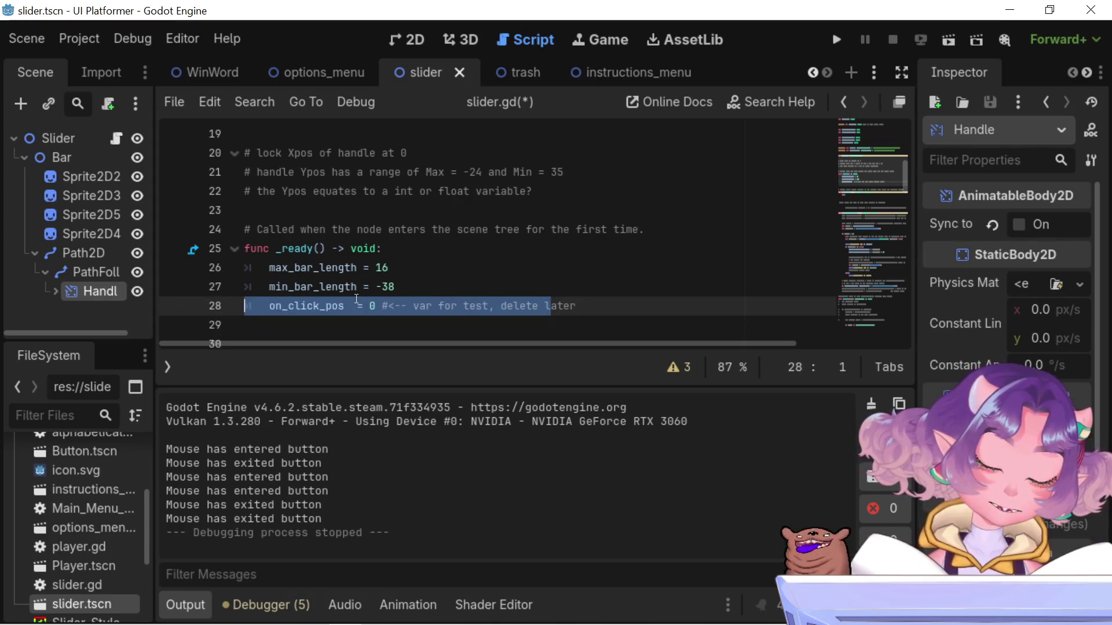
{"action": "scroll", "coordinate": [357, 299], "scroll_direction": "down", "scroll_amount": 8}
{"action": "scroll", "coordinate": [356, 299], "scroll_direction": "down", "scroll_amount": 12}
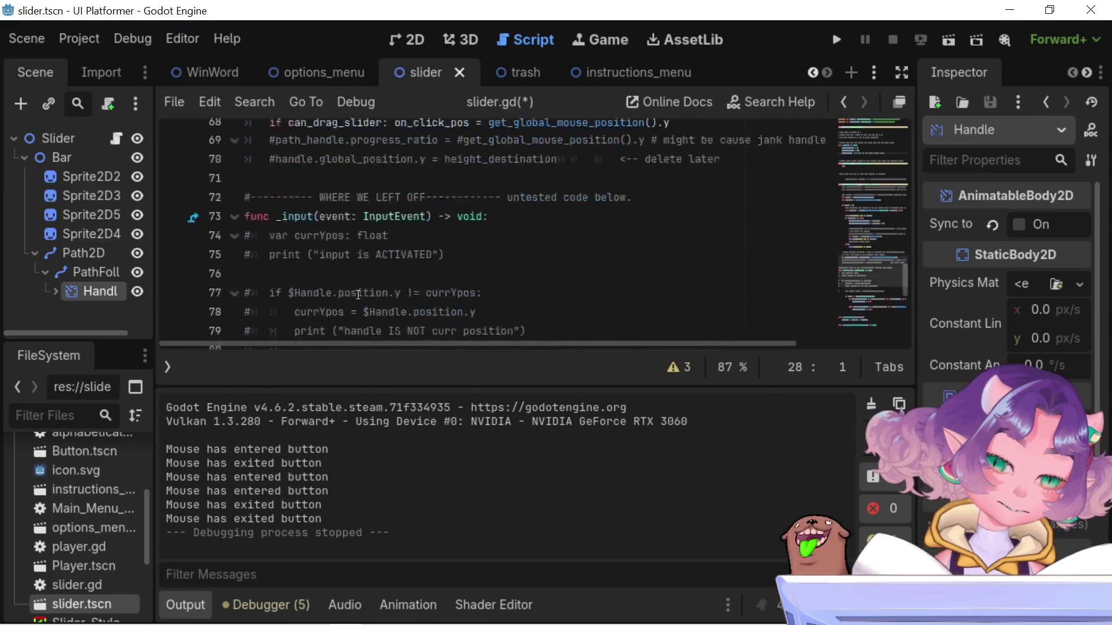
{"action": "scroll", "coordinate": [358, 294], "scroll_direction": "down", "scroll_amount": 4}
{"action": "scroll", "coordinate": [358, 294], "scroll_direction": "up", "scroll_amount": 1}
{"action": "scroll", "coordinate": [358, 294], "scroll_direction": "down", "scroll_amount": 1}
{"action": "scroll", "coordinate": [358, 294], "scroll_direction": "up", "scroll_amount": 4}
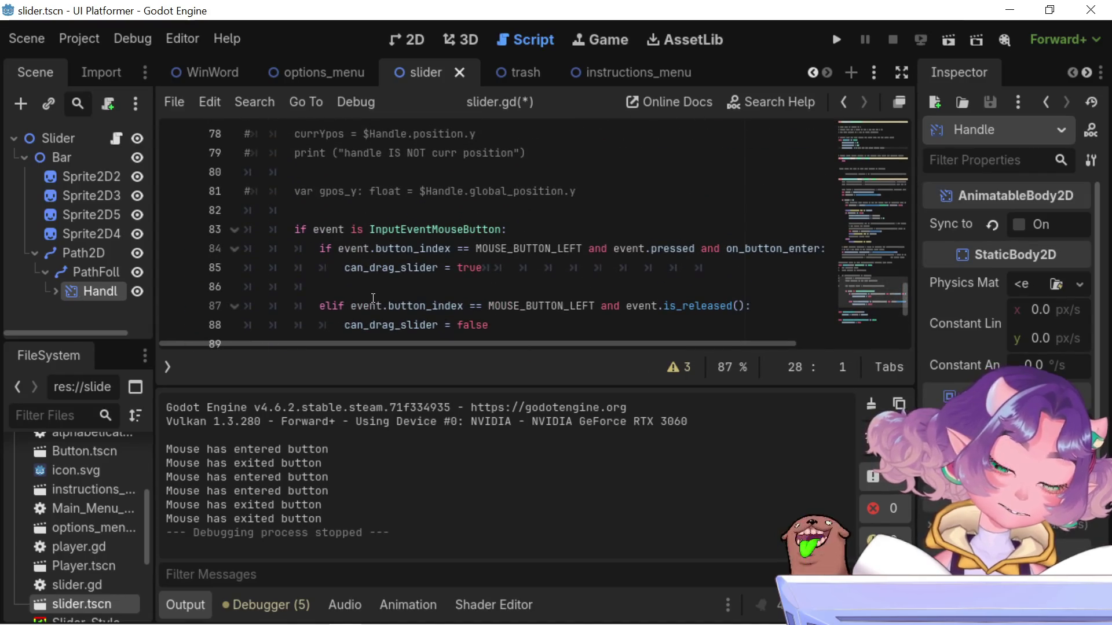
{"action": "scroll", "coordinate": [374, 298], "scroll_direction": "up", "scroll_amount": 5}
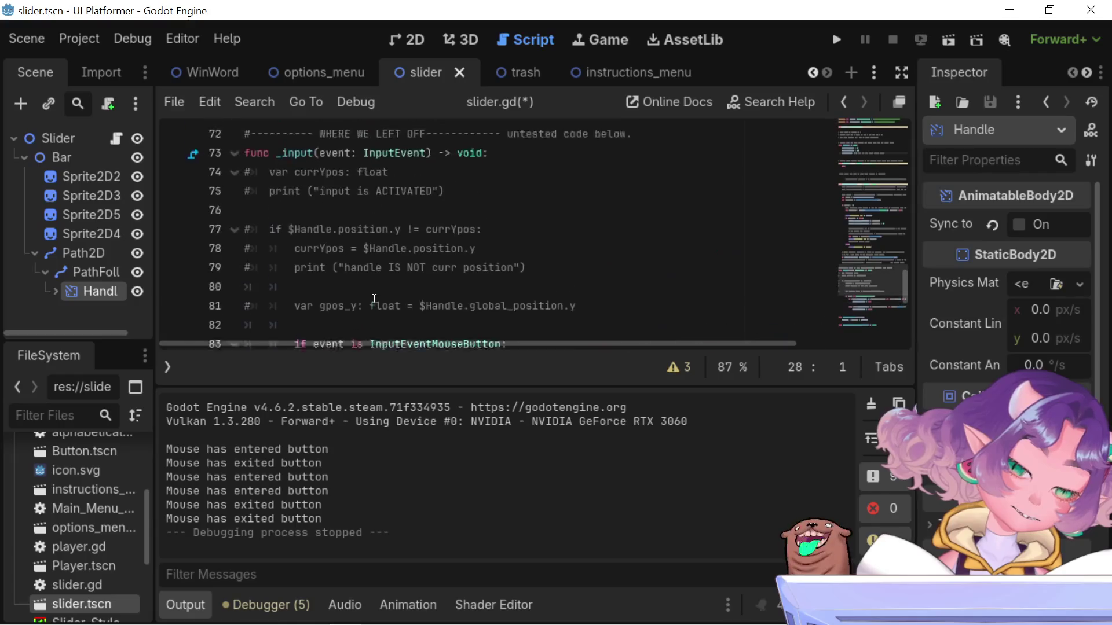
{"action": "scroll", "coordinate": [374, 298], "scroll_direction": "up", "scroll_amount": 1}
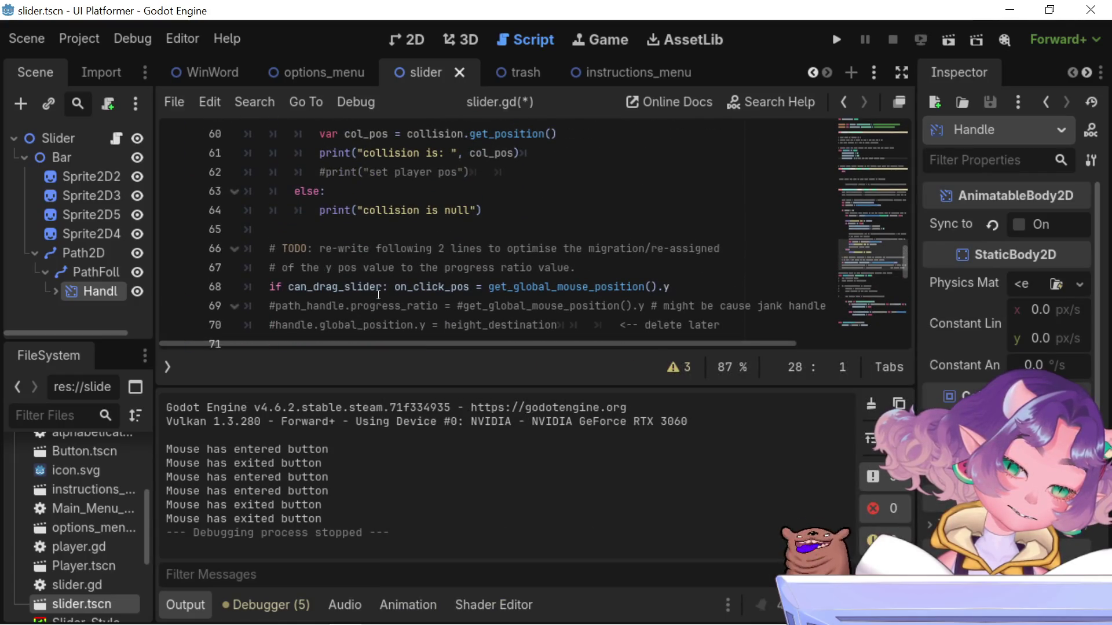
{"action": "double_click", "coordinate": [403, 288]}
{"action": "mouse_move", "coordinate": [403, 288]}
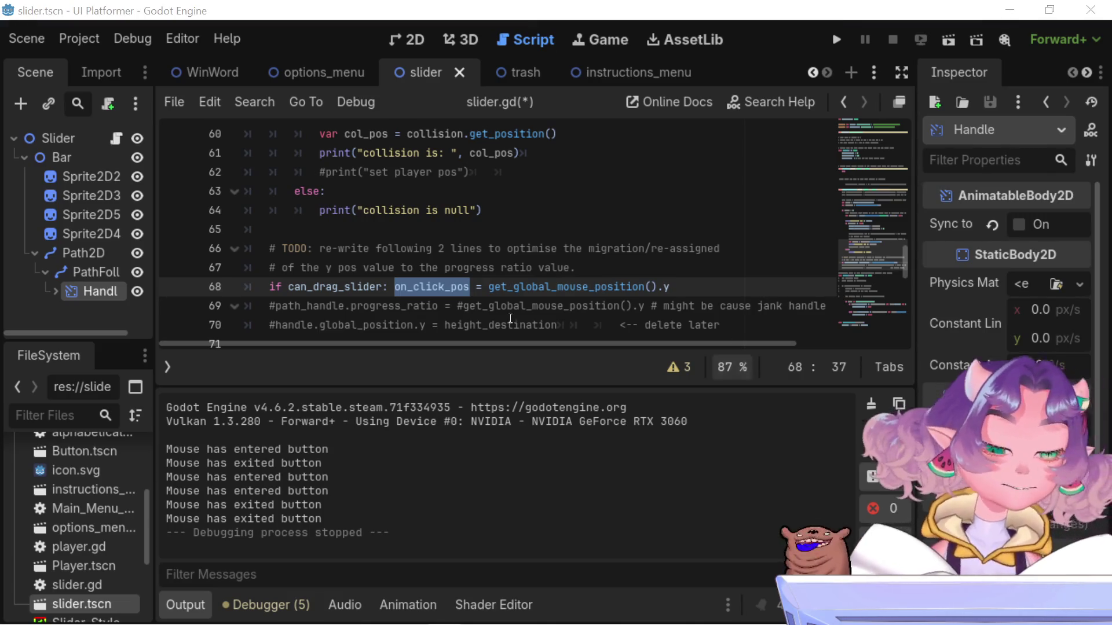
{"action": "left_click_drag", "start_coordinate": [268, 288], "coordinate": [388, 286]}
{"action": "left_click_drag", "start_coordinate": [396, 285], "coordinate": [469, 287]}
{"action": "left_click", "coordinate": [475, 286]}
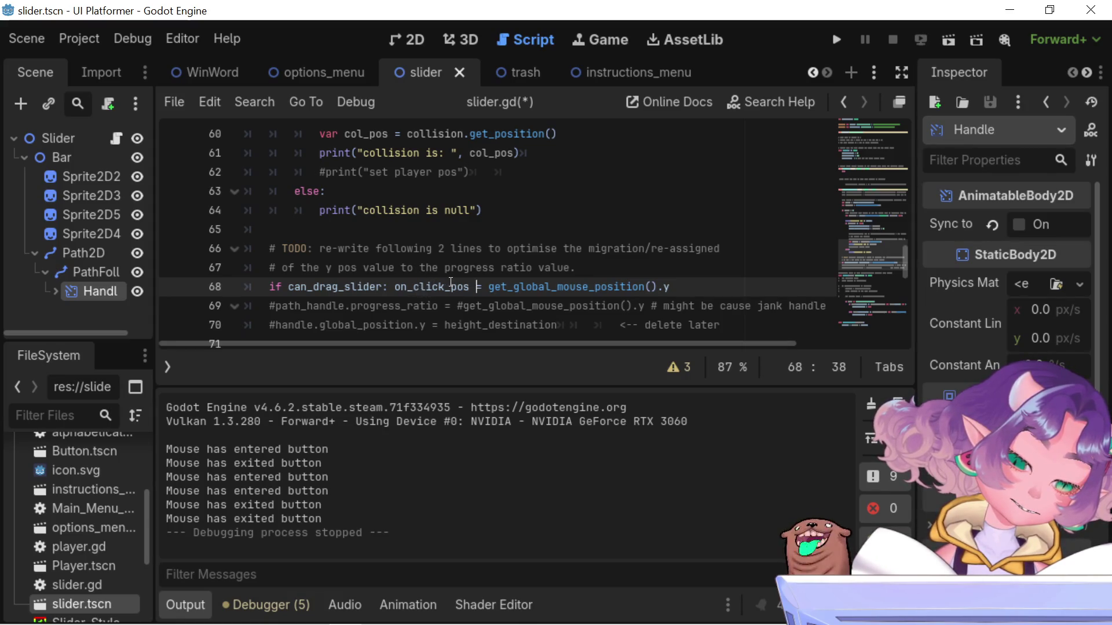
{"action": "mouse_move", "coordinate": [451, 283]}
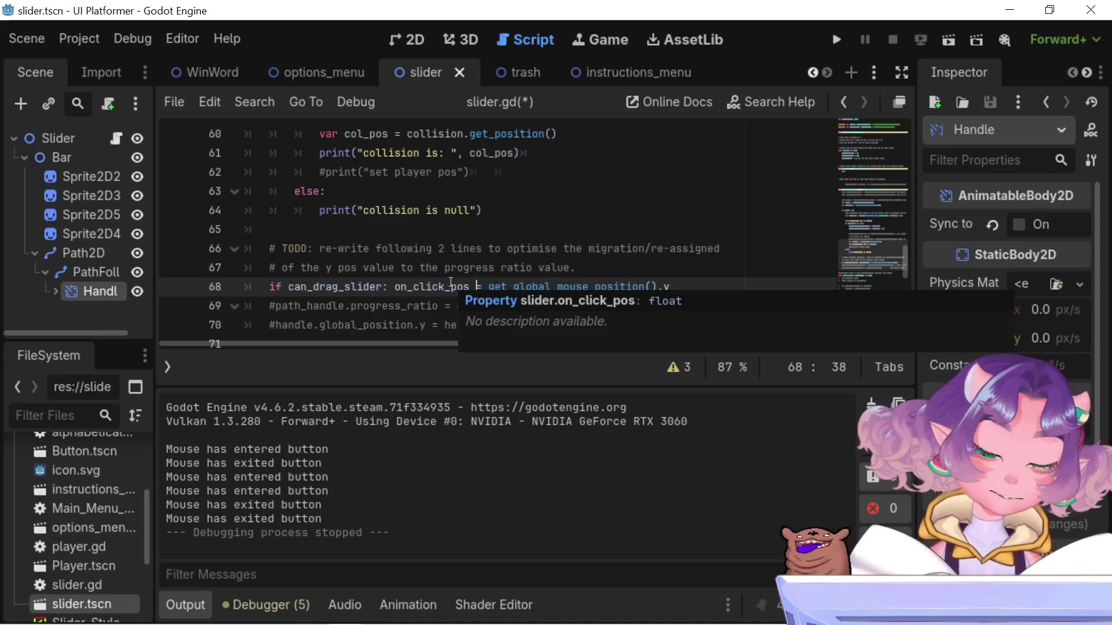
{"action": "double_click", "coordinate": [452, 285]}
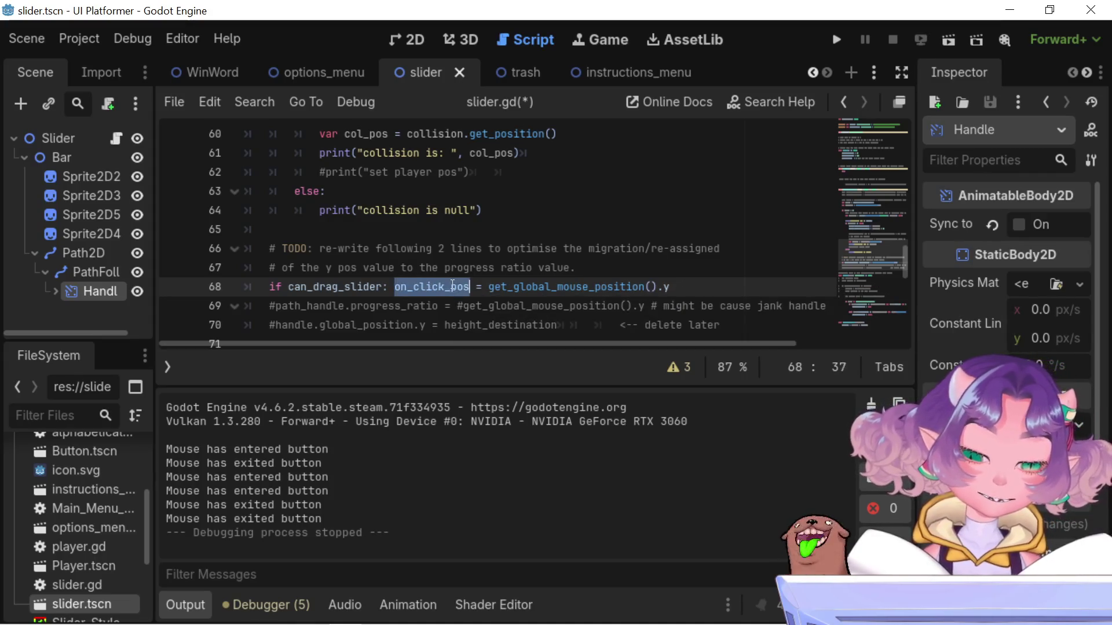
{"action": "scroll", "coordinate": [452, 285], "scroll_direction": "up", "scroll_amount": 2}
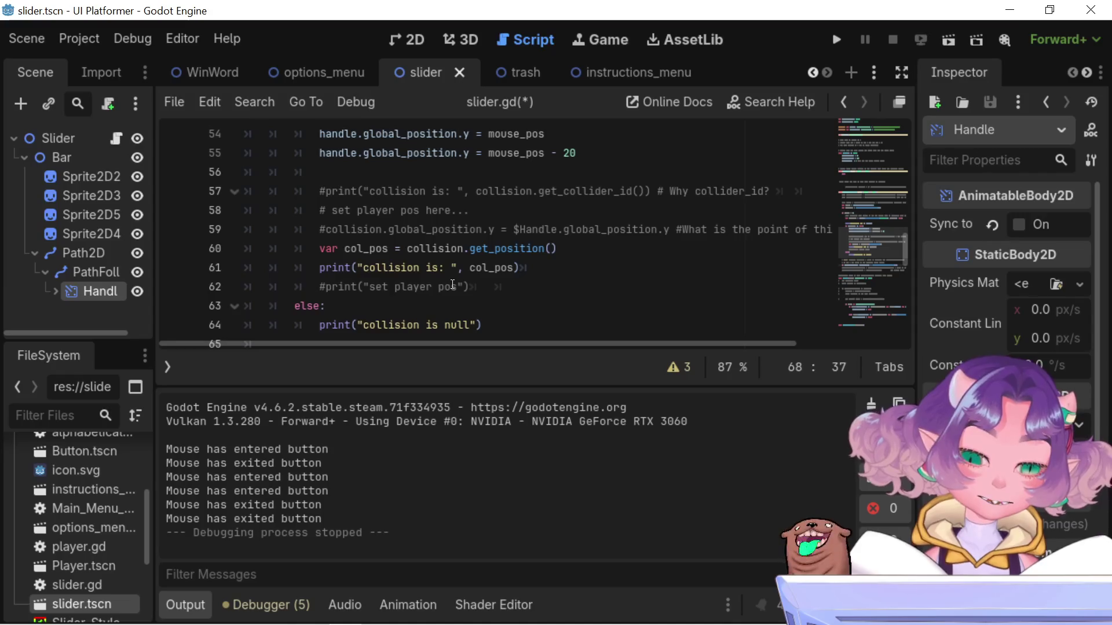
{"action": "scroll", "coordinate": [452, 284], "scroll_direction": "down", "scroll_amount": 3}
{"action": "scroll", "coordinate": [453, 284], "scroll_direction": "up", "scroll_amount": 10}
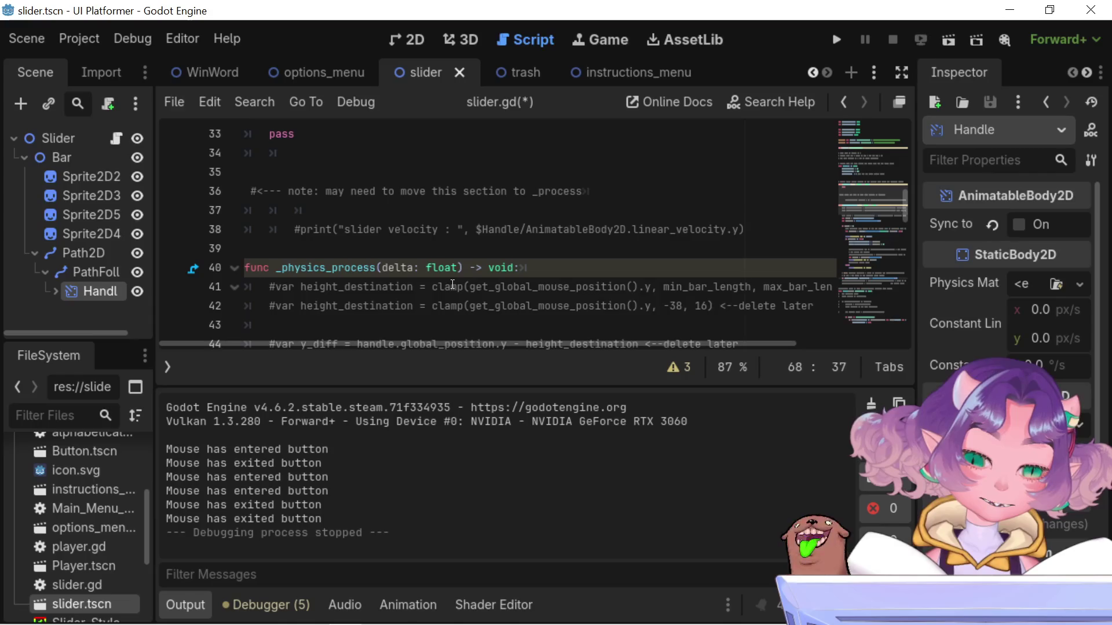
{"action": "scroll", "coordinate": [453, 285], "scroll_direction": "down", "scroll_amount": 1}
{"action": "scroll", "coordinate": [452, 284], "scroll_direction": "down", "scroll_amount": 2}
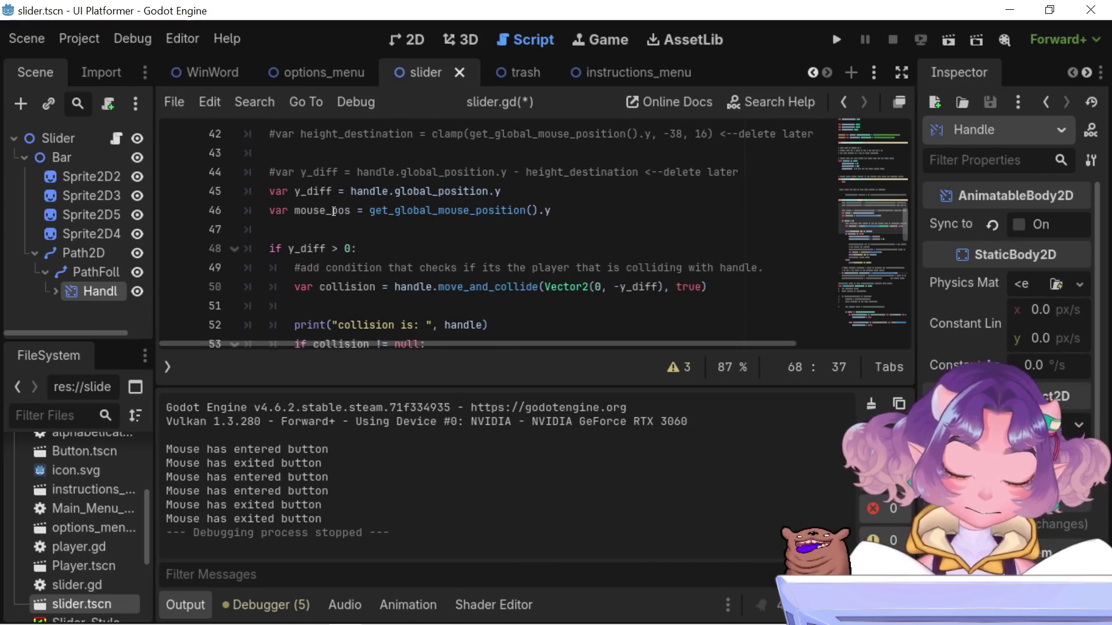
{"action": "scroll", "coordinate": [334, 211], "scroll_direction": "down", "scroll_amount": 1}
{"action": "scroll", "coordinate": [334, 212], "scroll_direction": "down", "scroll_amount": 1}
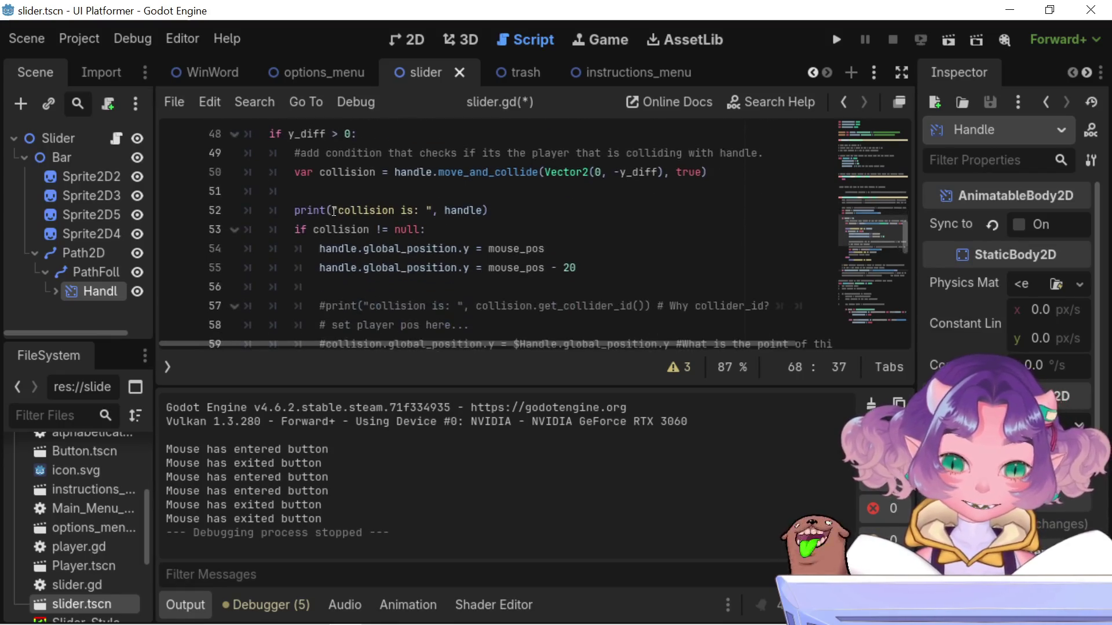
{"action": "double_click", "coordinate": [334, 231]}
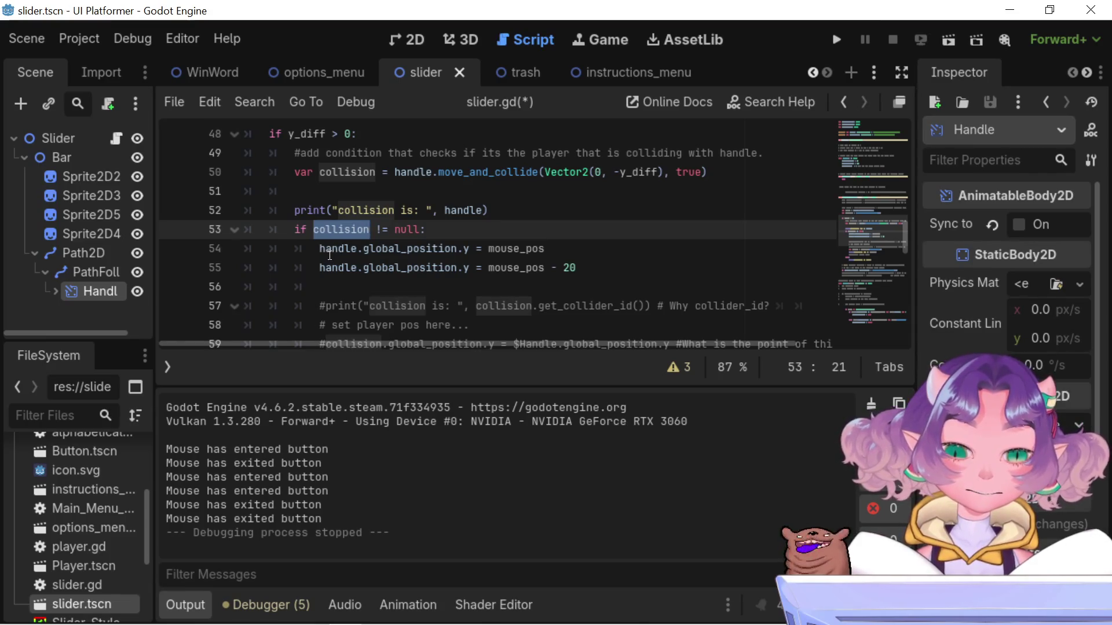
{"action": "mouse_move", "coordinate": [329, 255]}
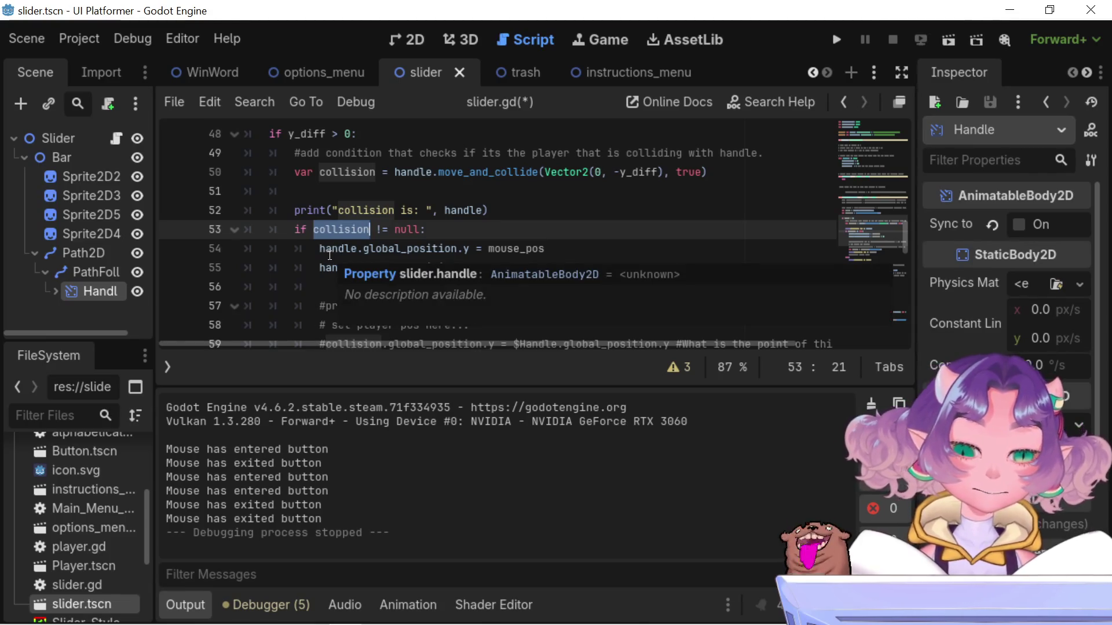
{"action": "left_click", "coordinate": [401, 249]}
{"action": "double_click", "coordinate": [401, 249]}
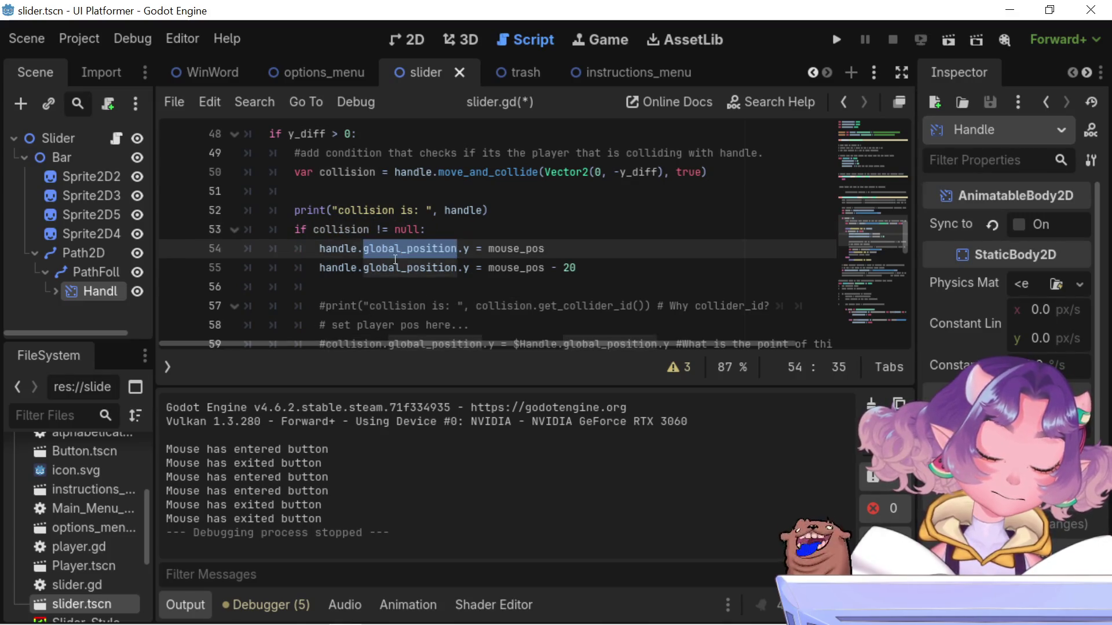
{"action": "mouse_move", "coordinate": [394, 259]}
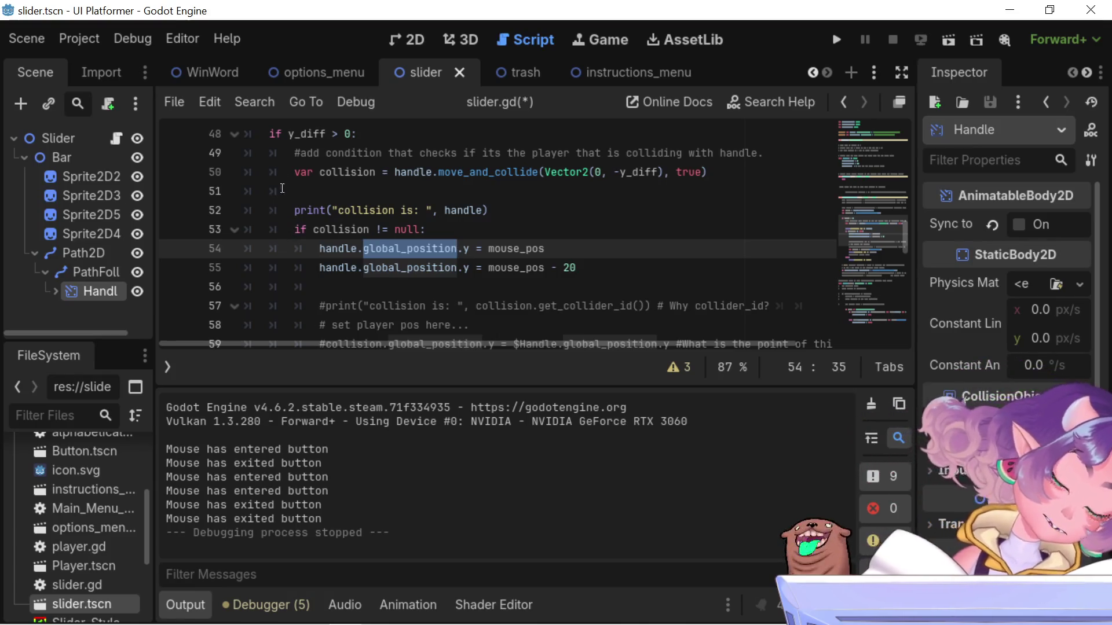
{"action": "left_click", "coordinate": [297, 140]}
{"action": "scroll", "coordinate": [349, 252], "scroll_direction": "up", "scroll_amount": 4}
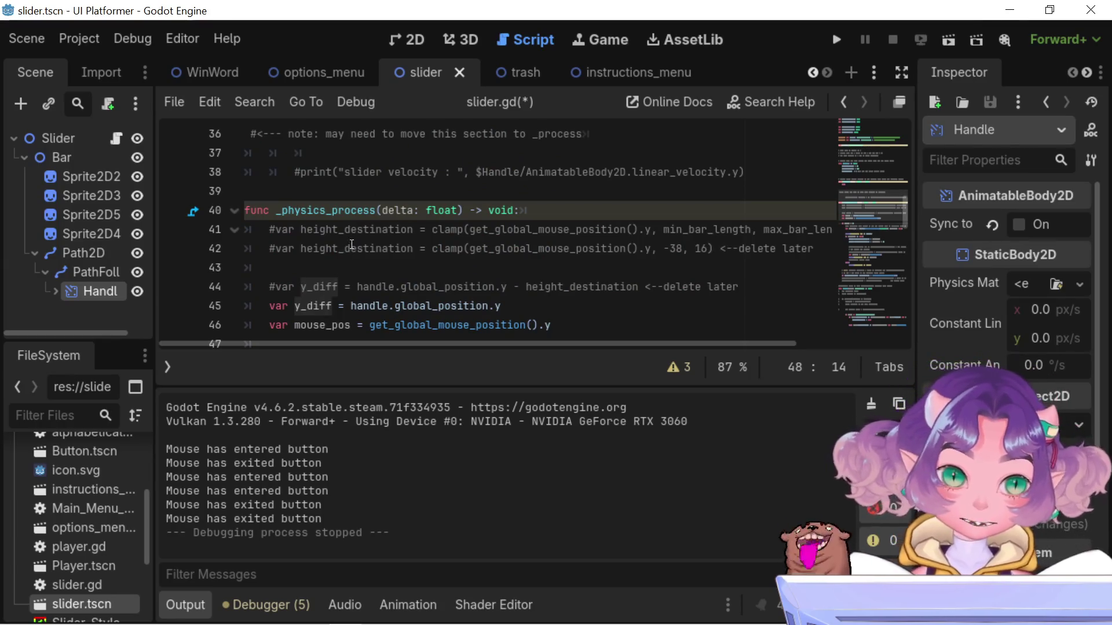
{"action": "scroll", "coordinate": [351, 245], "scroll_direction": "down", "scroll_amount": 1}
{"action": "left_click_drag", "start_coordinate": [351, 249], "coordinate": [501, 249]}
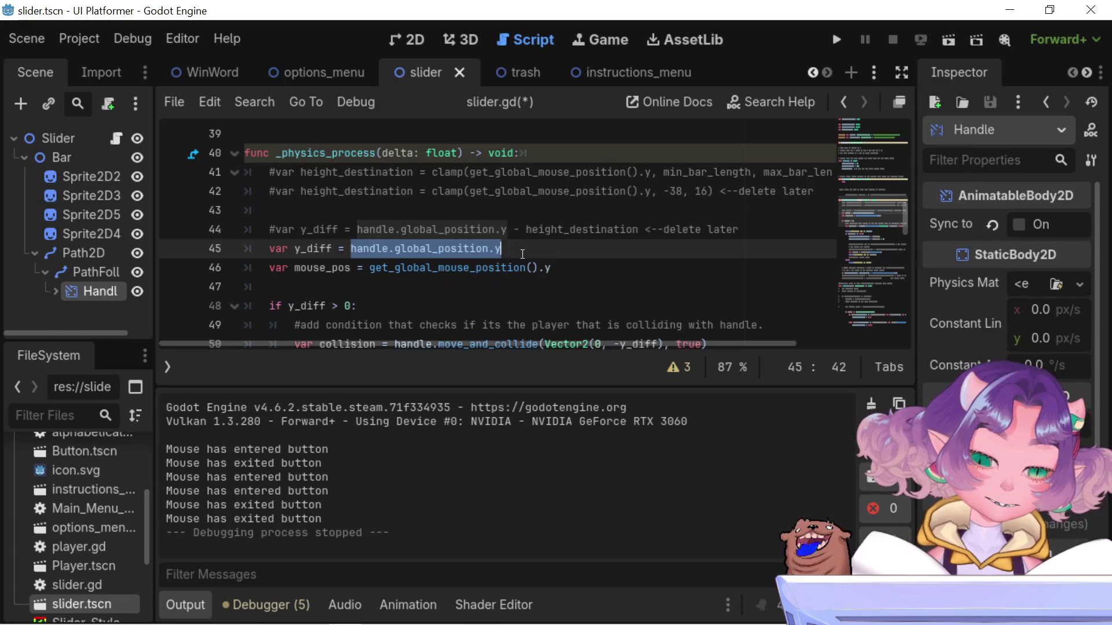
{"action": "double_click", "coordinate": [343, 306]}
{"action": "scroll", "coordinate": [391, 305], "scroll_direction": "down", "scroll_amount": 2}
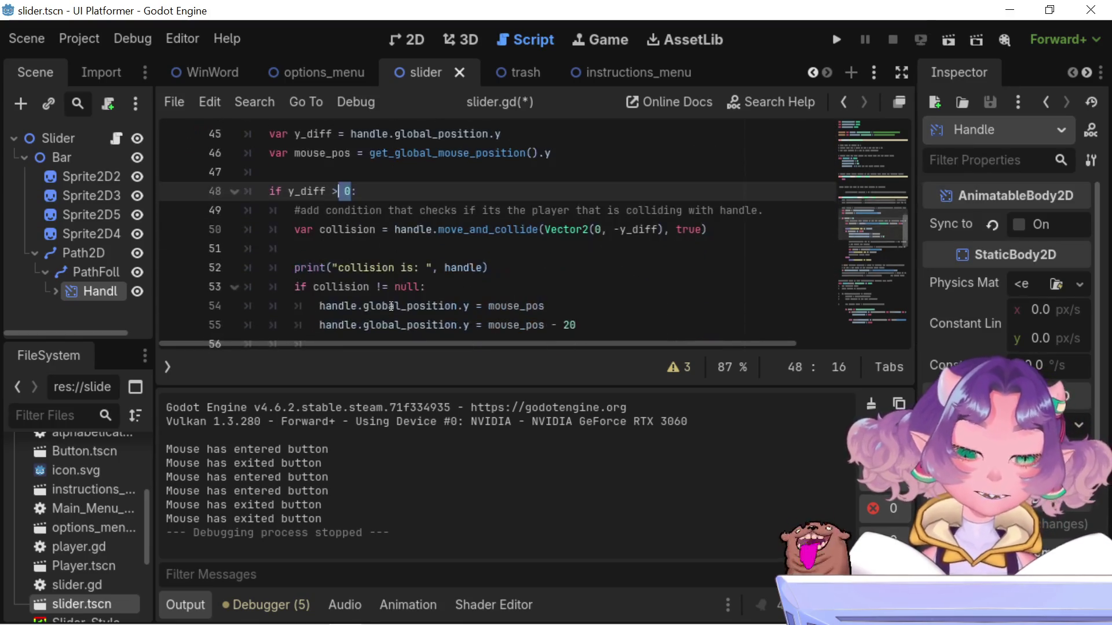
{"action": "mouse_move", "coordinate": [389, 302]}
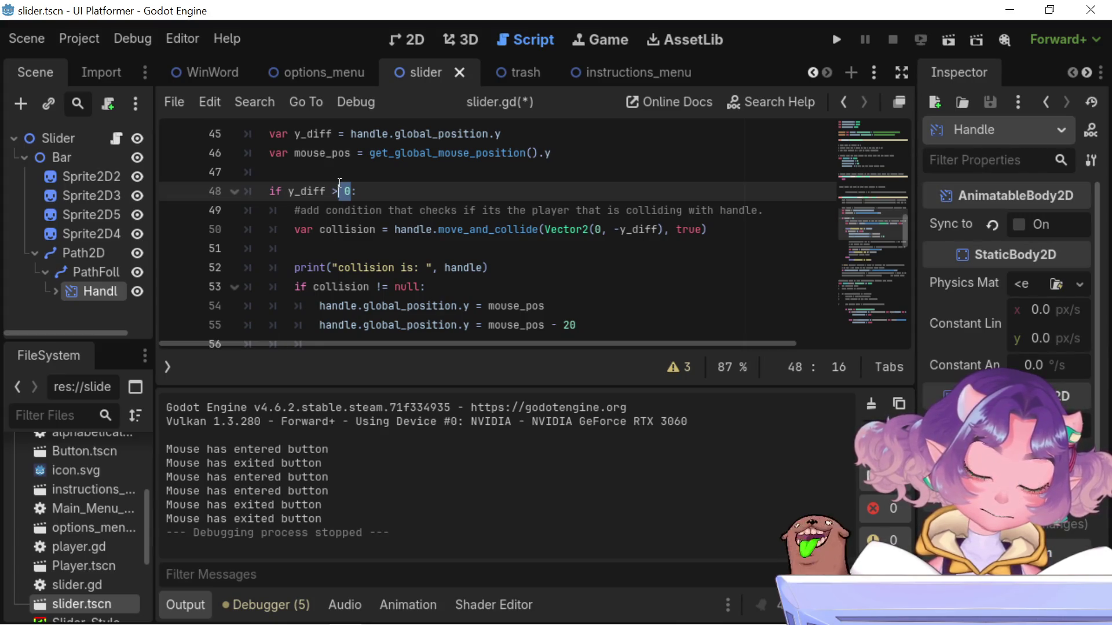
{"action": "scroll", "coordinate": [340, 183], "scroll_direction": "down", "scroll_amount": 3}
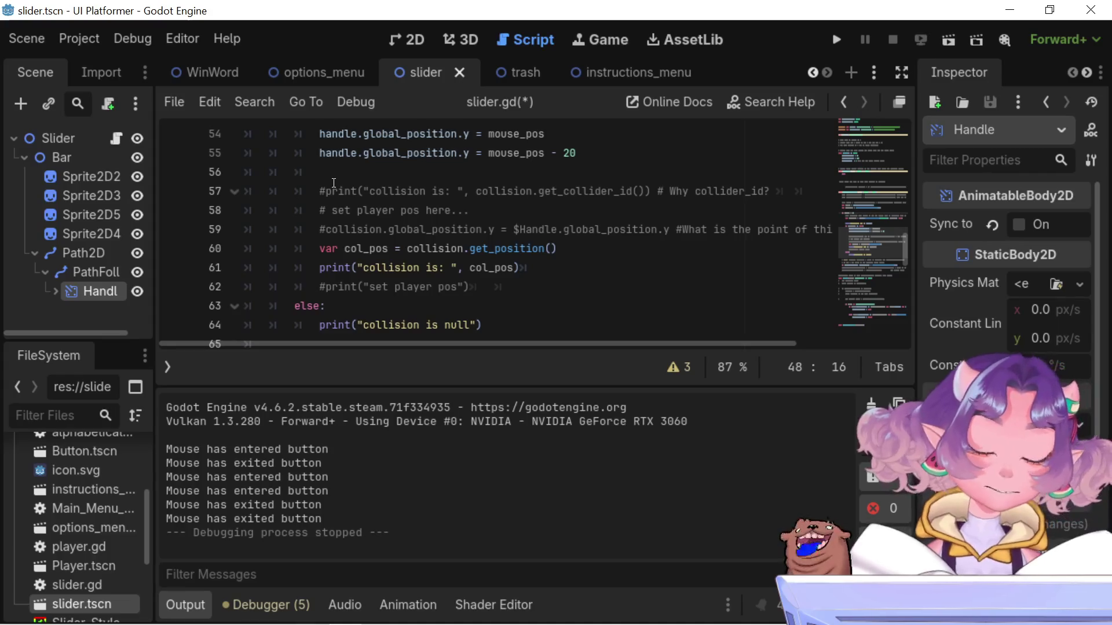
{"action": "scroll", "coordinate": [334, 183], "scroll_direction": "down", "scroll_amount": 2}
{"action": "scroll", "coordinate": [335, 183], "scroll_direction": "down", "scroll_amount": 1}
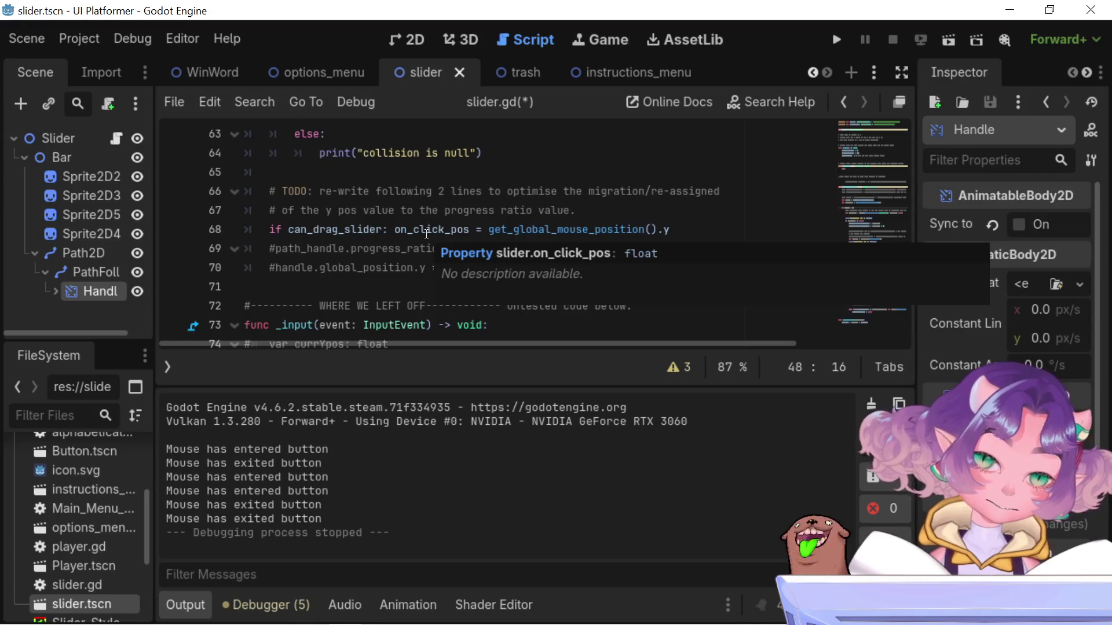
{"action": "scroll", "coordinate": [427, 234], "scroll_direction": "down", "scroll_amount": 3}
{"action": "scroll", "coordinate": [427, 234], "scroll_direction": "up", "scroll_amount": 10}
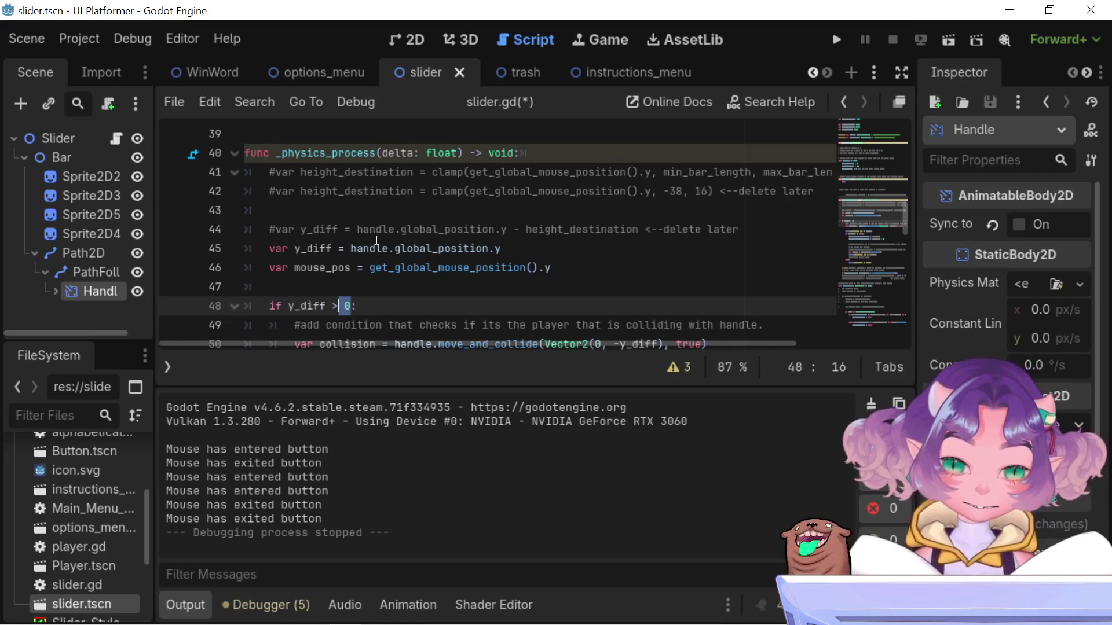
{"action": "mouse_move", "coordinate": [376, 240]}
{"action": "left_click_drag", "start_coordinate": [357, 230], "coordinate": [508, 232]}
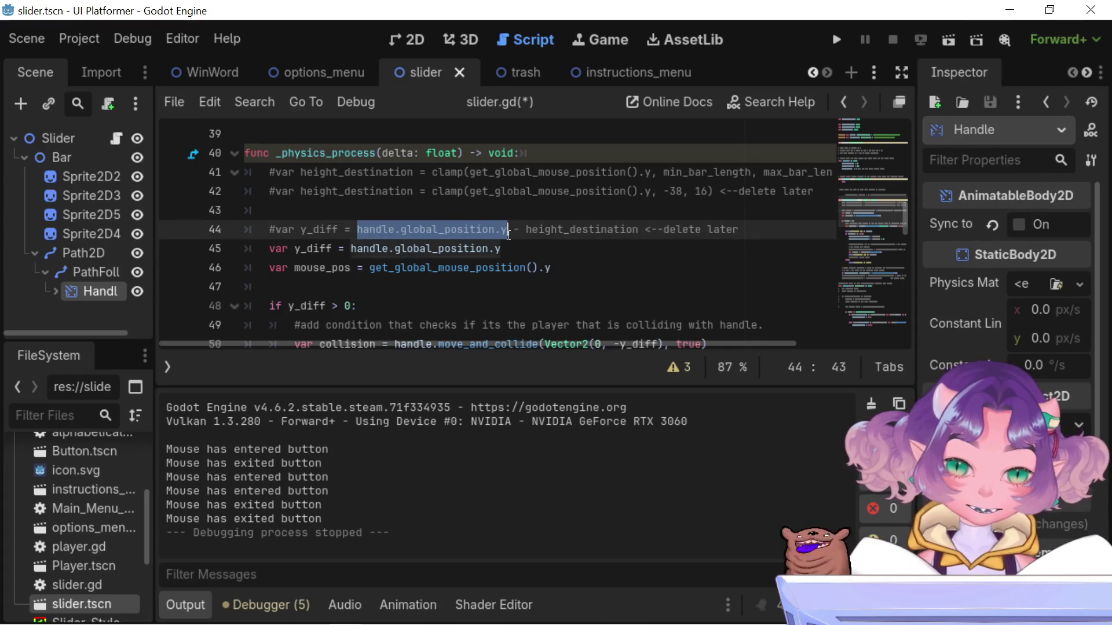
{"action": "left_click", "coordinate": [508, 254]}
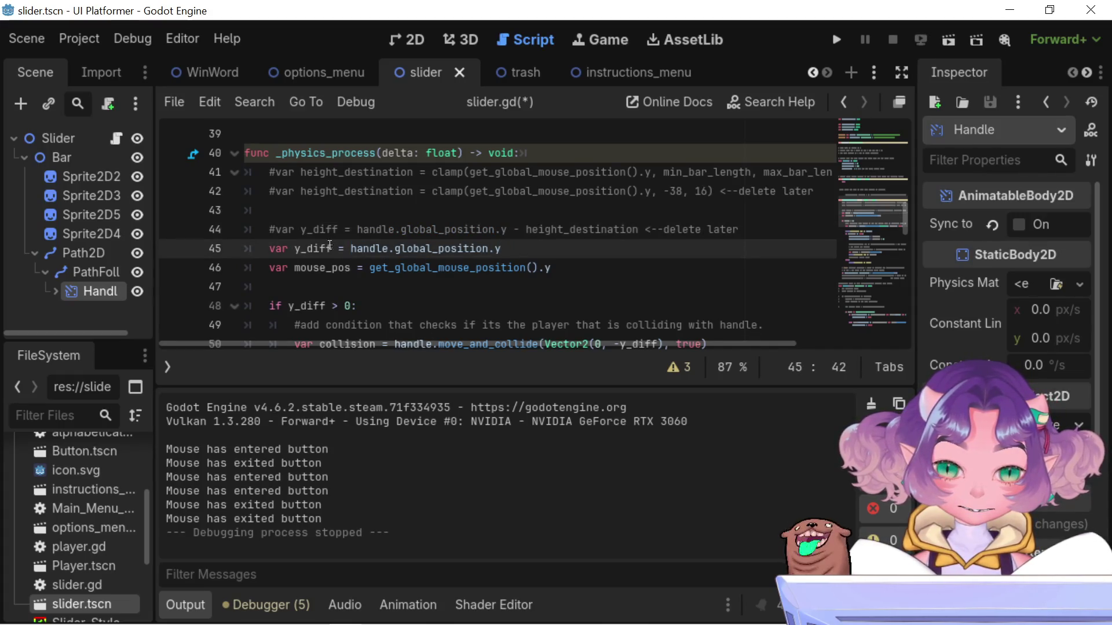
{"action": "left_click_drag", "start_coordinate": [245, 248], "coordinate": [303, 246]}
{"action": "left_click", "coordinate": [501, 248]}
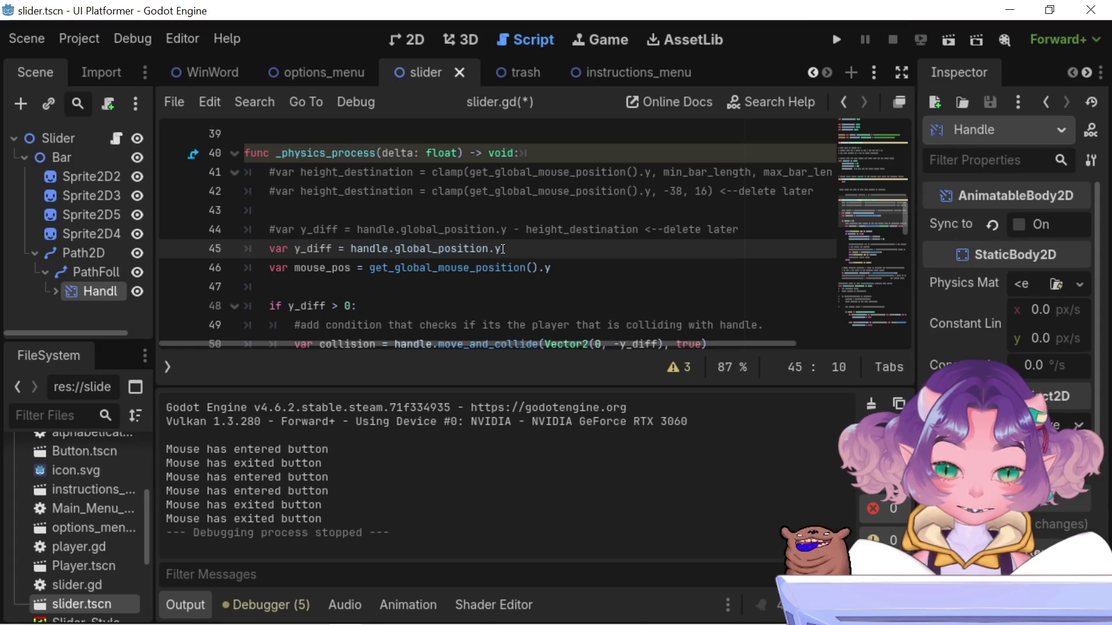
{"action": "mouse_move", "coordinate": [502, 248]}
{"action": "left_mouse_down"}
{"action": "mouse_move", "coordinate": [369, 250]}
{"action": "mouse_move", "coordinate": [506, 245]}
{"action": "left_mouse_up"}
{"action": "left_click", "coordinate": [375, 249]}
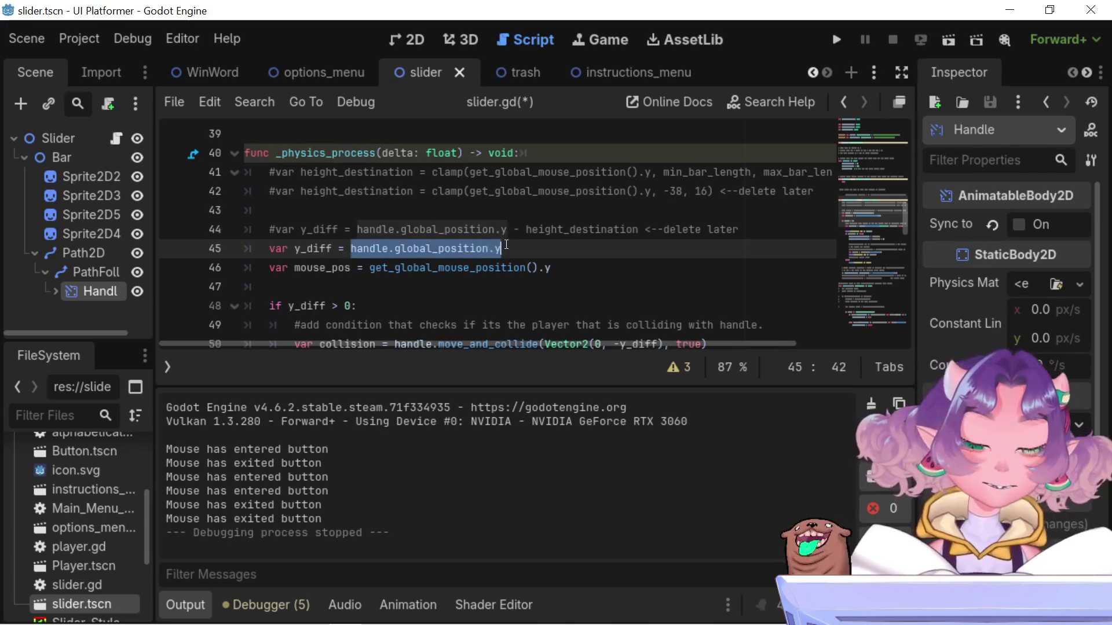
{"action": "scroll", "coordinate": [503, 243], "scroll_direction": "down", "scroll_amount": 10}
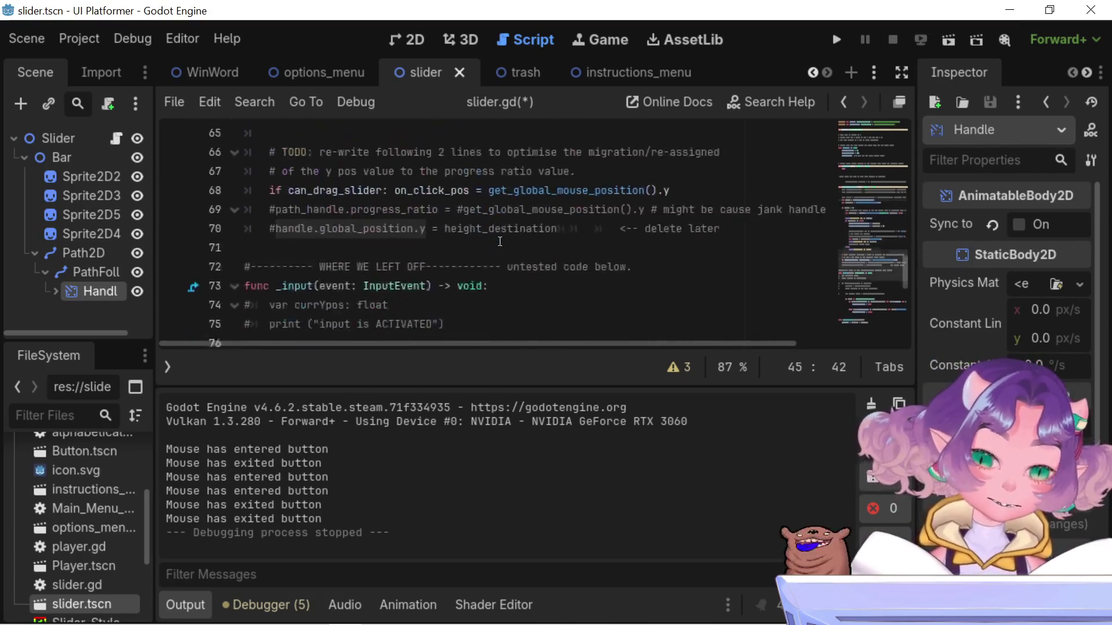
{"action": "scroll", "coordinate": [499, 241], "scroll_direction": "up", "scroll_amount": 3}
{"action": "scroll", "coordinate": [499, 241], "scroll_direction": "up", "scroll_amount": 2}
{"action": "left_click_drag", "start_coordinate": [469, 286], "coordinate": [396, 286]}
{"action": "left_click_drag", "start_coordinate": [670, 286], "coordinate": [264, 288]}
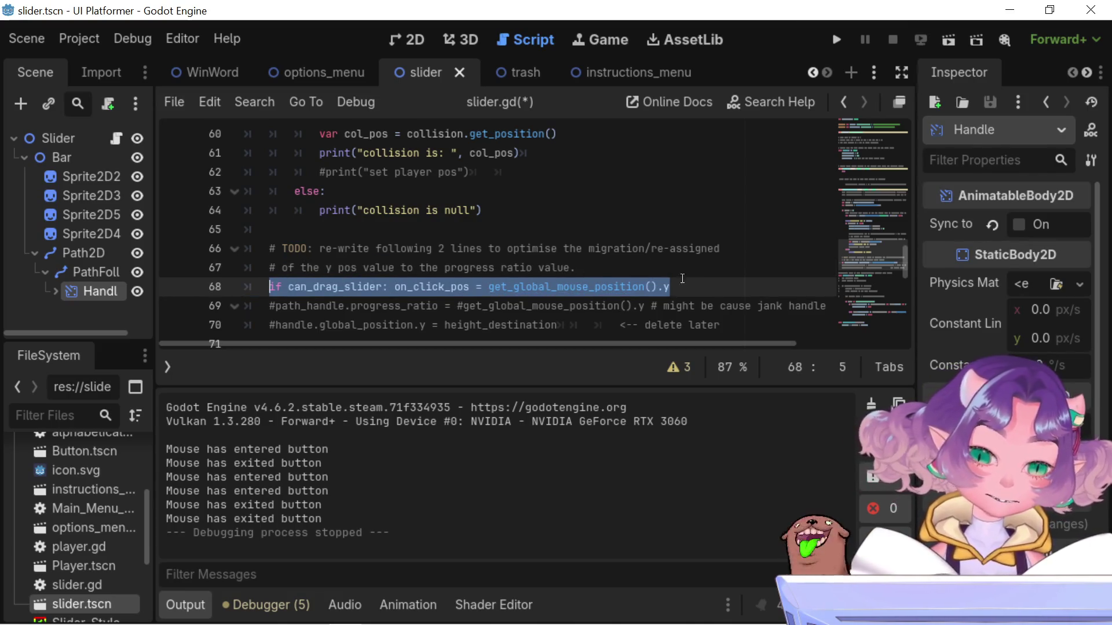
Duplicate line 68 of slider.gd onto a new line 69 and remove its extra indent
{"action": "left_click", "coordinate": [702, 293]}
{"action": "double_click", "coordinate": [699, 293]}
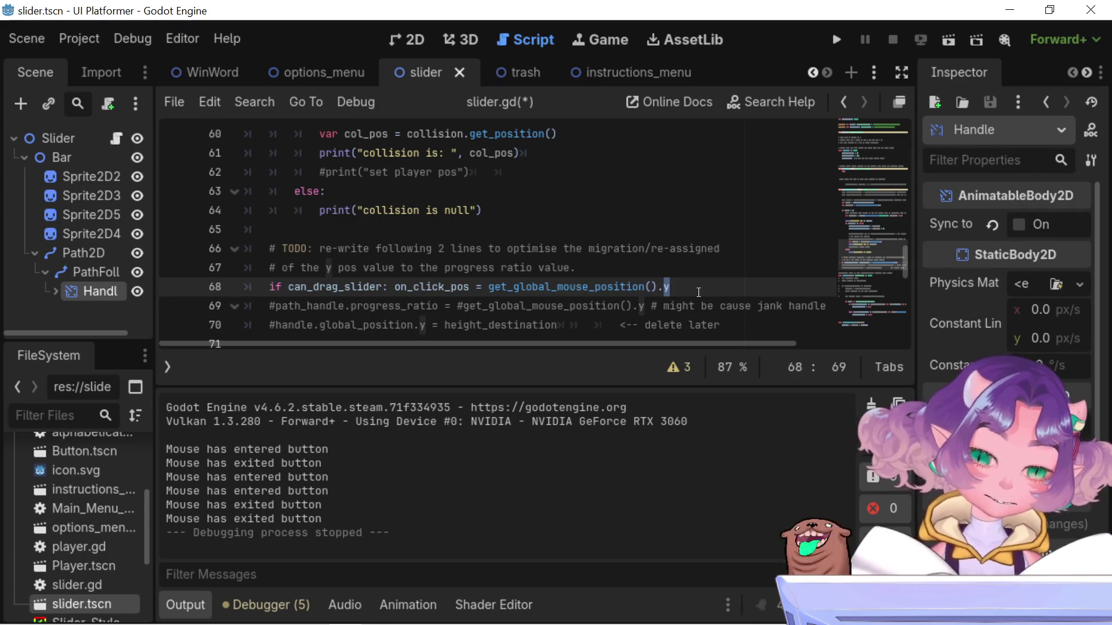
{"action": "left_click", "coordinate": [268, 287]}
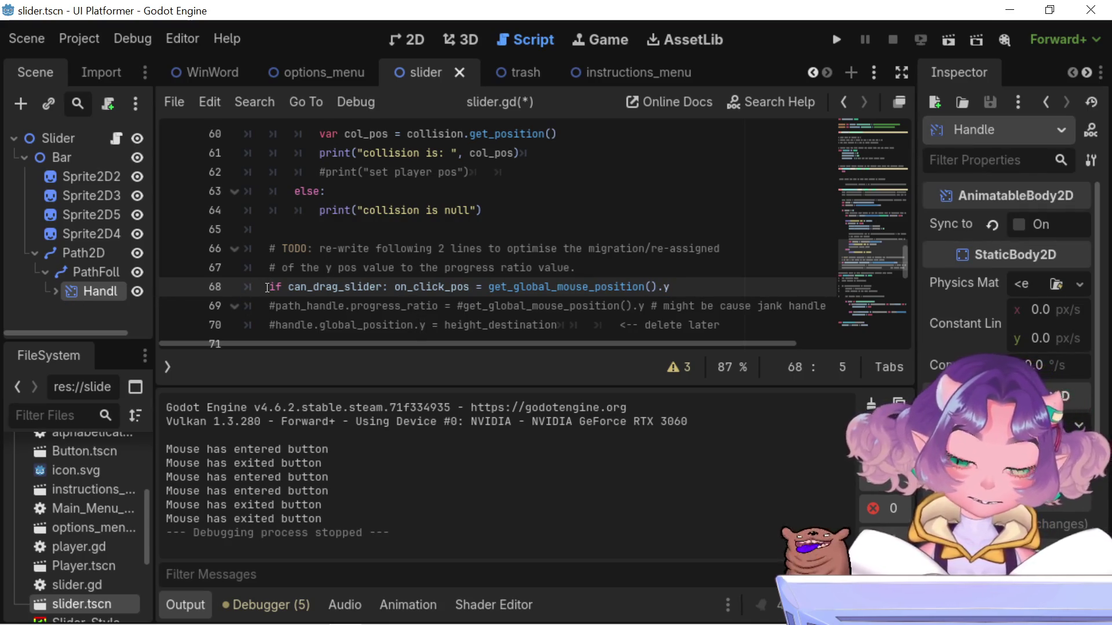
{"action": "key", "text": "End"}
{"action": "key", "text": "shift+Home"}
{"action": "key", "text": "shift+Home"}
{"action": "key", "text": "ctrl+c"}
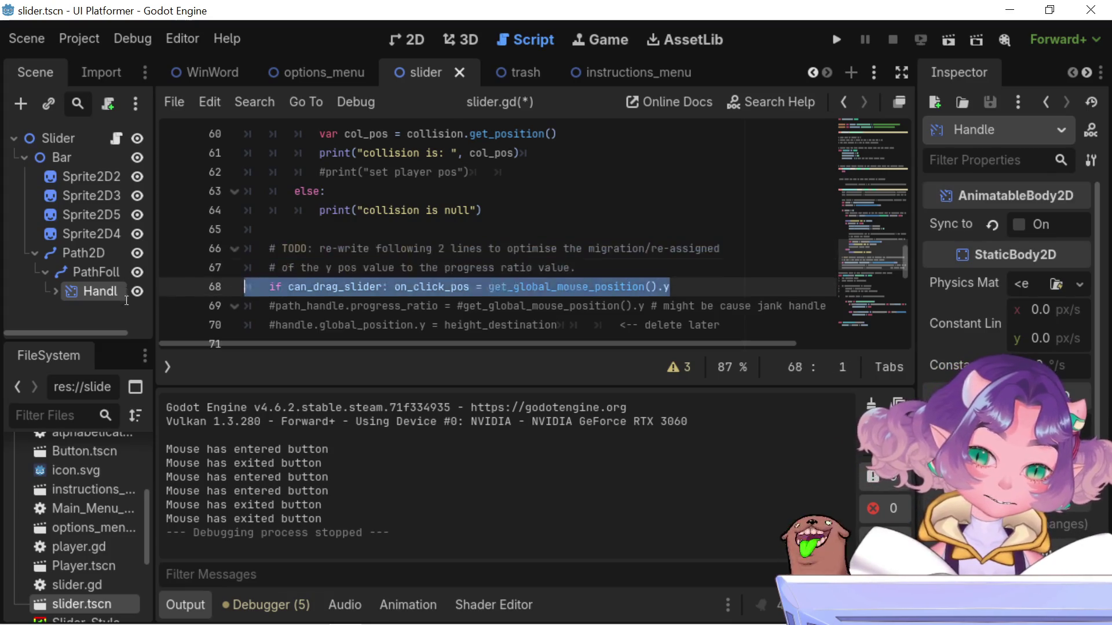
{"action": "key", "text": "End"}
{"action": "key", "text": "Return"}
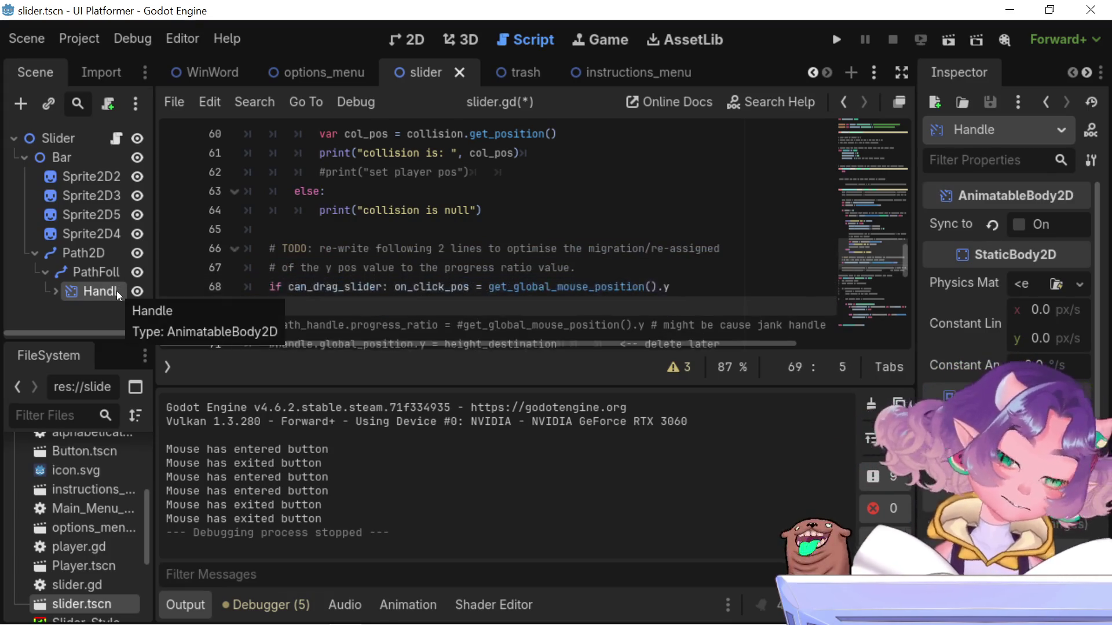
{"action": "key", "text": "ctrl+v"}
{"action": "left_click", "coordinate": [295, 307]}
{"action": "key", "text": "BackSpace"}
Replace on_click_pos on line 69 with handle.global_position.y and save slider.gd
{"action": "scroll", "coordinate": [329, 242], "scroll_direction": "up", "scroll_amount": 5}
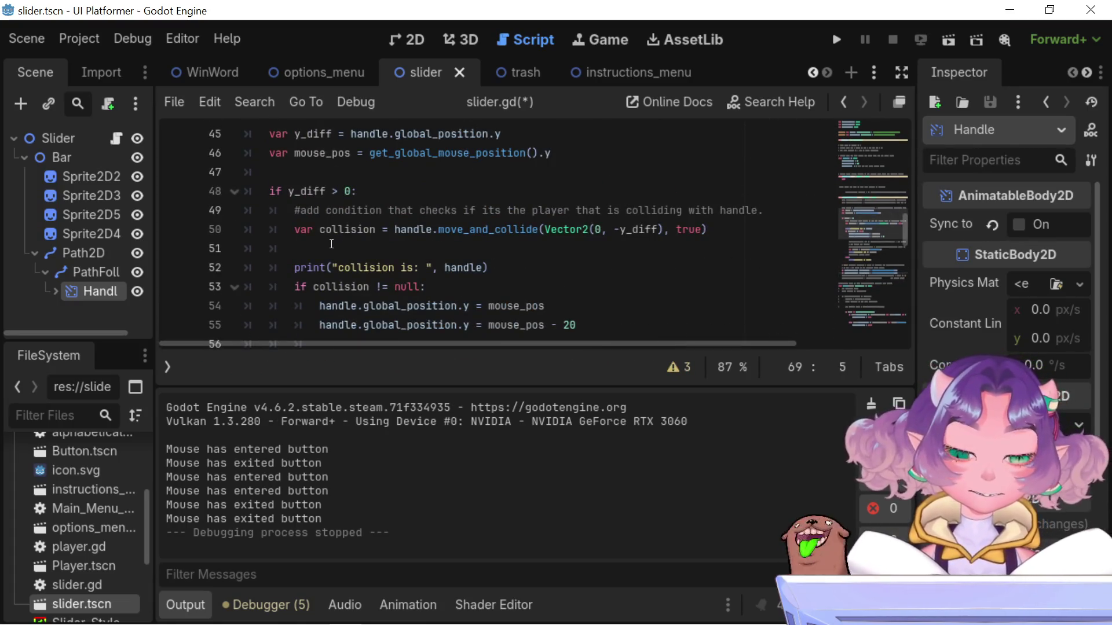
{"action": "left_click_drag", "start_coordinate": [322, 306], "coordinate": [468, 312]}
{"action": "key", "text": "ctrl+c"}
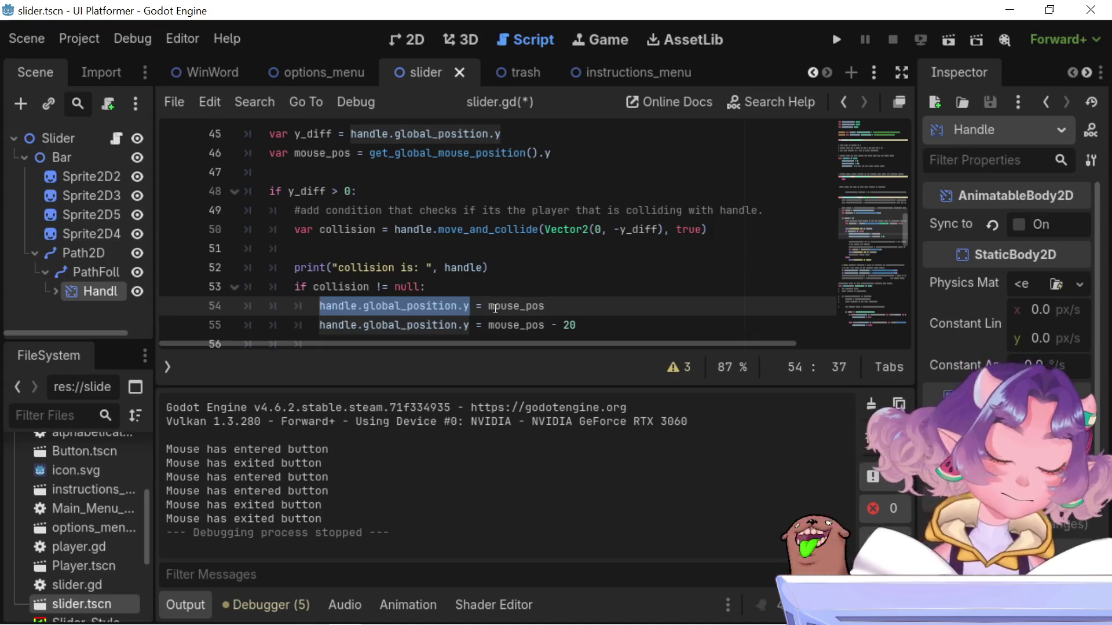
{"action": "scroll", "coordinate": [495, 308], "scroll_direction": "down", "scroll_amount": 7}
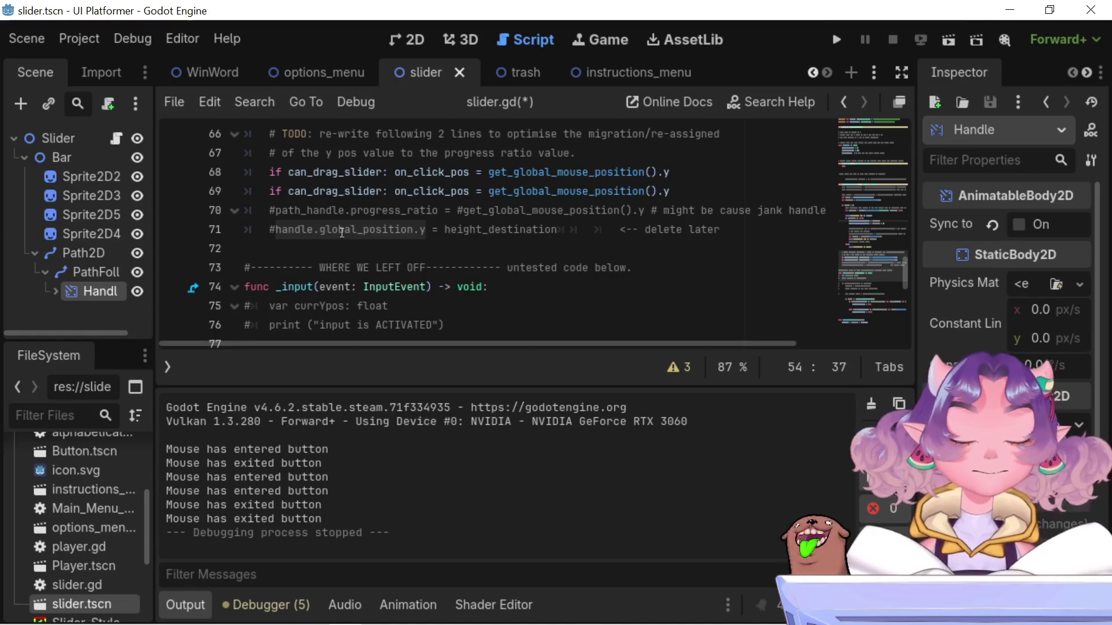
{"action": "double_click", "coordinate": [339, 186]}
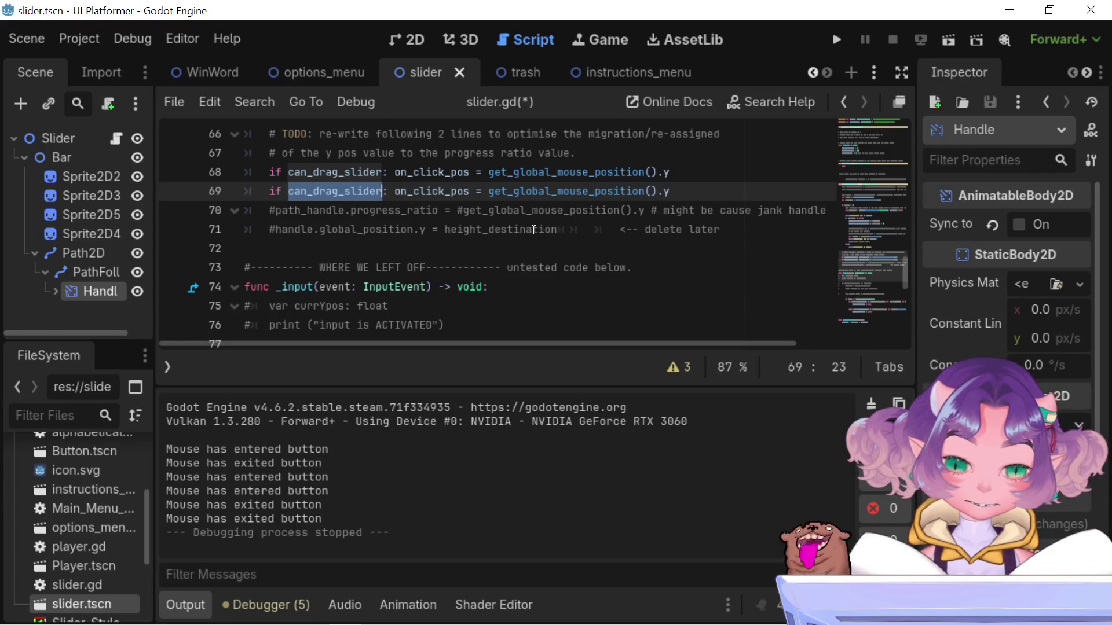
{"action": "key", "text": "ctrl+v"}
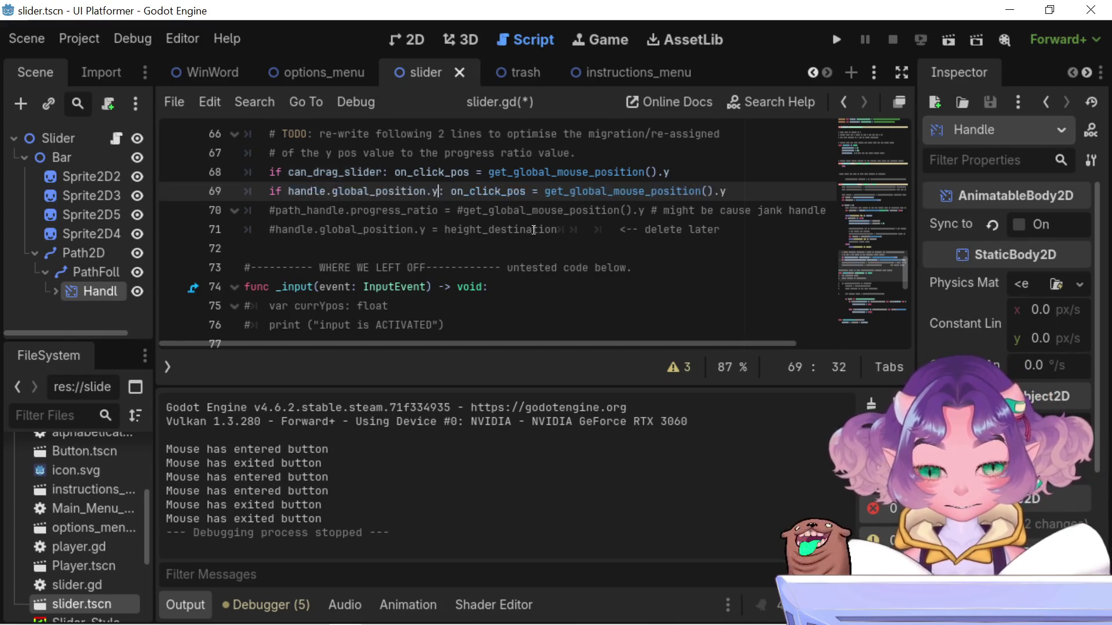
{"action": "key", "text": "ctrl+z"}
{"action": "double_click", "coordinate": [412, 192]}
{"action": "key", "text": "ctrl+v"}
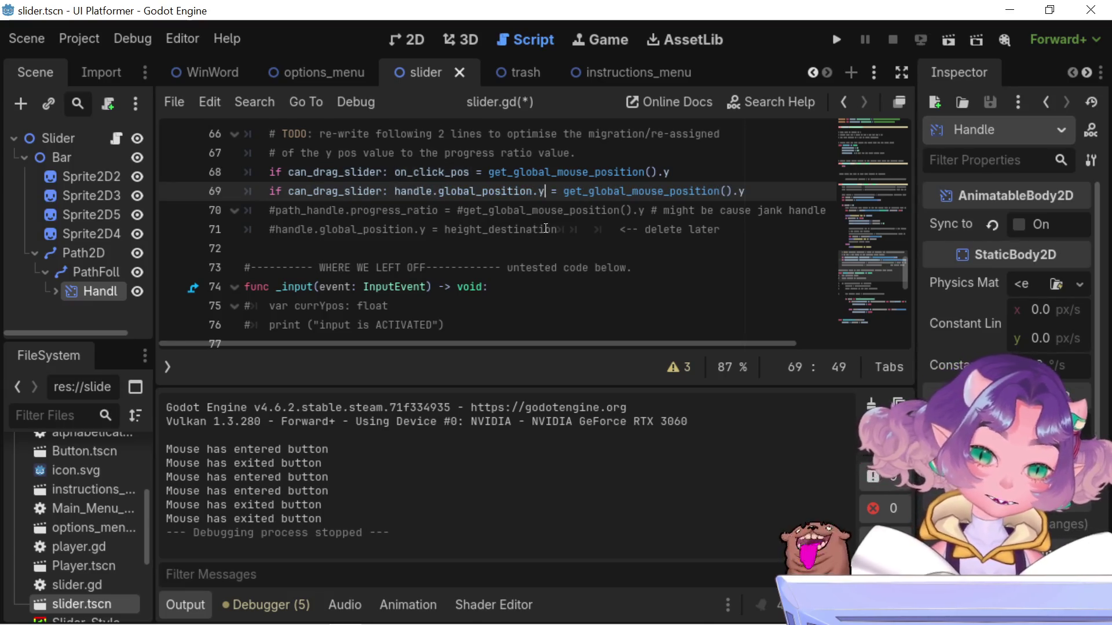
{"action": "key", "text": "ctrl+s"}
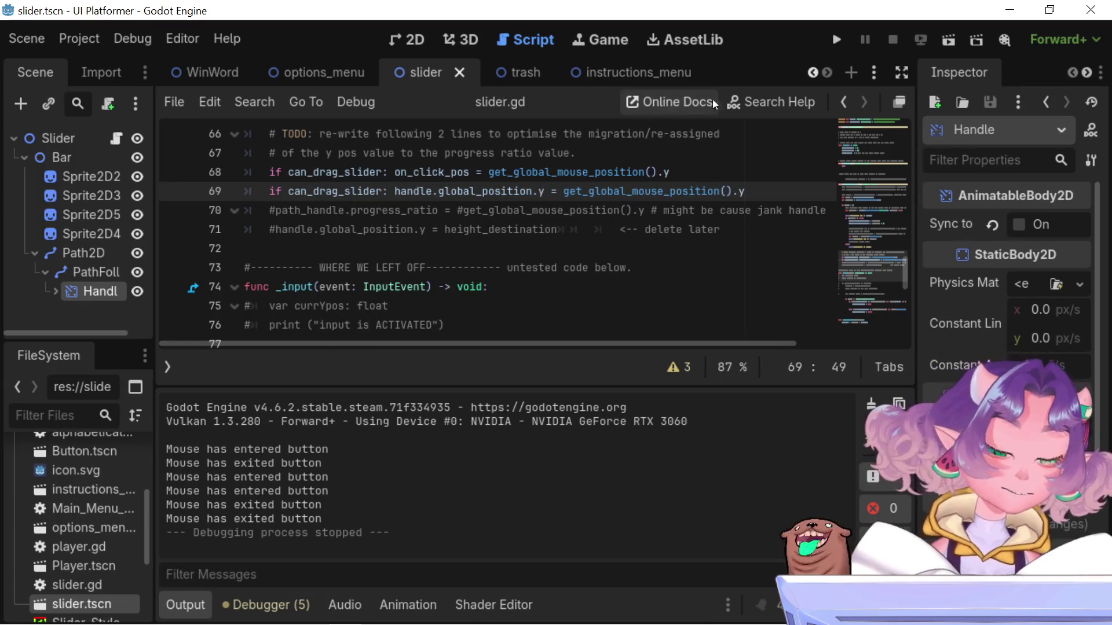
Run the project and drag the volume slider handle up and down its track
{"action": "left_click", "coordinate": [839, 45]}
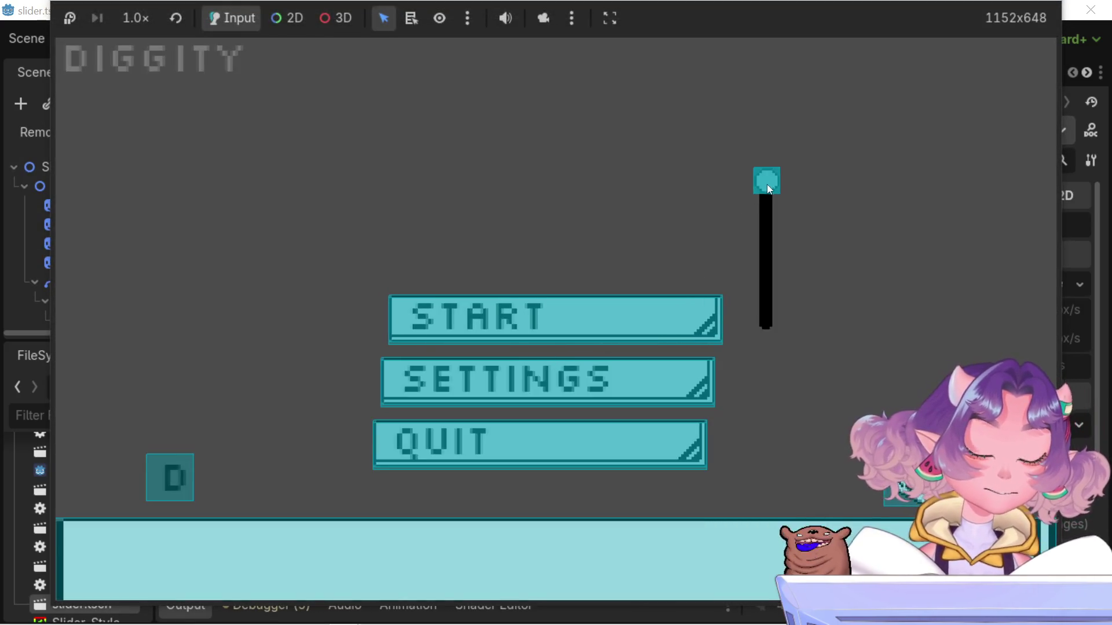
{"action": "mouse_move", "coordinate": [767, 184]}
{"action": "left_mouse_down"}
{"action": "mouse_move", "coordinate": [795, 307]}
{"action": "mouse_move", "coordinate": [774, 202]}
{"action": "mouse_move", "coordinate": [766, 352]}
{"action": "mouse_move", "coordinate": [787, 457]}
{"action": "mouse_move", "coordinate": [756, 328]}
{"action": "mouse_move", "coordinate": [732, 317]}
{"action": "mouse_move", "coordinate": [767, 303]}
{"action": "mouse_move", "coordinate": [788, 67]}
{"action": "mouse_move", "coordinate": [804, 179]}
{"action": "mouse_move", "coordinate": [774, 365]}
{"action": "mouse_move", "coordinate": [770, 199]}
{"action": "left_mouse_up"}
{"action": "scroll", "coordinate": [771, 305], "scroll_direction": "down", "scroll_amount": 3}
{"action": "scroll", "coordinate": [775, 334], "scroll_direction": "up", "scroll_amount": 4}
{"action": "mouse_move", "coordinate": [782, 280]}
{"action": "left_mouse_down"}
{"action": "mouse_move", "coordinate": [775, 258]}
{"action": "mouse_move", "coordinate": [774, 325]}
{"action": "mouse_move", "coordinate": [763, 190]}
{"action": "mouse_move", "coordinate": [784, 250]}
{"action": "mouse_move", "coordinate": [818, 200]}
{"action": "mouse_move", "coordinate": [823, 328]}
{"action": "mouse_move", "coordinate": [816, 287]}
{"action": "left_mouse_up"}
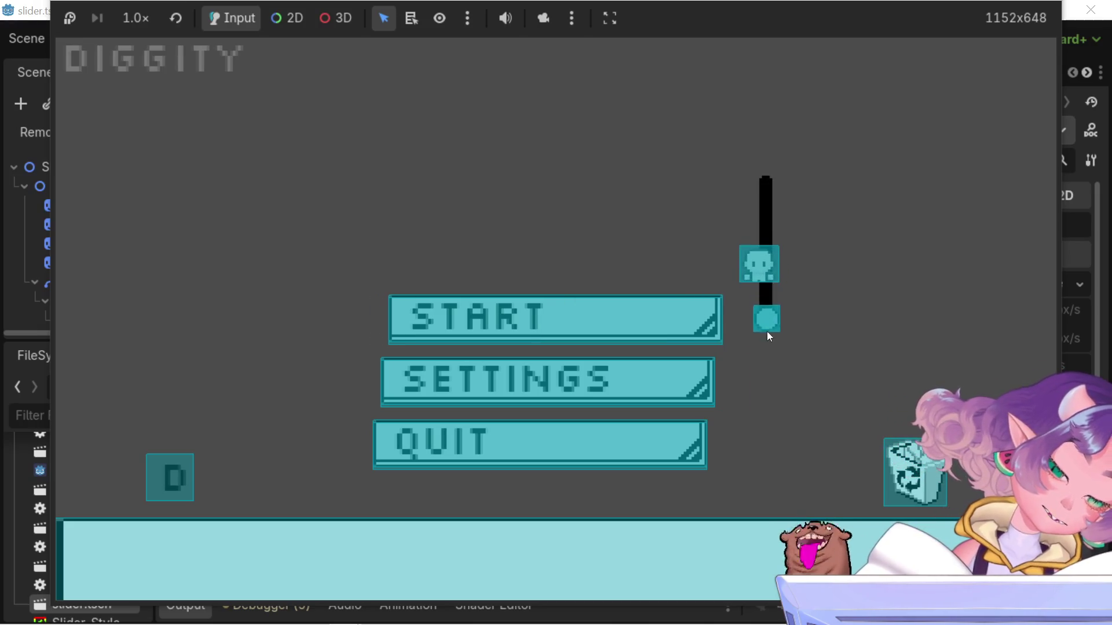
{"action": "left_click_drag", "start_coordinate": [765, 268], "coordinate": [775, 312]}
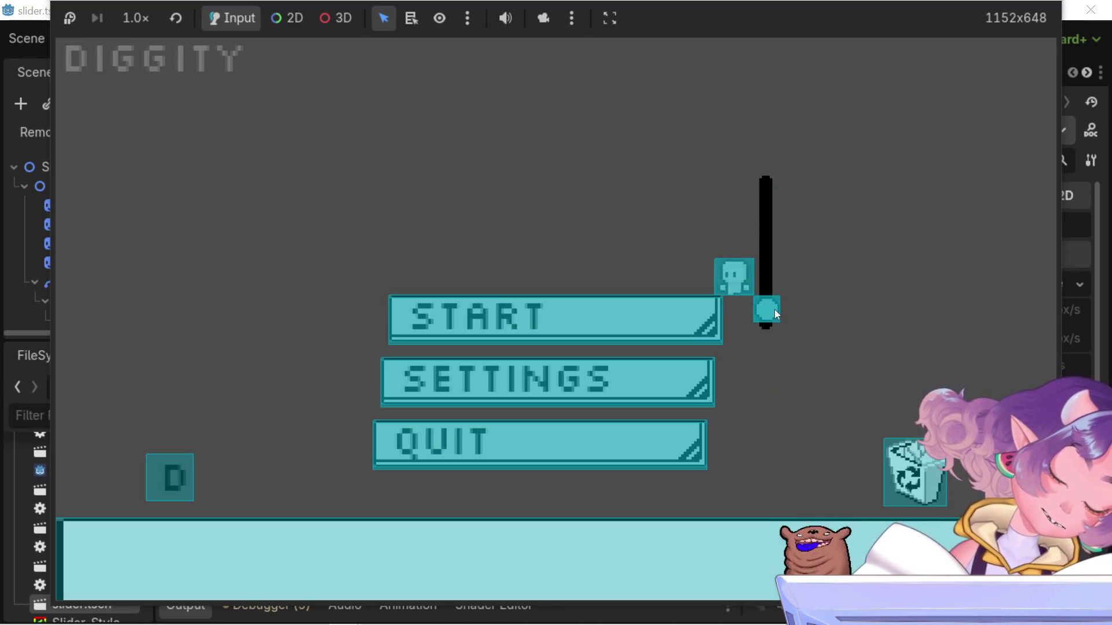
{"action": "mouse_move", "coordinate": [772, 310]}
{"action": "left_mouse_down"}
{"action": "mouse_move", "coordinate": [792, 332]}
{"action": "mouse_move", "coordinate": [812, 265]}
{"action": "left_mouse_up"}
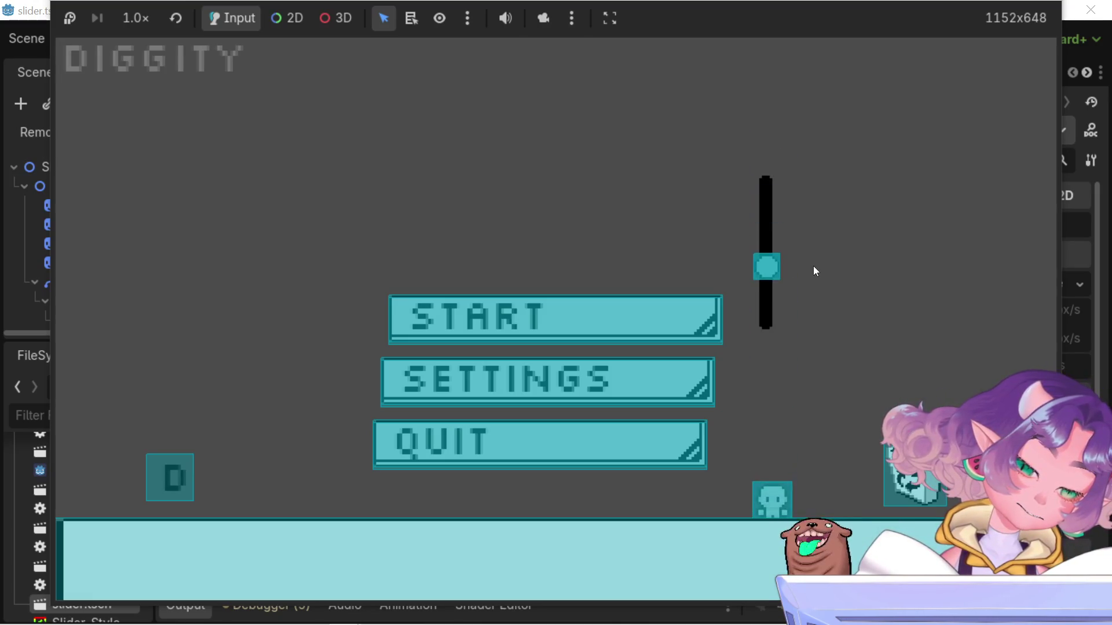
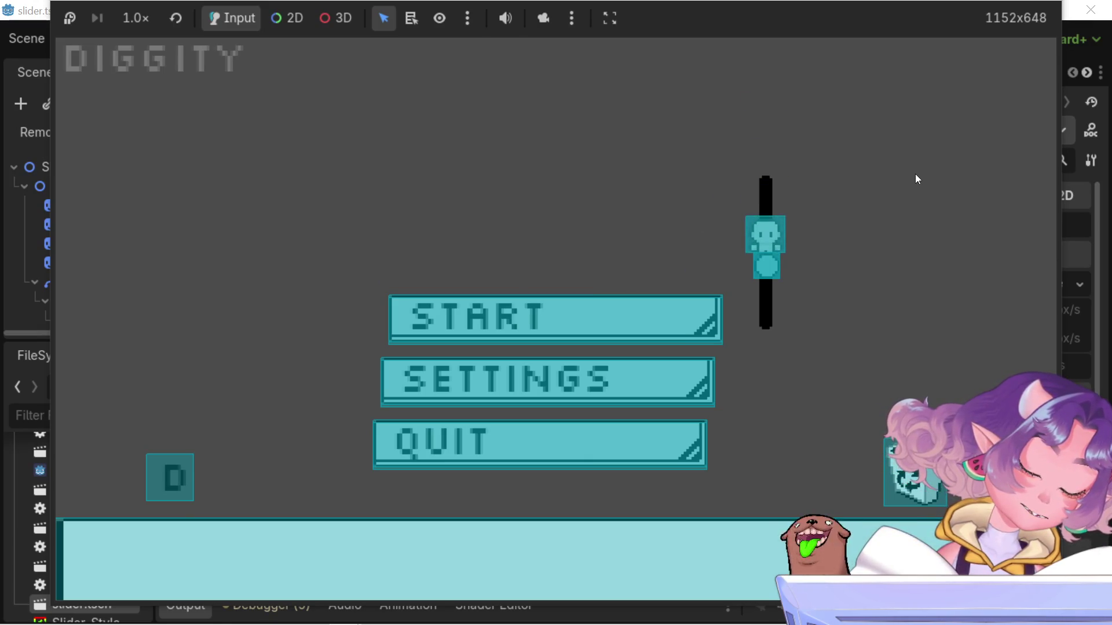
Drag the menu slider handle up in the running game, then stop the project with F8
{"action": "mouse_move", "coordinate": [805, 248]}
{"action": "left_mouse_down"}
{"action": "mouse_move", "coordinate": [799, 207]}
{"action": "mouse_move", "coordinate": [799, 255]}
{"action": "mouse_move", "coordinate": [799, 146]}
{"action": "mouse_move", "coordinate": [744, 332]}
{"action": "mouse_move", "coordinate": [750, 199]}
{"action": "mouse_move", "coordinate": [784, 404]}
{"action": "mouse_move", "coordinate": [783, 103]}
{"action": "mouse_move", "coordinate": [802, 220]}
{"action": "mouse_move", "coordinate": [815, 225]}
{"action": "left_mouse_up"}
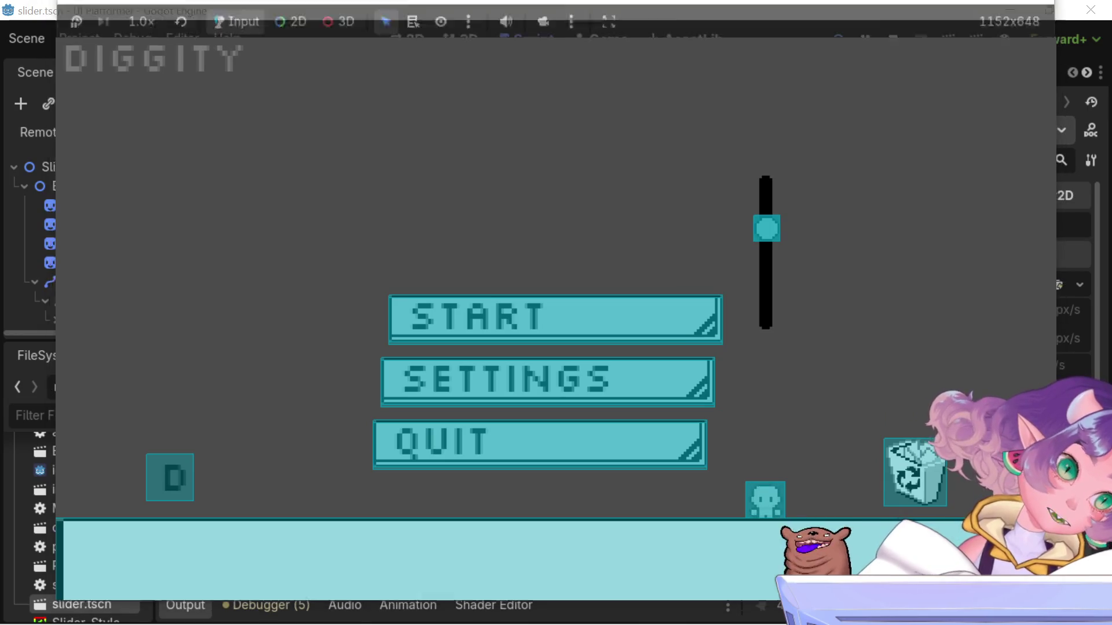
{"action": "key", "text": "F8"}
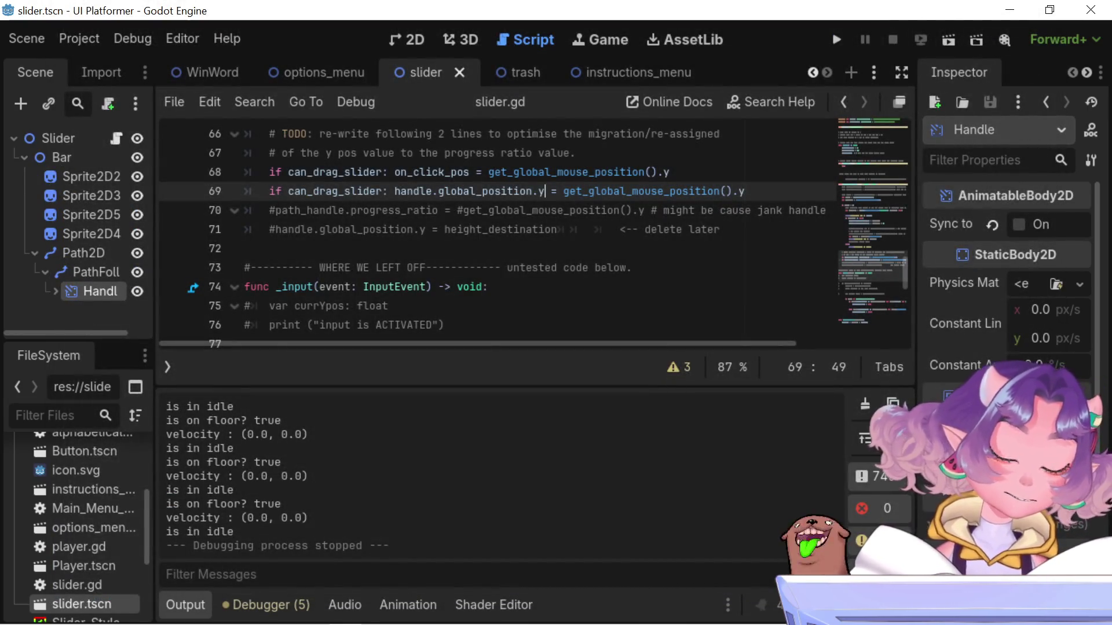
{"action": "scroll", "coordinate": [448, 228], "scroll_direction": "down", "scroll_amount": 1}
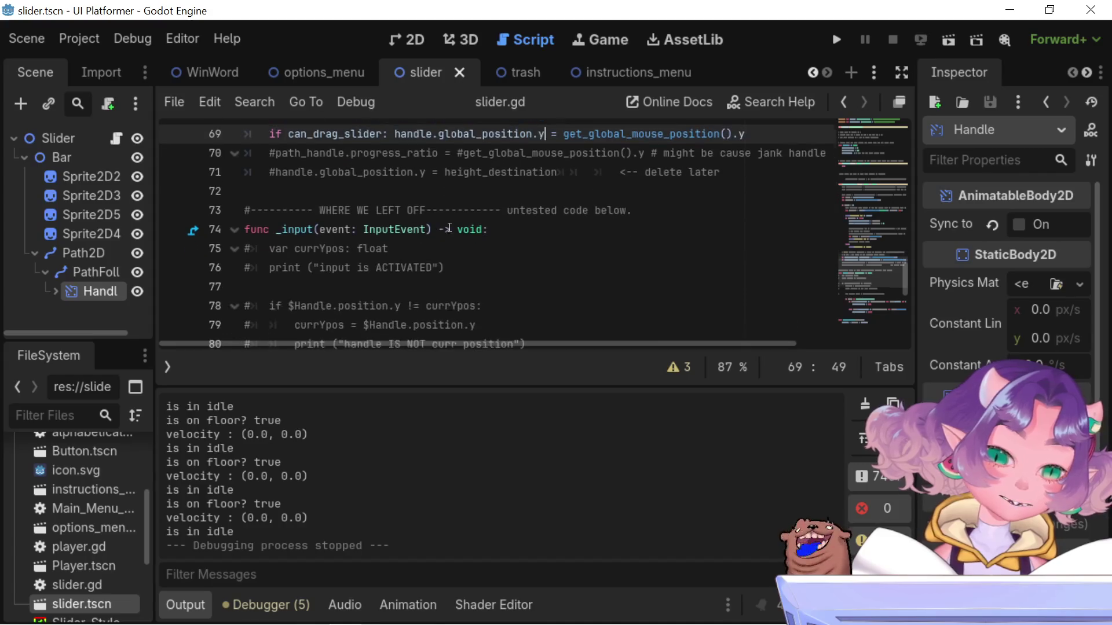
{"action": "scroll", "coordinate": [415, 253], "scroll_direction": "up", "scroll_amount": 1}
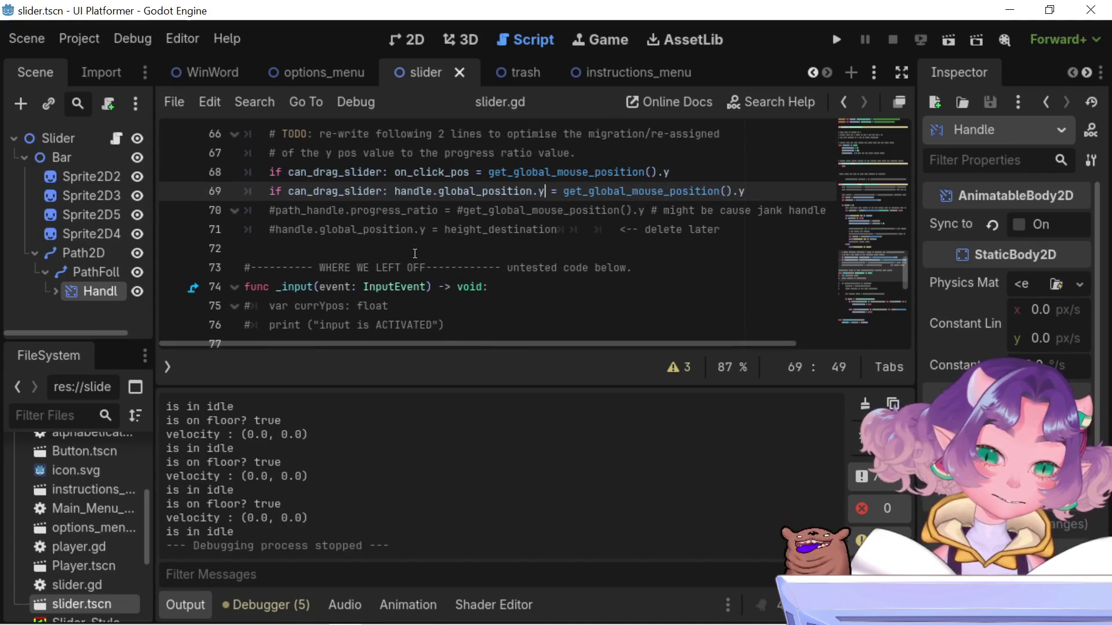
{"action": "scroll", "coordinate": [415, 253], "scroll_direction": "up", "scroll_amount": 2}
{"action": "scroll", "coordinate": [415, 253], "scroll_direction": "up", "scroll_amount": 3}
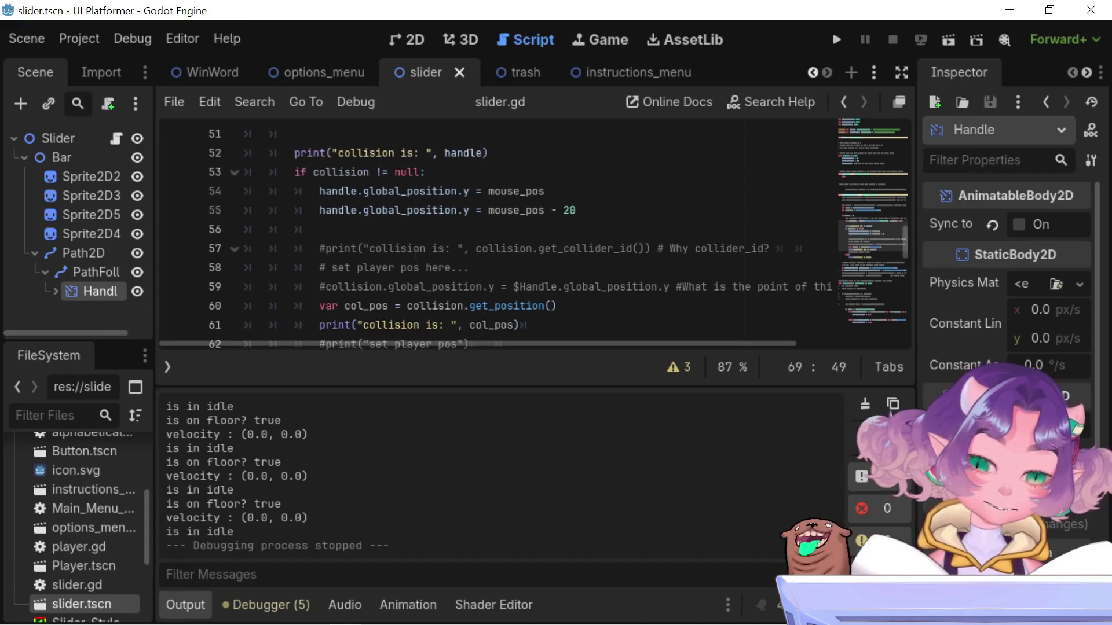
{"action": "scroll", "coordinate": [415, 253], "scroll_direction": "up", "scroll_amount": 2}
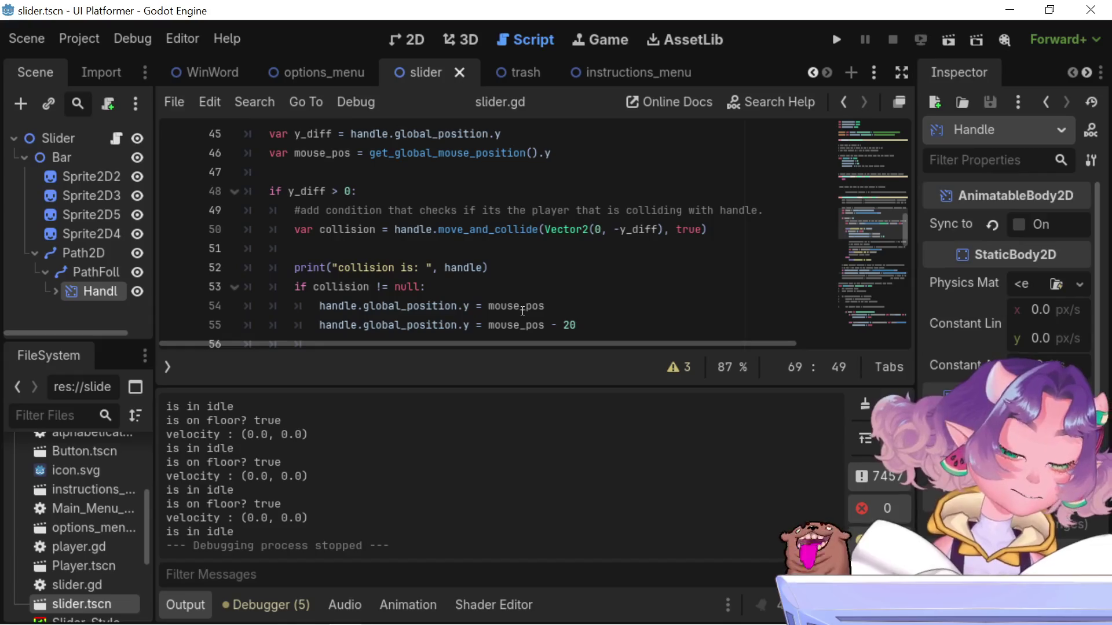
{"action": "mouse_move", "coordinate": [273, 190]}
{"action": "left_mouse_down"}
{"action": "mouse_move", "coordinate": [521, 348]}
{"action": "mouse_move", "coordinate": [626, 199]}
{"action": "left_mouse_up"}
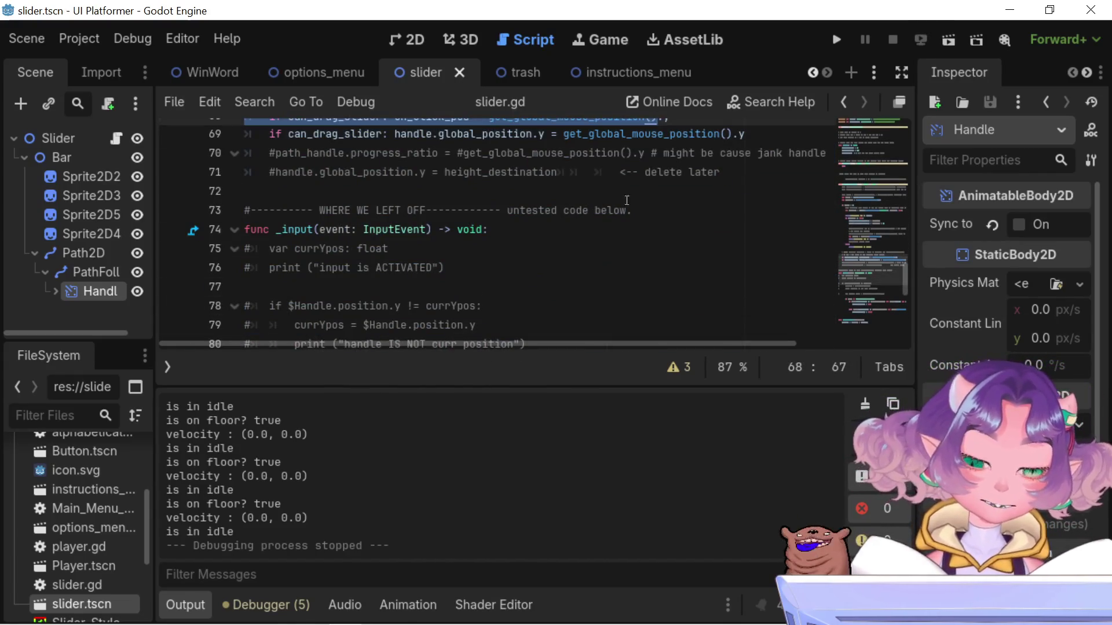
{"action": "scroll", "coordinate": [608, 232], "scroll_direction": "up", "scroll_amount": 7}
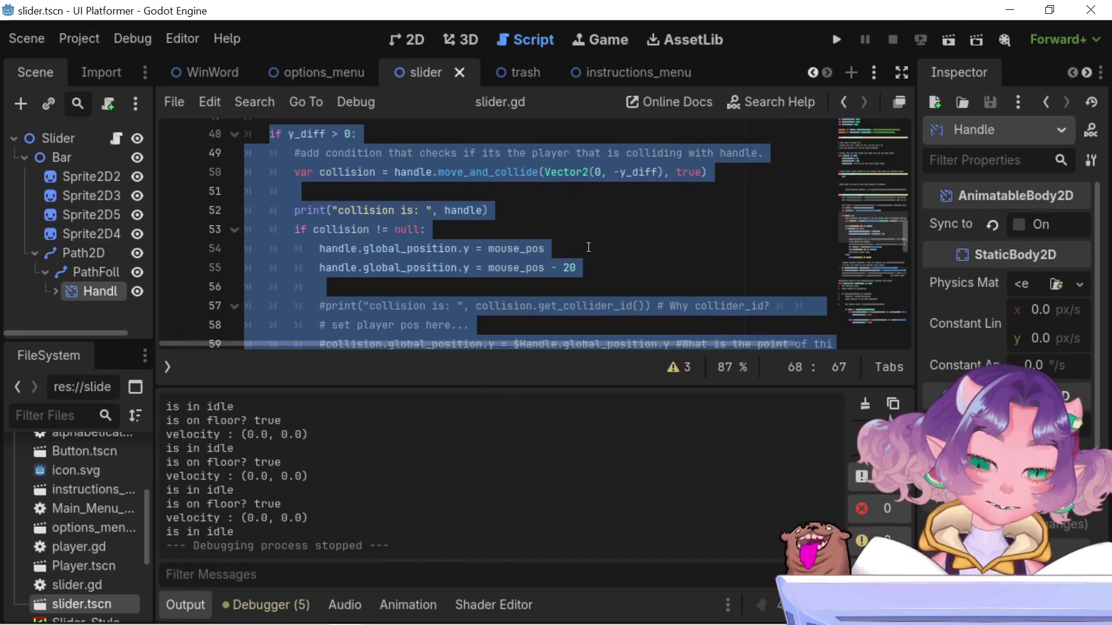
{"action": "left_click", "coordinate": [591, 270]}
{"action": "double_click", "coordinate": [568, 268]}
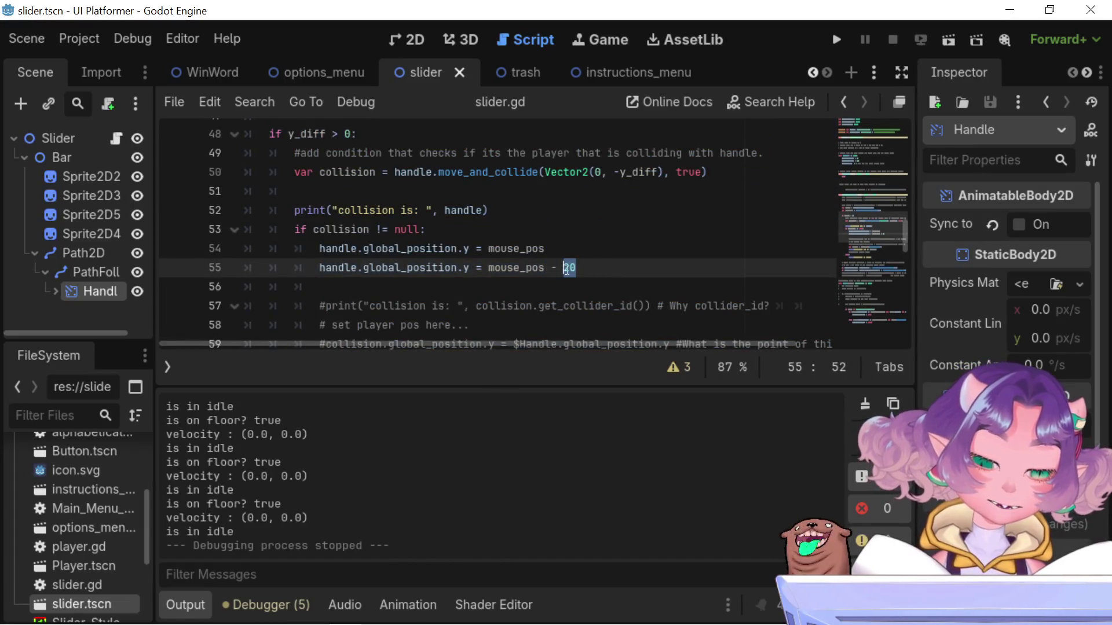
{"action": "mouse_move", "coordinate": [472, 273]}
{"action": "left_mouse_down"}
{"action": "mouse_move", "coordinate": [268, 249]}
{"action": "mouse_move", "coordinate": [213, 275]}
{"action": "left_mouse_up"}
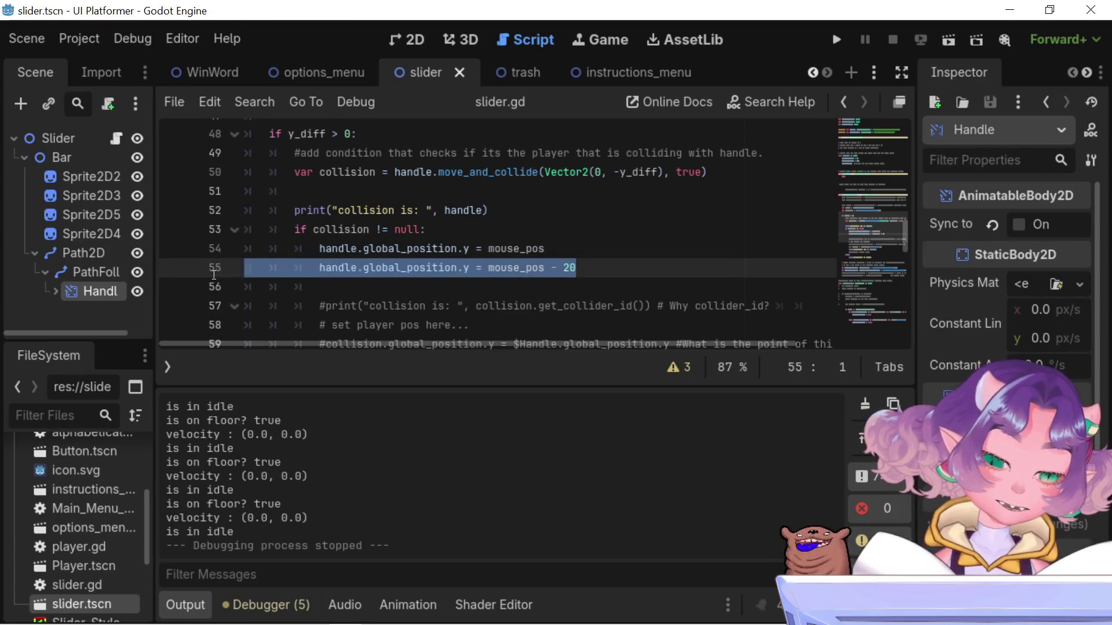
{"action": "scroll", "coordinate": [404, 305], "scroll_direction": "up", "scroll_amount": 2}
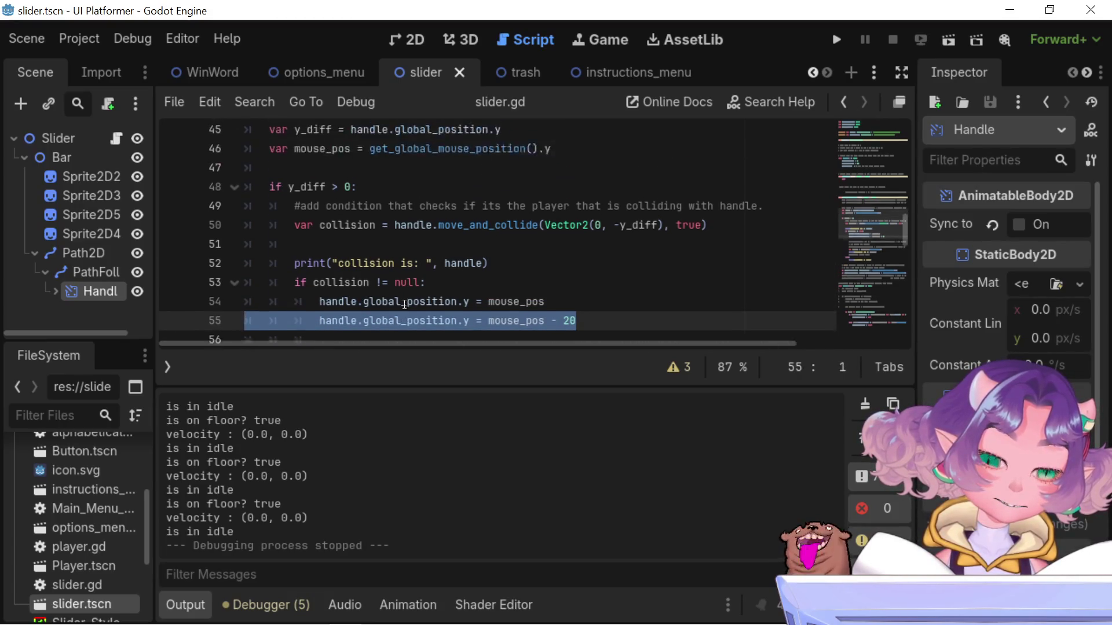
{"action": "scroll", "coordinate": [404, 304], "scroll_direction": "up", "scroll_amount": 7}
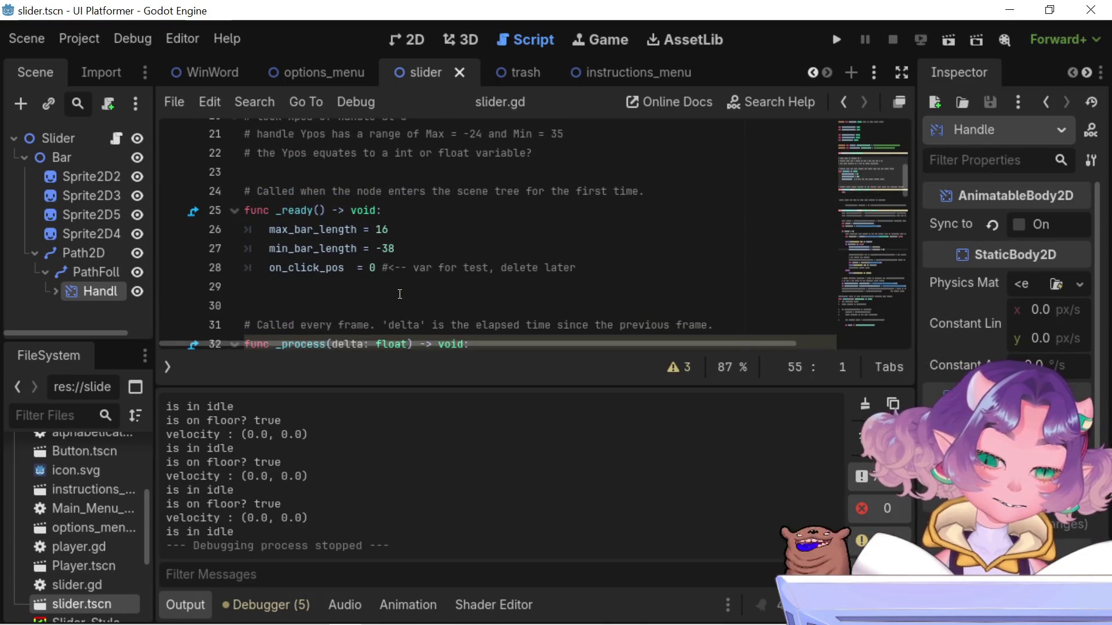
{"action": "left_click_drag", "start_coordinate": [400, 249], "coordinate": [140, 231]}
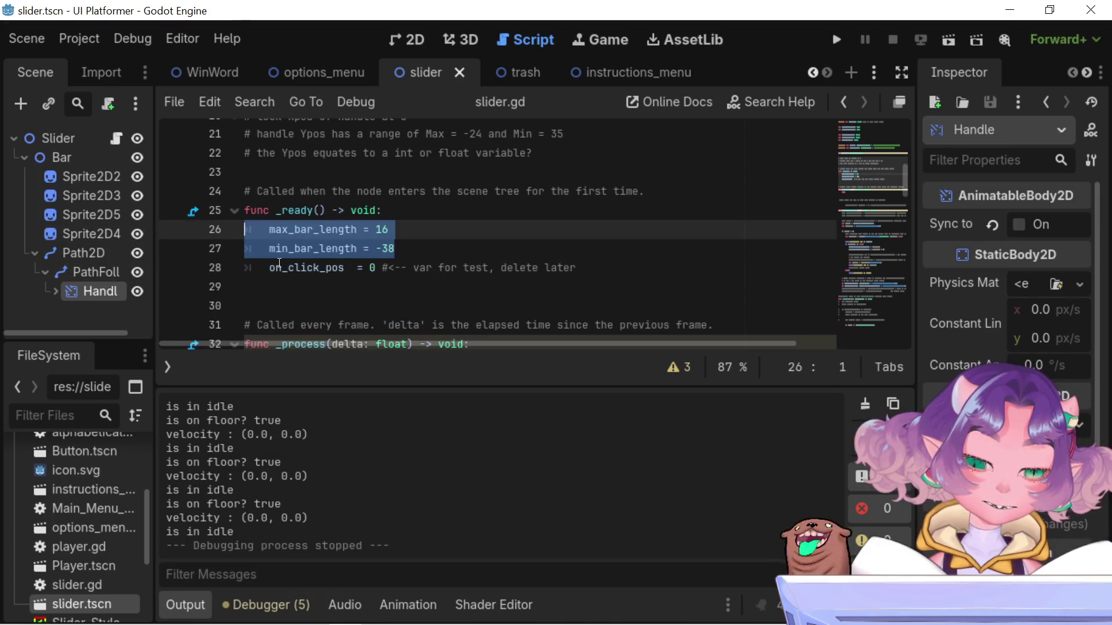
{"action": "scroll", "coordinate": [280, 263], "scroll_direction": "up", "scroll_amount": 5}
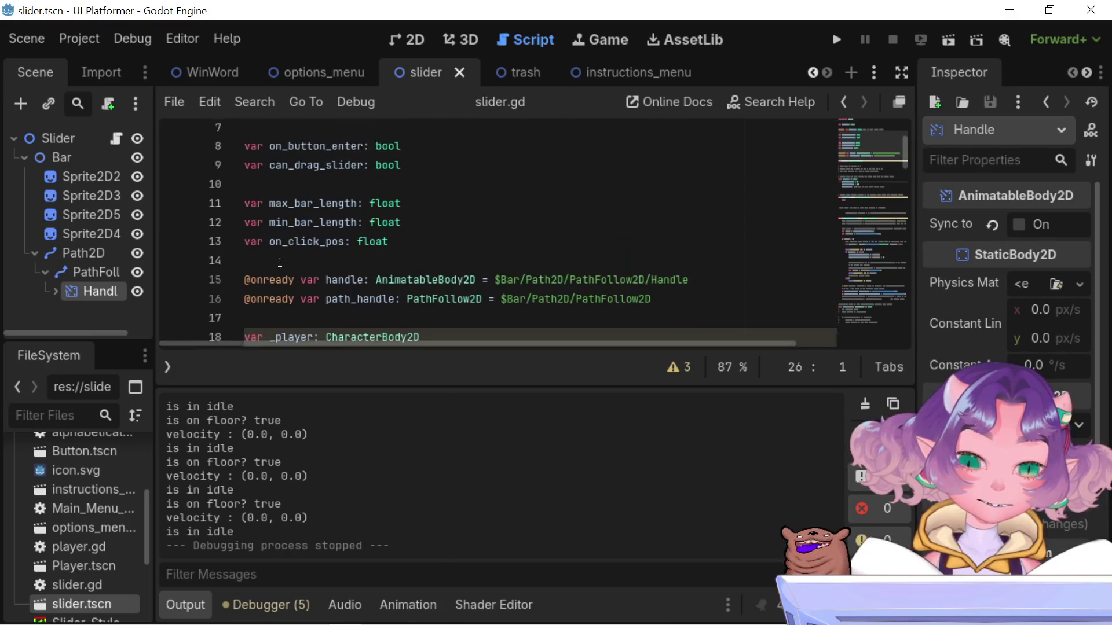
{"action": "scroll", "coordinate": [280, 262], "scroll_direction": "up", "scroll_amount": 1}
{"action": "scroll", "coordinate": [280, 263], "scroll_direction": "down", "scroll_amount": 2}
{"action": "scroll", "coordinate": [280, 262], "scroll_direction": "up", "scroll_amount": 2}
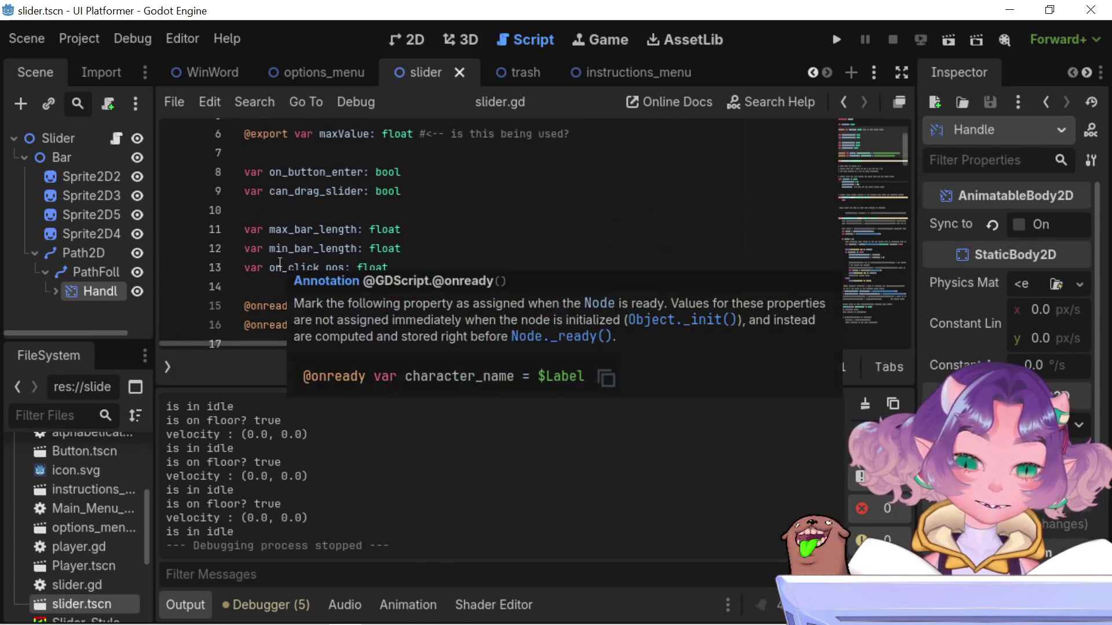
{"action": "scroll", "coordinate": [280, 264], "scroll_direction": "down", "scroll_amount": 2}
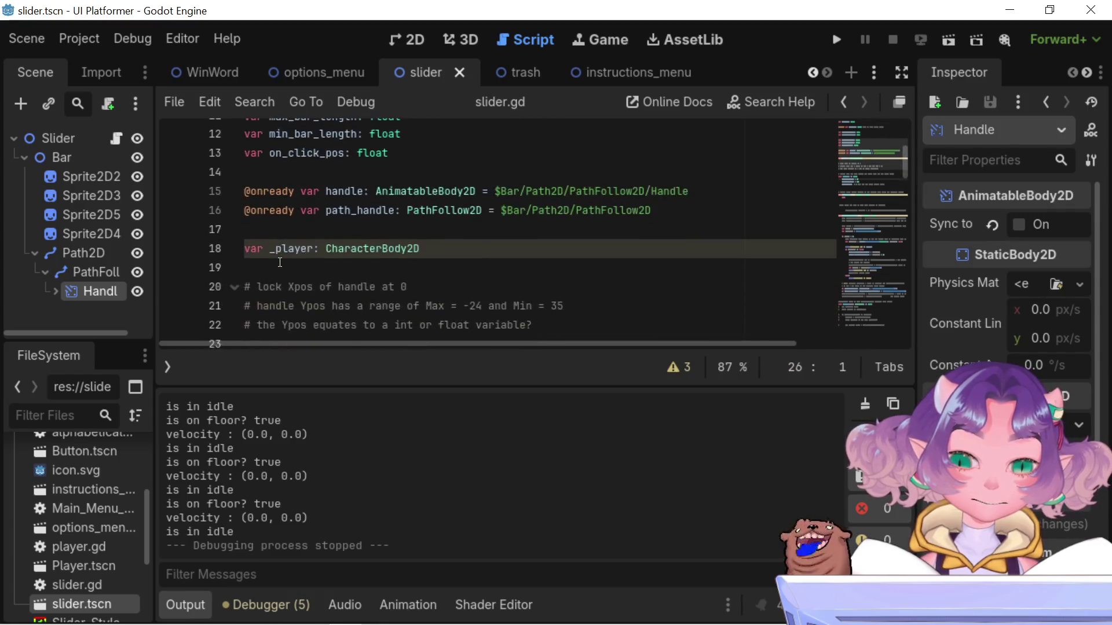
{"action": "scroll", "coordinate": [280, 263], "scroll_direction": "down", "scroll_amount": 1}
{"action": "scroll", "coordinate": [280, 263], "scroll_direction": "down", "scroll_amount": 5}
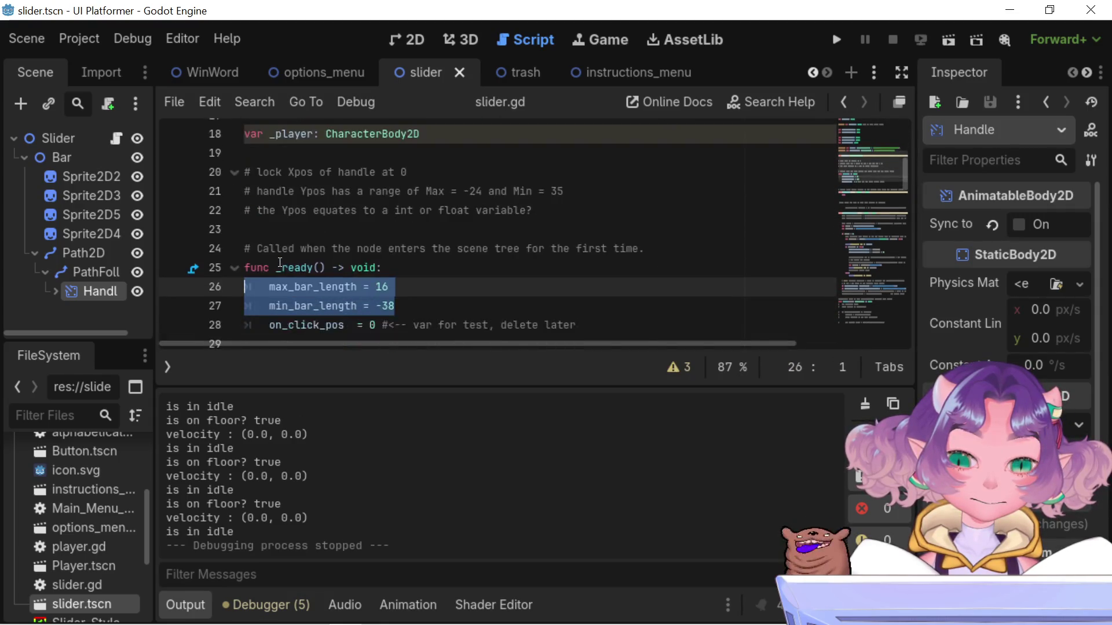
{"action": "scroll", "coordinate": [280, 262], "scroll_direction": "down", "scroll_amount": 2}
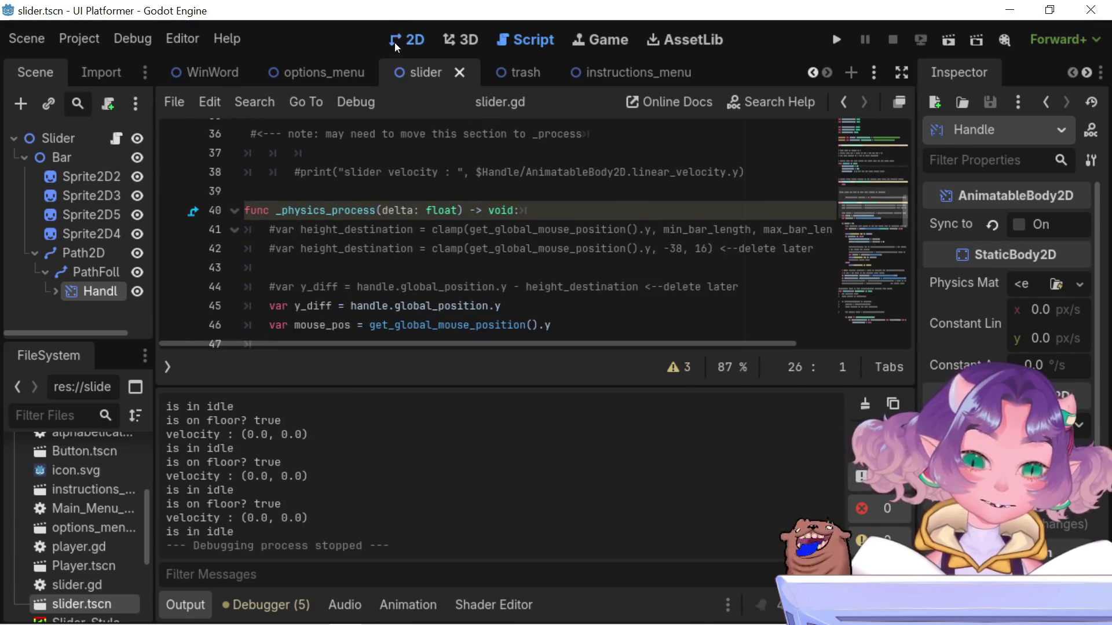
{"action": "left_click", "coordinate": [395, 43]}
{"action": "left_click", "coordinate": [93, 269]}
{"action": "left_click", "coordinate": [85, 250]}
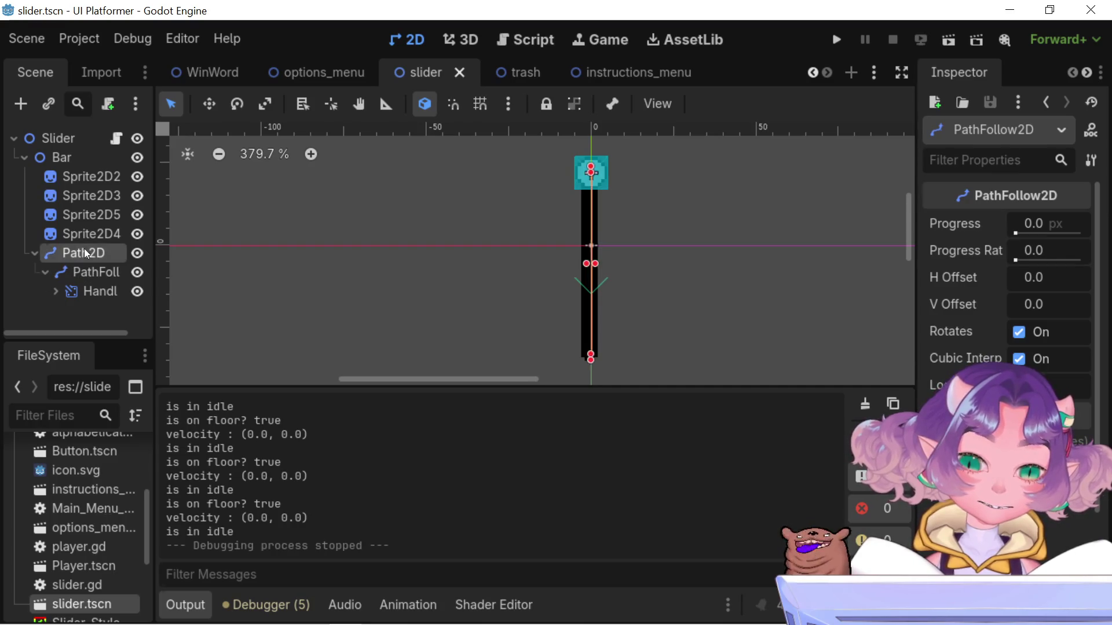
{"action": "scroll", "coordinate": [700, 319], "scroll_direction": "down", "scroll_amount": 2}
{"action": "mouse_move", "coordinate": [699, 318]}
{"action": "left_mouse_down"}
{"action": "mouse_move", "coordinate": [682, 311]}
{"action": "mouse_move", "coordinate": [655, 251]}
{"action": "mouse_move", "coordinate": [643, 308]}
{"action": "left_mouse_up"}
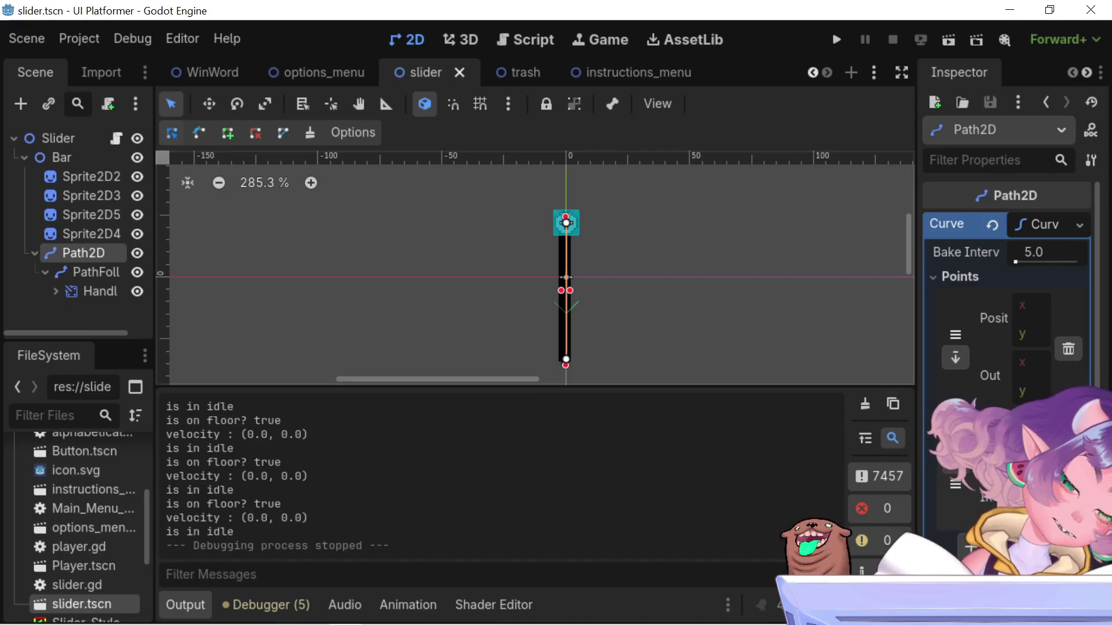
{"action": "left_click", "coordinate": [96, 268]}
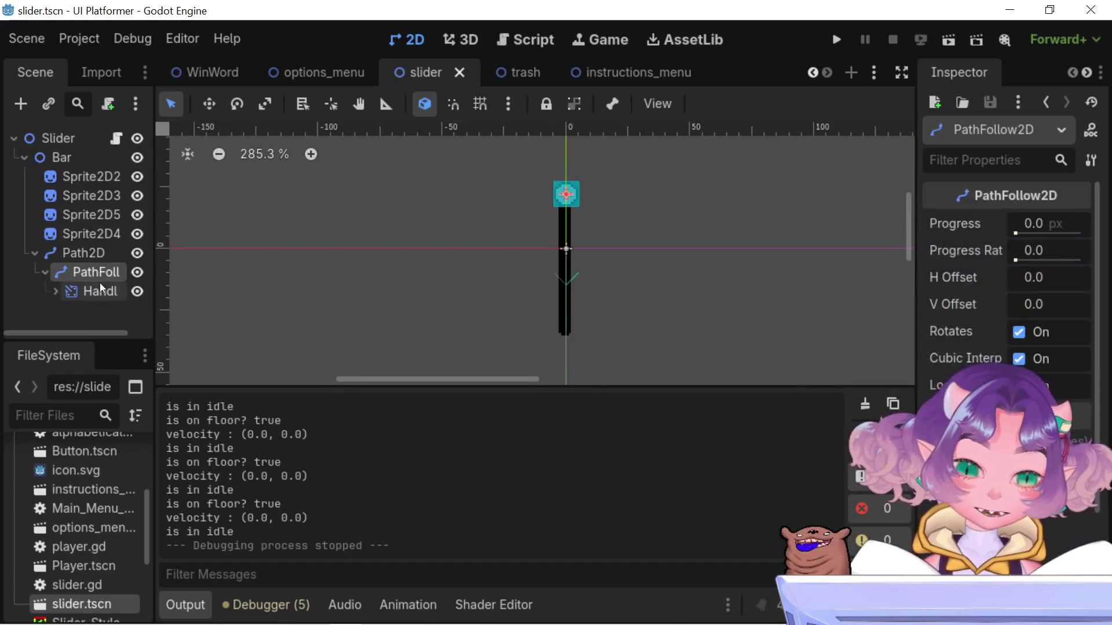
{"action": "left_click", "coordinate": [106, 290]}
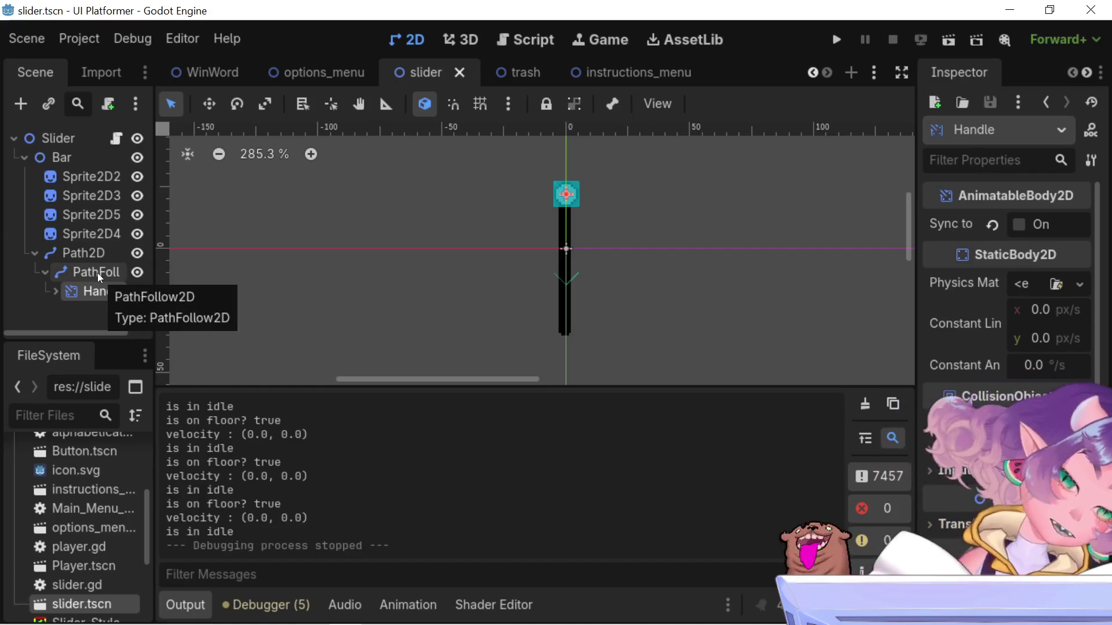
{"action": "left_click", "coordinate": [98, 273]}
{"action": "left_click", "coordinate": [88, 238]}
{"action": "left_click", "coordinate": [95, 254]}
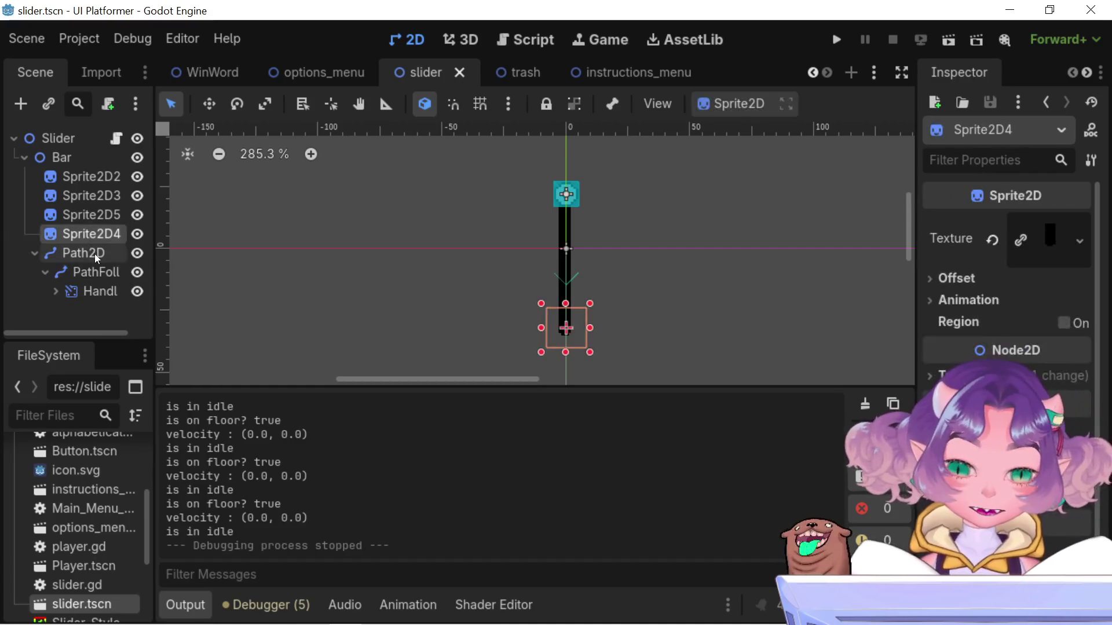
{"action": "left_click", "coordinate": [98, 273]}
{"action": "left_click", "coordinate": [99, 289]}
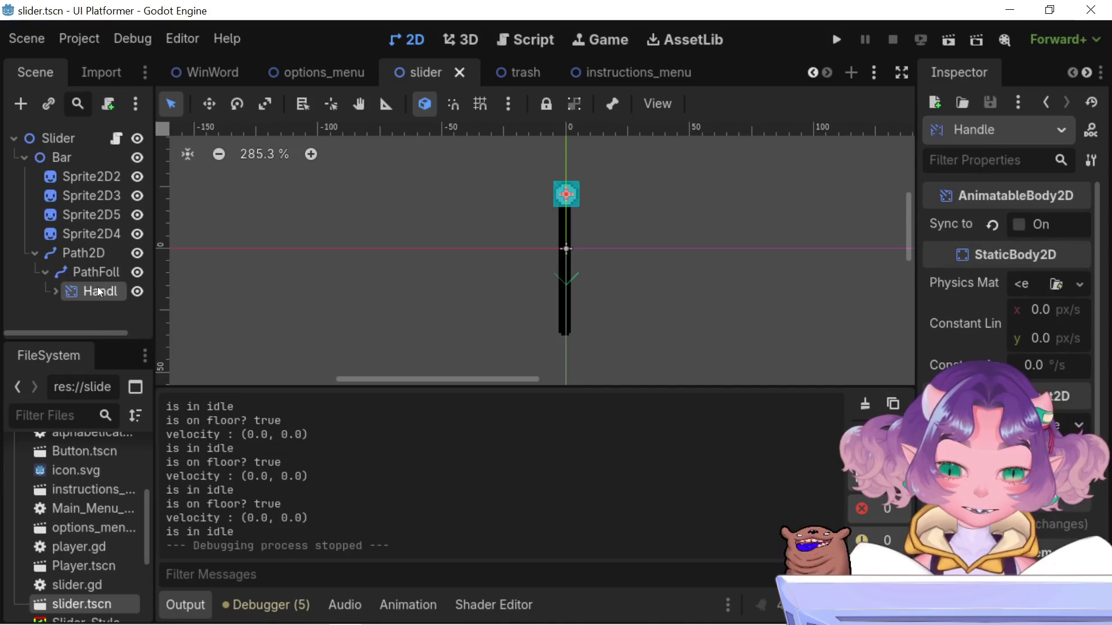
{"action": "scroll", "coordinate": [465, 255], "scroll_direction": "down", "scroll_amount": 3}
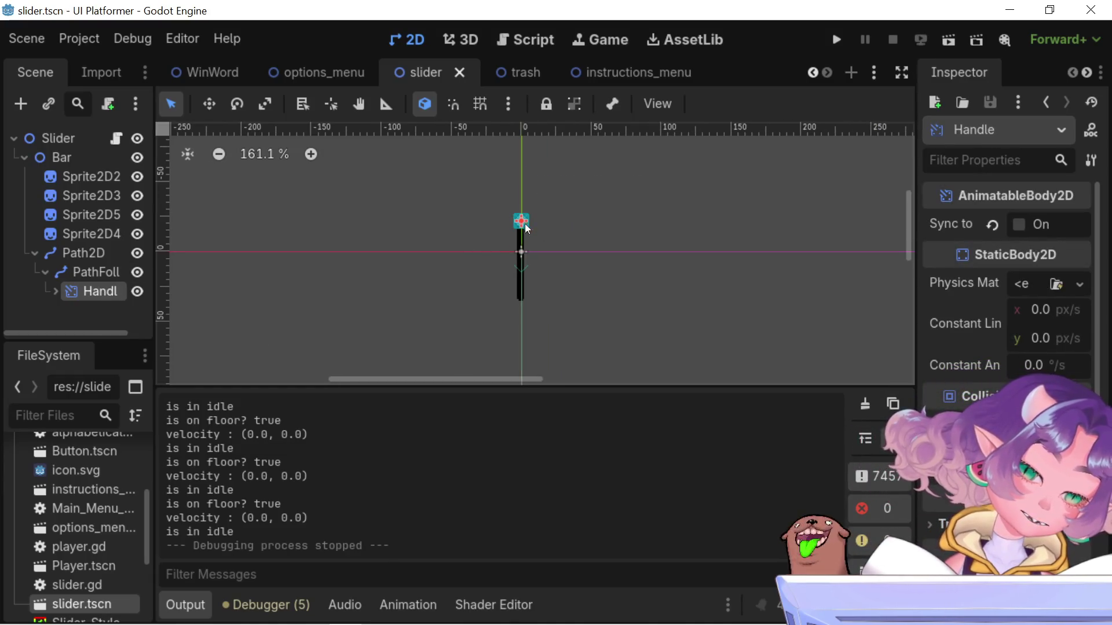
{"action": "key", "text": "w"}
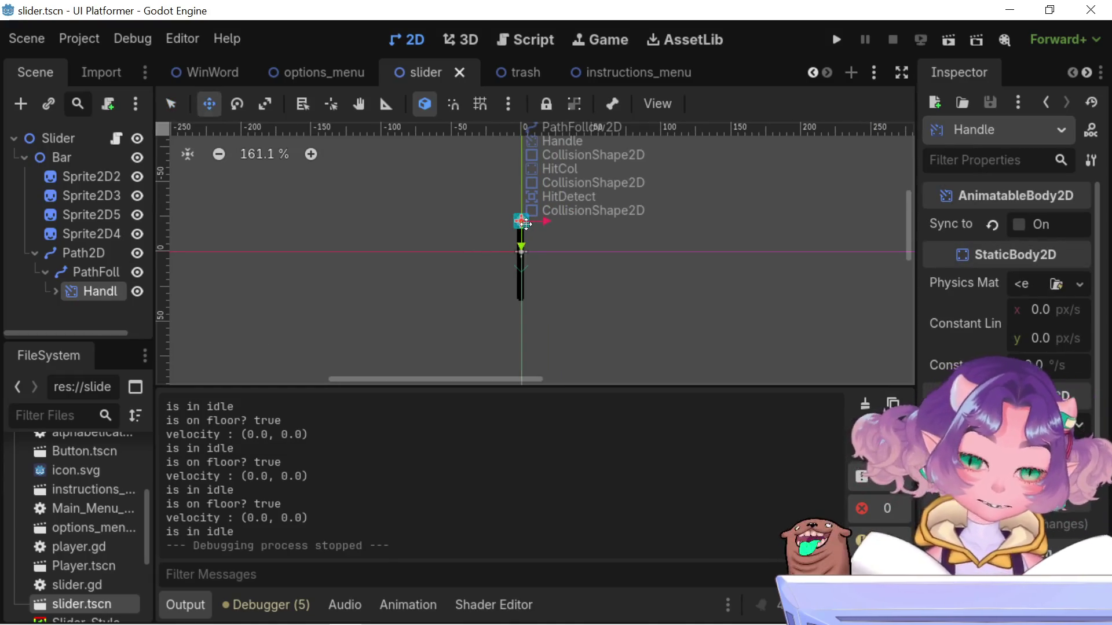
{"action": "mouse_move", "coordinate": [522, 224]}
{"action": "left_mouse_down"}
{"action": "mouse_move", "coordinate": [538, 422]}
{"action": "mouse_move", "coordinate": [521, 235]}
{"action": "left_mouse_up"}
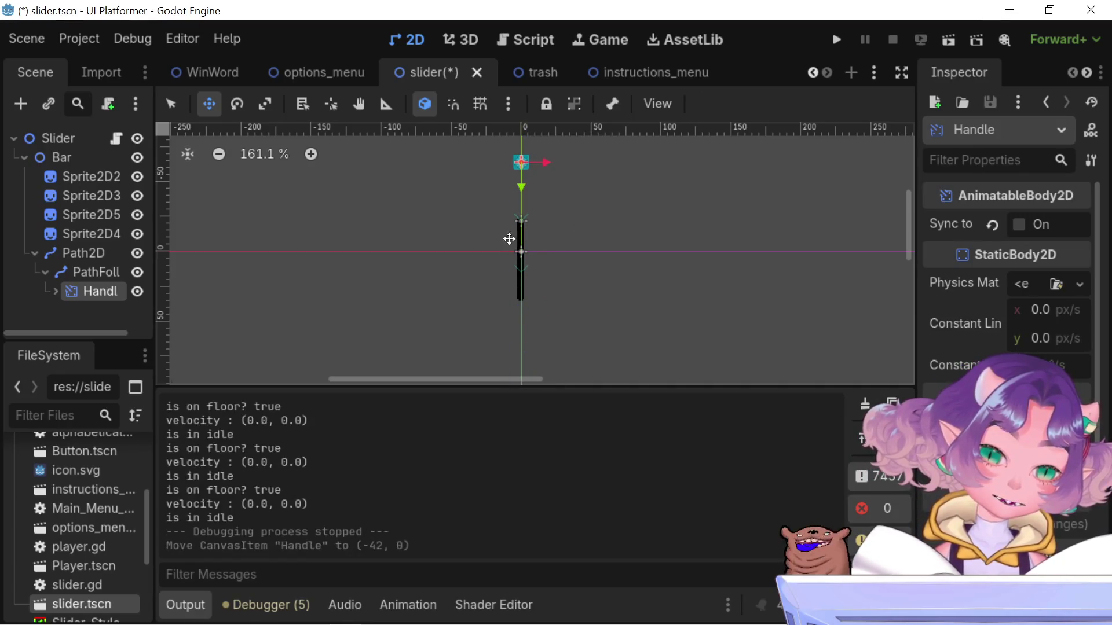
{"action": "key", "text": "ctrl+z"}
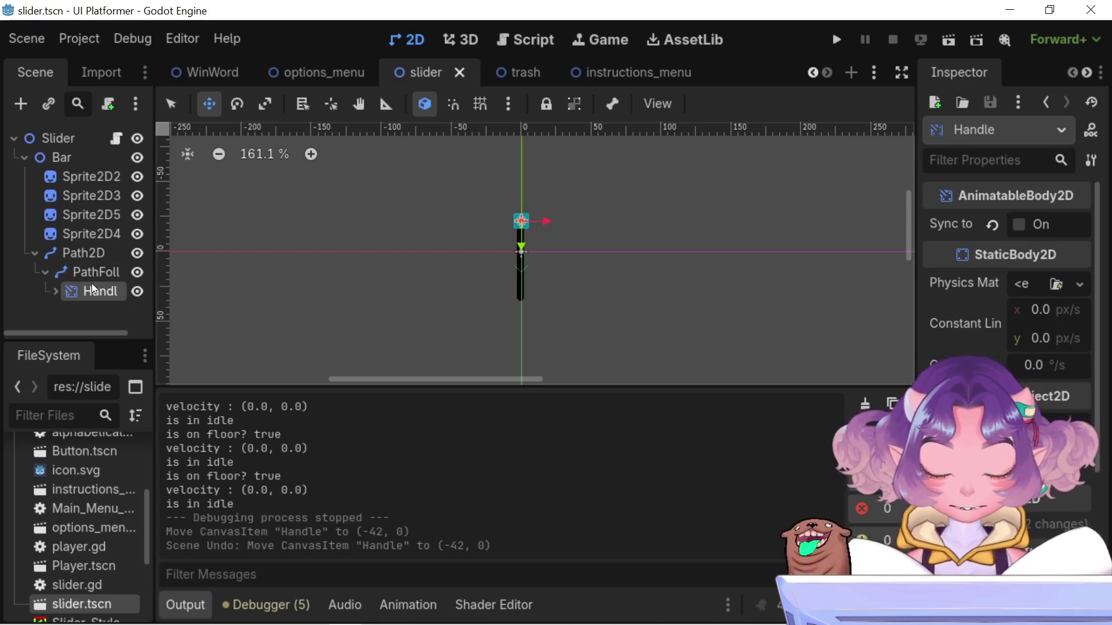
{"action": "key", "text": "ctrl+shift+z"}
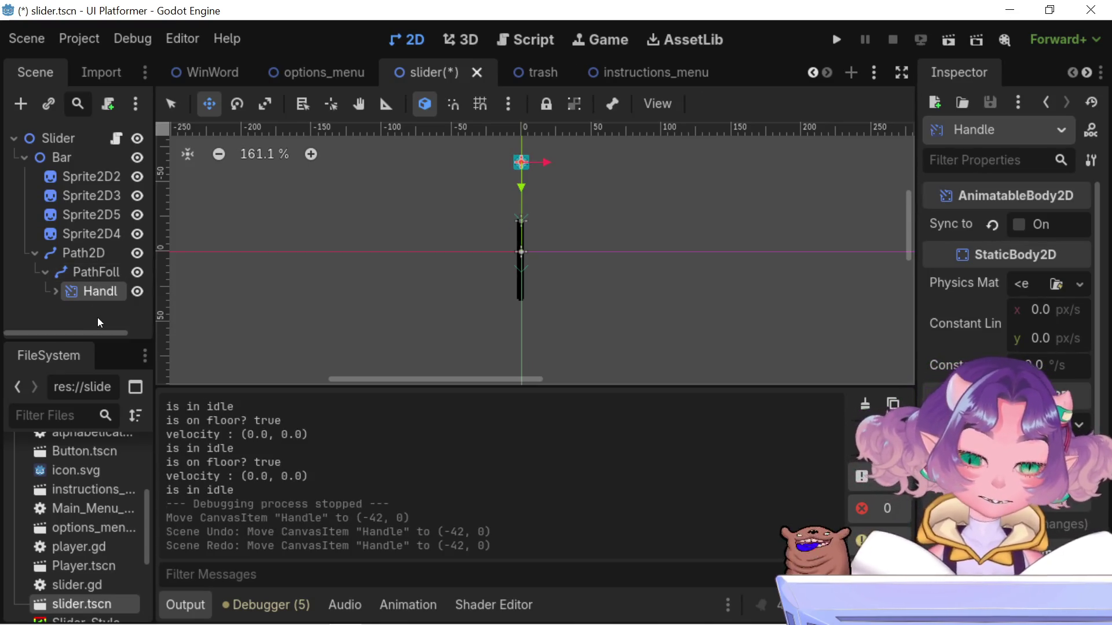
{"action": "key", "text": "ctrl+z"}
{"action": "left_click", "coordinate": [99, 270]}
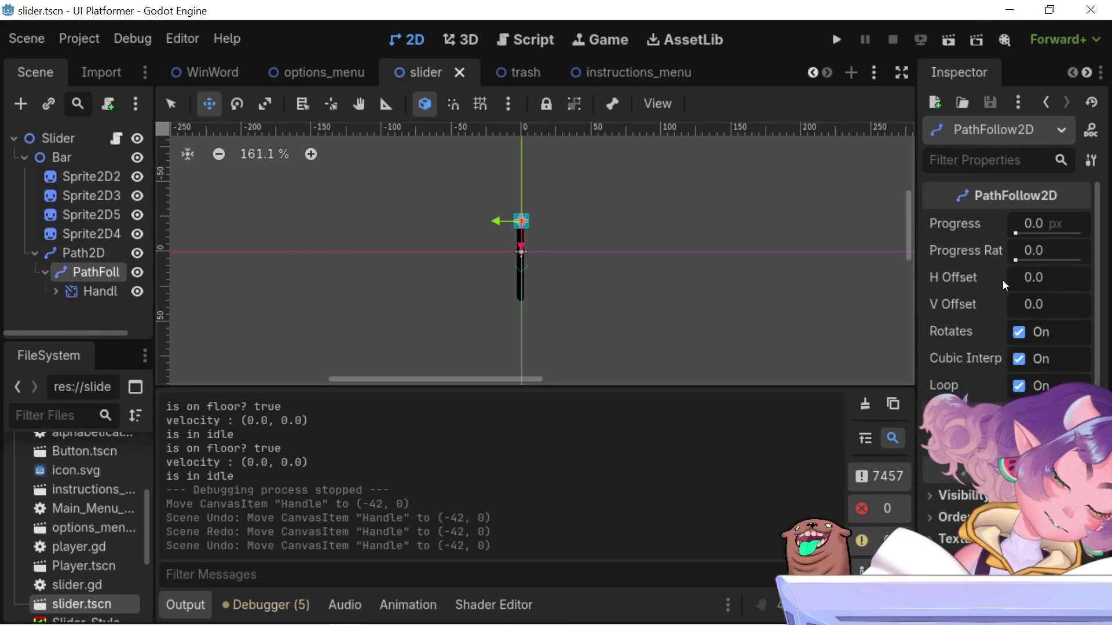
{"action": "scroll", "coordinate": [565, 220], "scroll_direction": "up", "scroll_amount": 1}
{"action": "scroll", "coordinate": [527, 278], "scroll_direction": "up", "scroll_amount": 4}
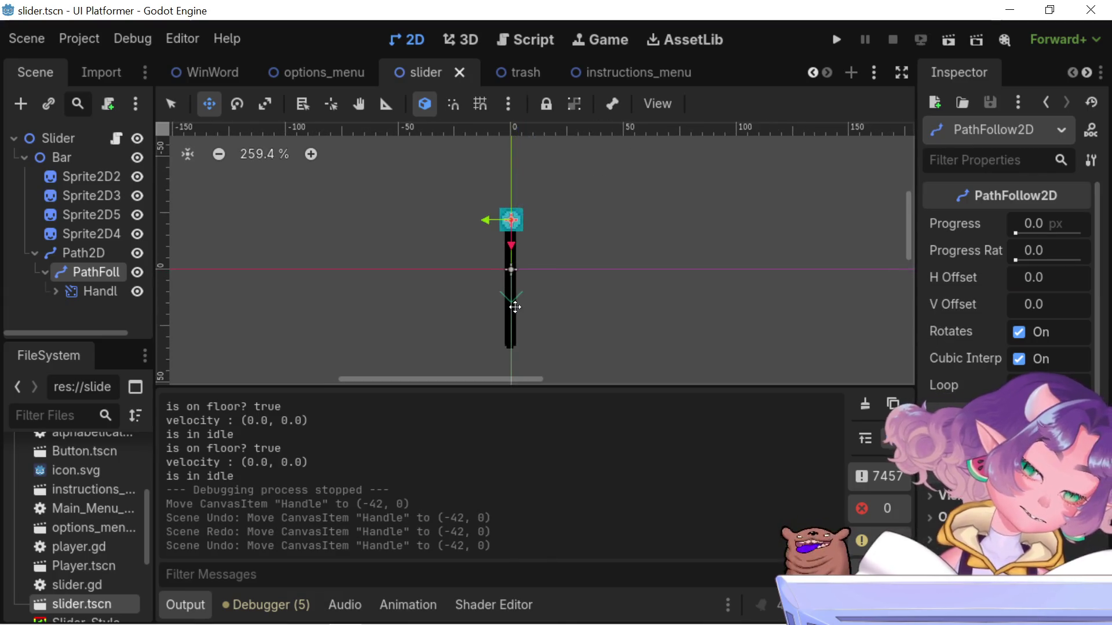
{"action": "left_click_drag", "start_coordinate": [511, 281], "coordinate": [492, 323]}
{"action": "scroll", "coordinate": [491, 321], "scroll_direction": "down", "scroll_amount": 17}
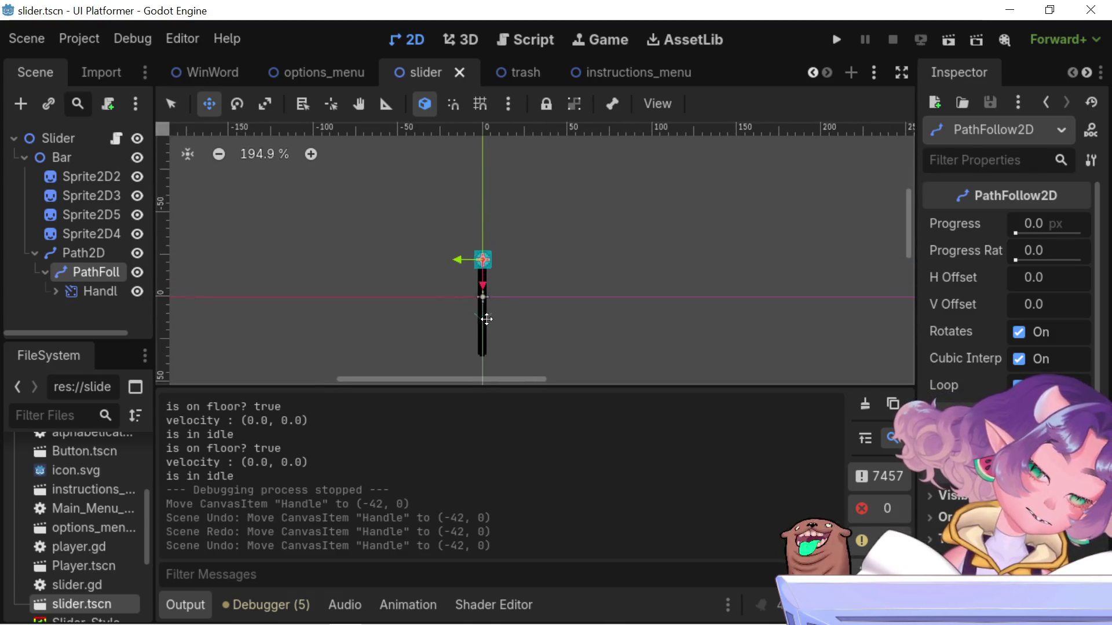
{"action": "scroll", "coordinate": [486, 313], "scroll_direction": "up", "scroll_amount": 10}
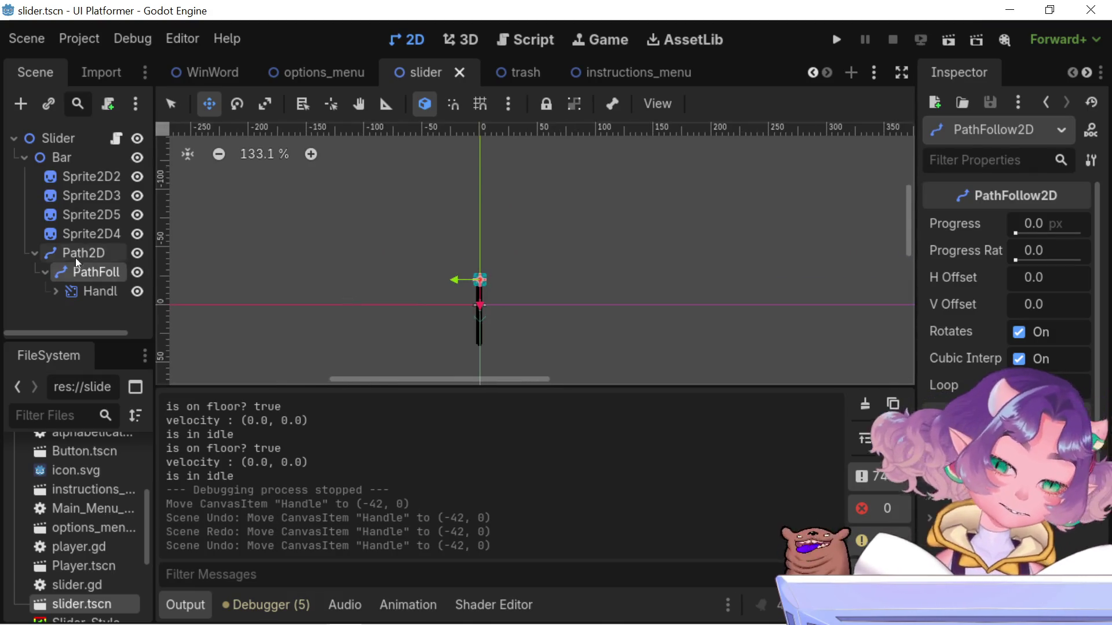
{"action": "scroll", "coordinate": [607, 288], "scroll_direction": "down", "scroll_amount": 5}
{"action": "scroll", "coordinate": [606, 287], "scroll_direction": "down", "scroll_amount": 11}
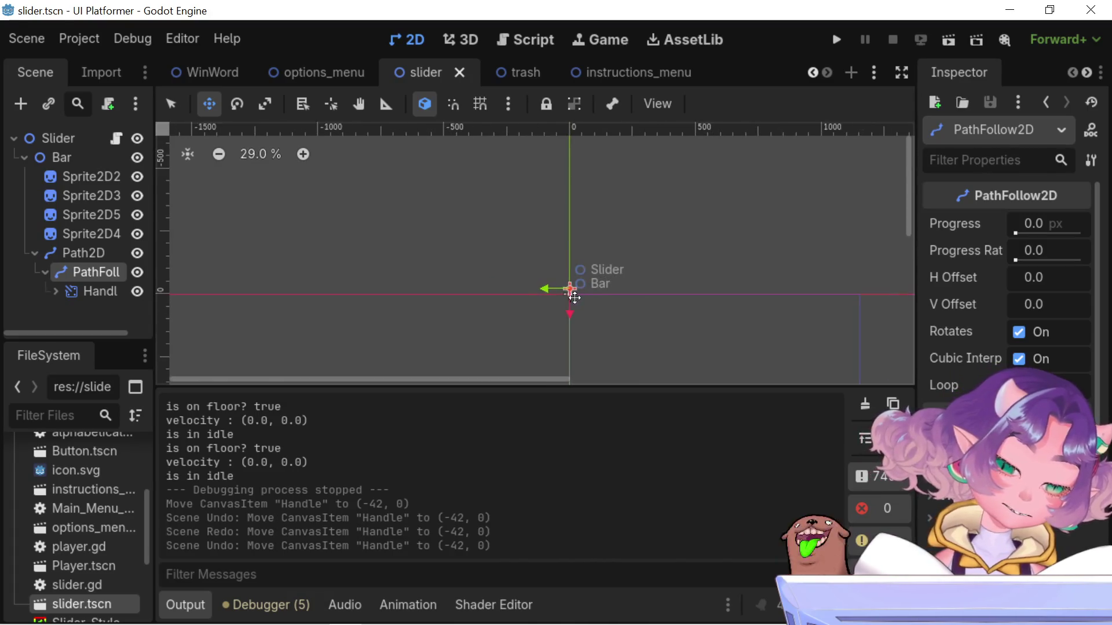
{"action": "scroll", "coordinate": [575, 296], "scroll_direction": "up", "scroll_amount": 9}
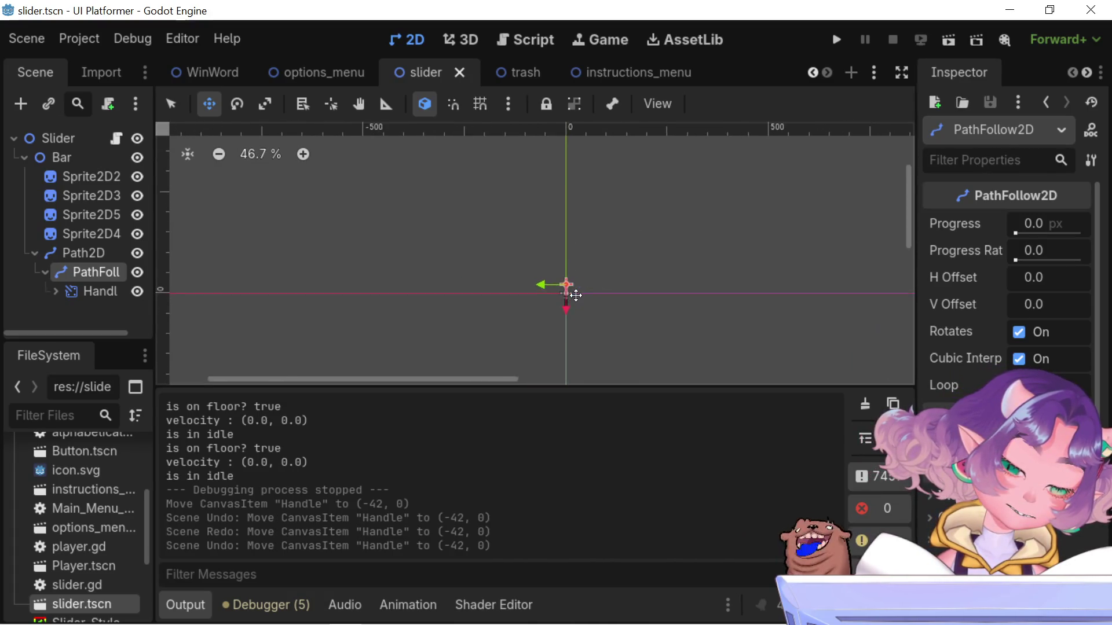
{"action": "scroll", "coordinate": [575, 296], "scroll_direction": "up", "scroll_amount": 3}
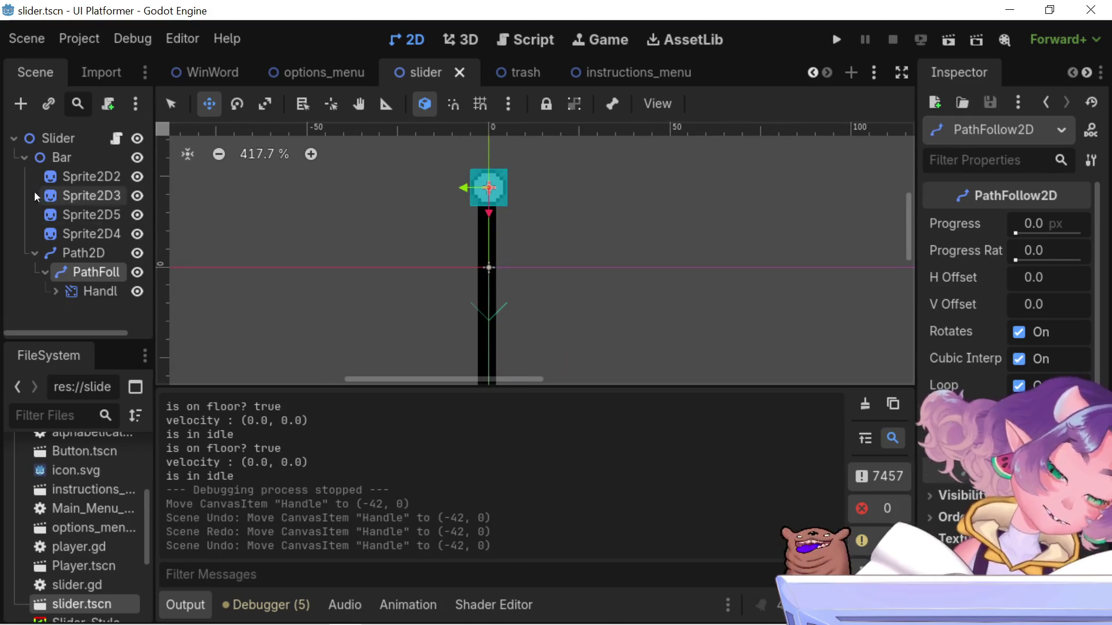
{"action": "left_click", "coordinate": [87, 255]}
{"action": "left_click", "coordinate": [99, 273]}
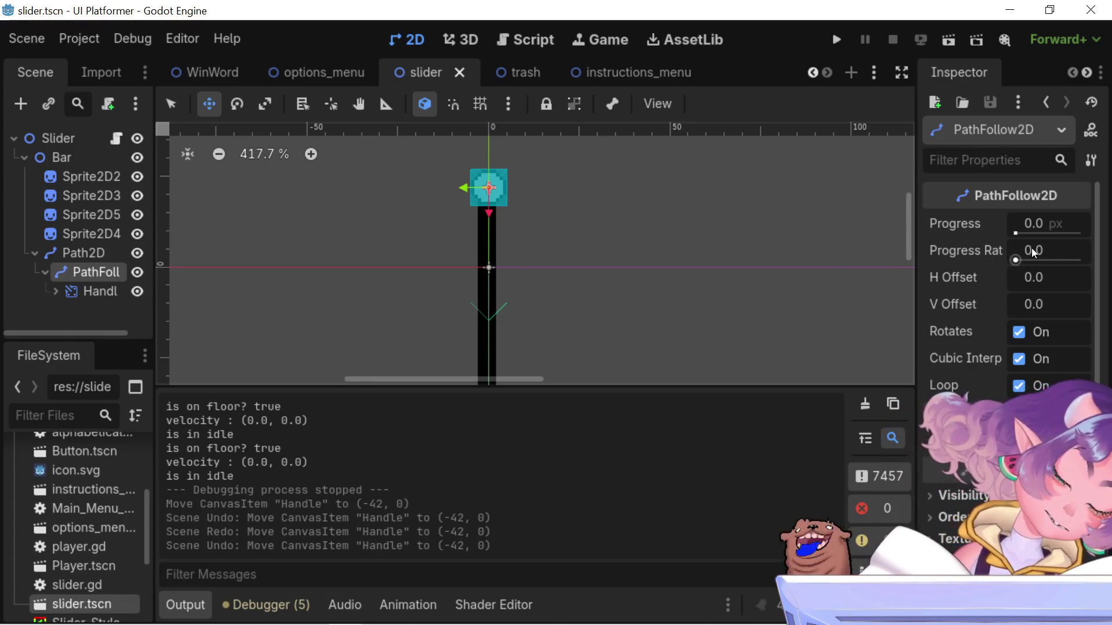
{"action": "left_click_drag", "start_coordinate": [1022, 257], "coordinate": [1103, 261]}
Drag the PathFollow2D Progress Ratio slider to test the handle moving along the track
{"action": "scroll", "coordinate": [477, 206], "scroll_direction": "down", "scroll_amount": 2}
{"action": "scroll", "coordinate": [477, 206], "scroll_direction": "down", "scroll_amount": 1}
{"action": "scroll", "coordinate": [626, 251], "scroll_direction": "up", "scroll_amount": 2}
{"action": "scroll", "coordinate": [625, 251], "scroll_direction": "down", "scroll_amount": 2}
{"action": "mouse_move", "coordinate": [1072, 260]}
{"action": "left_mouse_down"}
{"action": "mouse_move", "coordinate": [1029, 259]}
{"action": "mouse_move", "coordinate": [1081, 259]}
{"action": "mouse_move", "coordinate": [1009, 268]}
{"action": "mouse_move", "coordinate": [1089, 263]}
{"action": "mouse_move", "coordinate": [967, 268]}
{"action": "left_mouse_up"}
Set the Path2D Curve Bake Interval to 0.01 and the PathFollow2D Progress Ratio to 1.0
{"action": "left_click", "coordinate": [72, 255]}
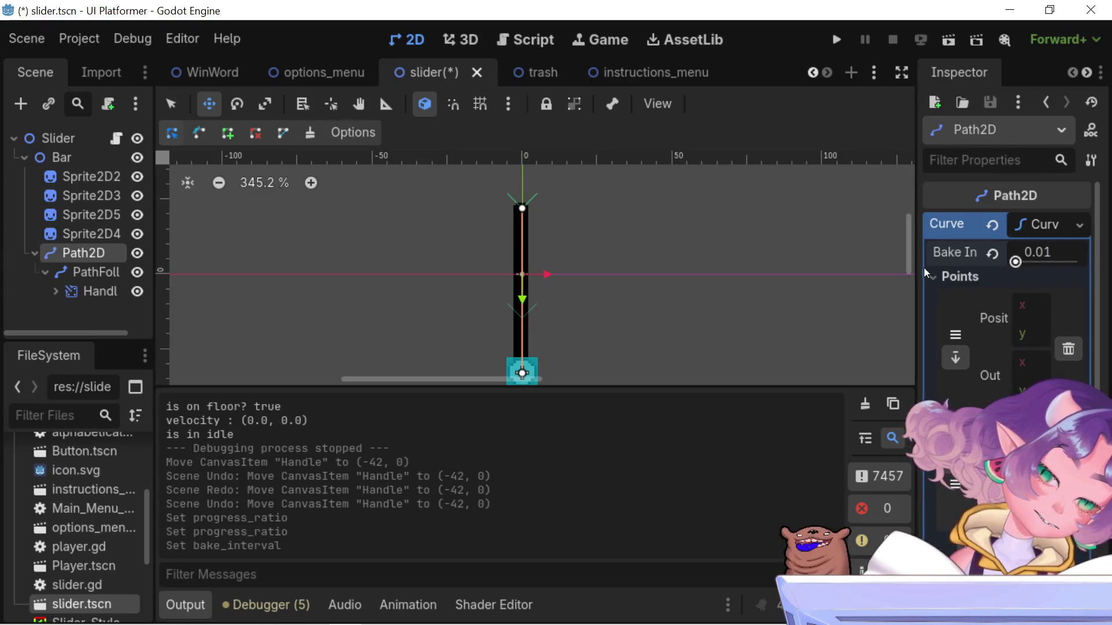
{"action": "left_click", "coordinate": [80, 273]}
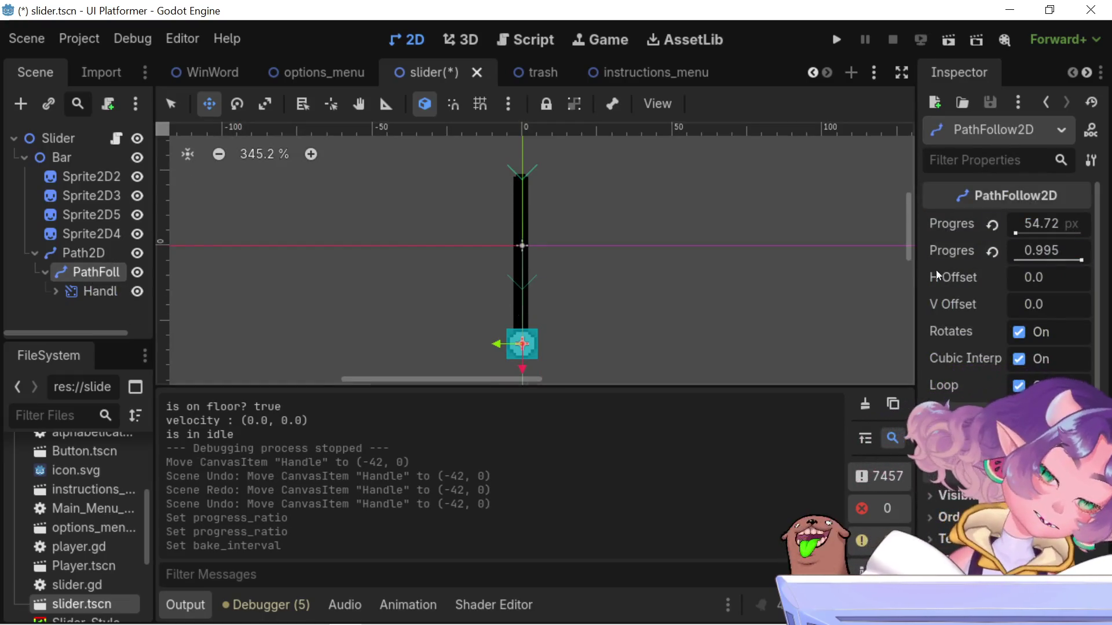
{"action": "mouse_move", "coordinate": [1081, 260]}
{"action": "left_mouse_down"}
{"action": "mouse_move", "coordinate": [987, 259]}
{"action": "mouse_move", "coordinate": [1040, 231]}
{"action": "mouse_move", "coordinate": [1018, 240]}
{"action": "mouse_move", "coordinate": [1102, 262]}
{"action": "mouse_move", "coordinate": [986, 258]}
{"action": "mouse_move", "coordinate": [1107, 257]}
{"action": "left_mouse_up"}
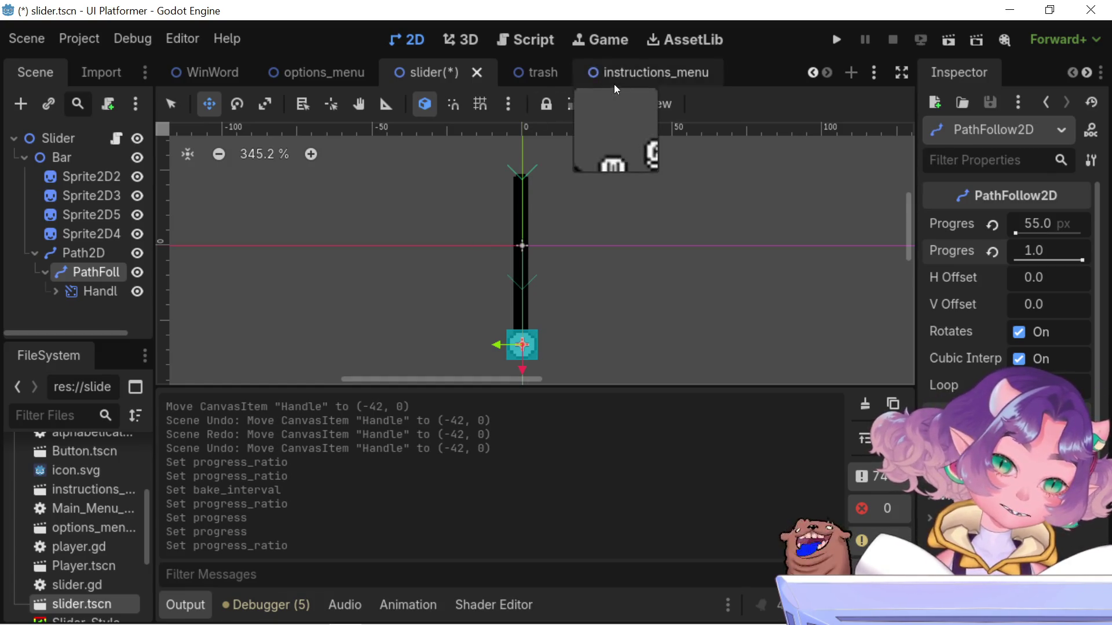
Bring up slider.gd in the Script workspace with the output log collapsed
{"action": "left_click", "coordinate": [530, 40]}
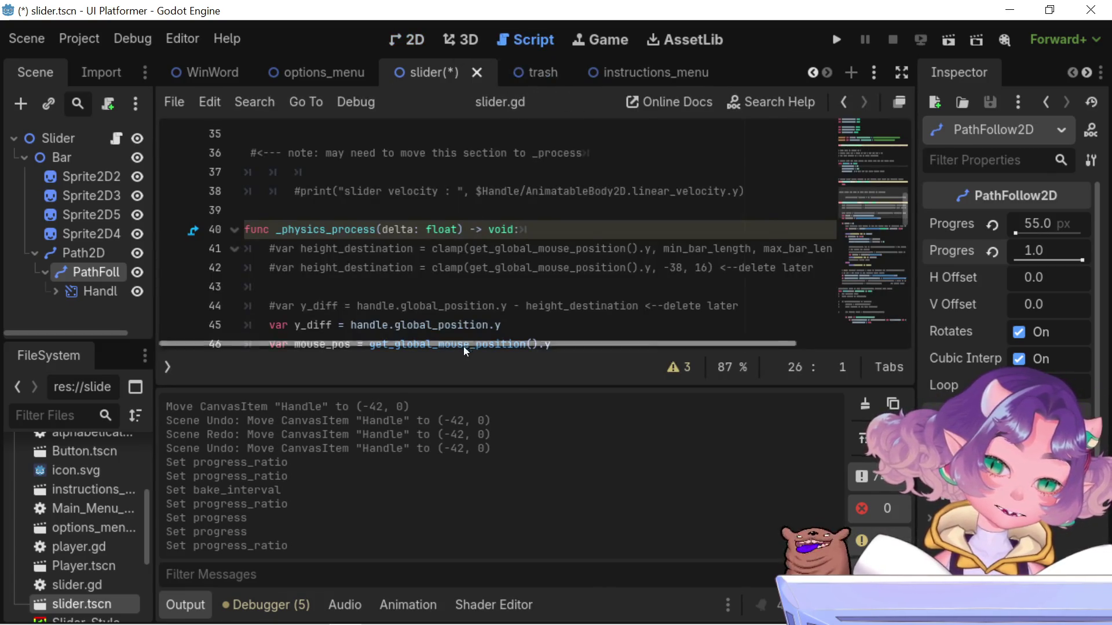
{"action": "scroll", "coordinate": [485, 344], "scroll_direction": "right", "scroll_amount": 3}
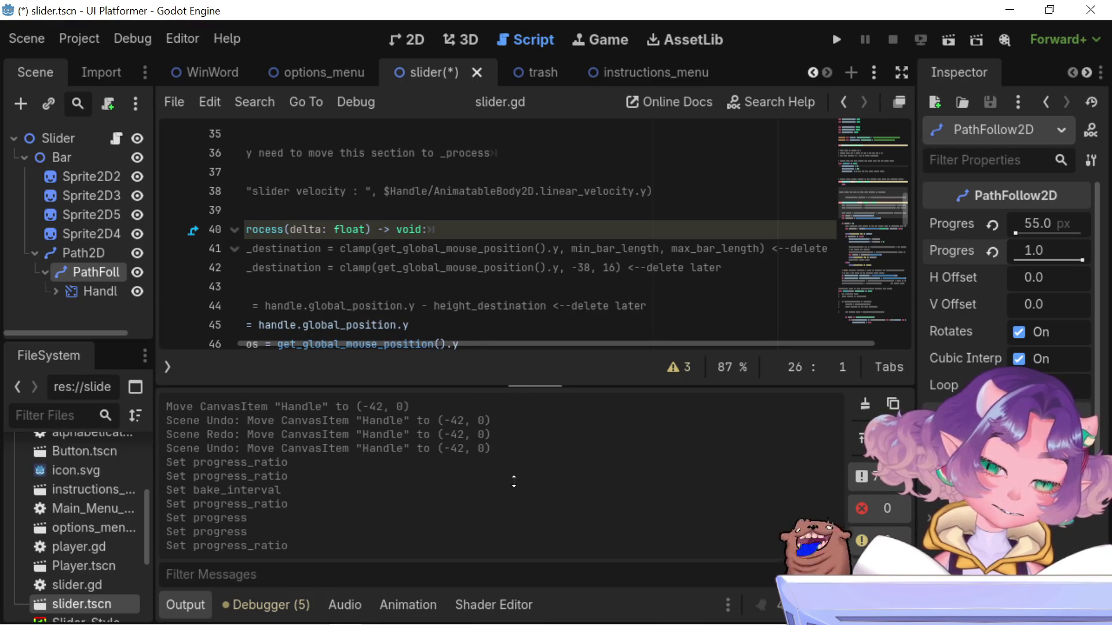
{"action": "left_click", "coordinate": [195, 608]}
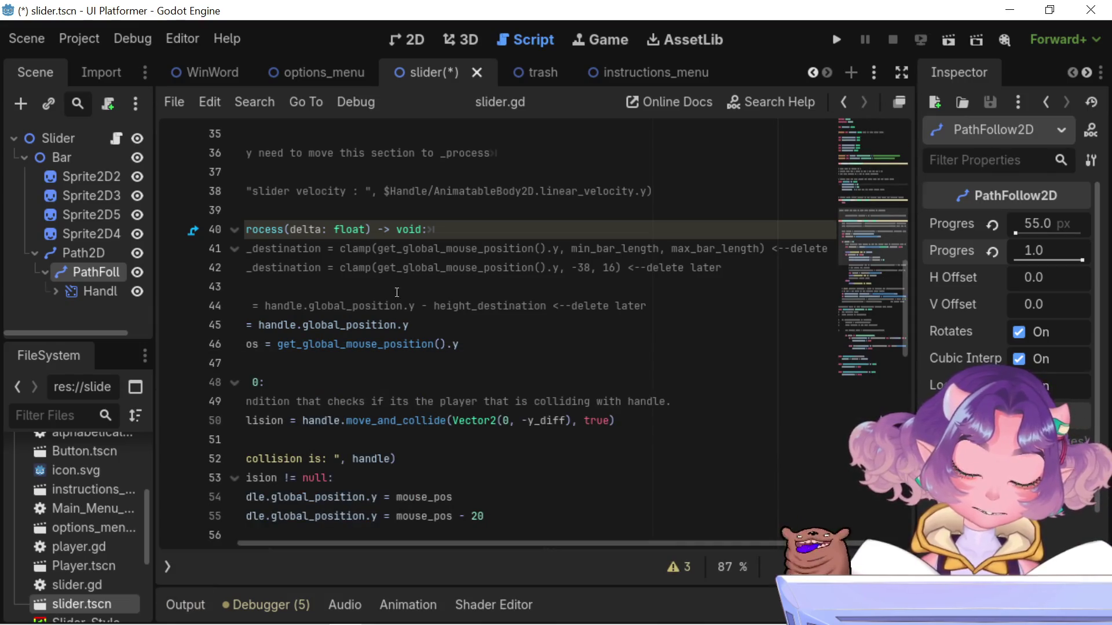
{"action": "left_click_drag", "start_coordinate": [428, 545], "coordinate": [207, 527]}
{"action": "left_click", "coordinate": [343, 460]}
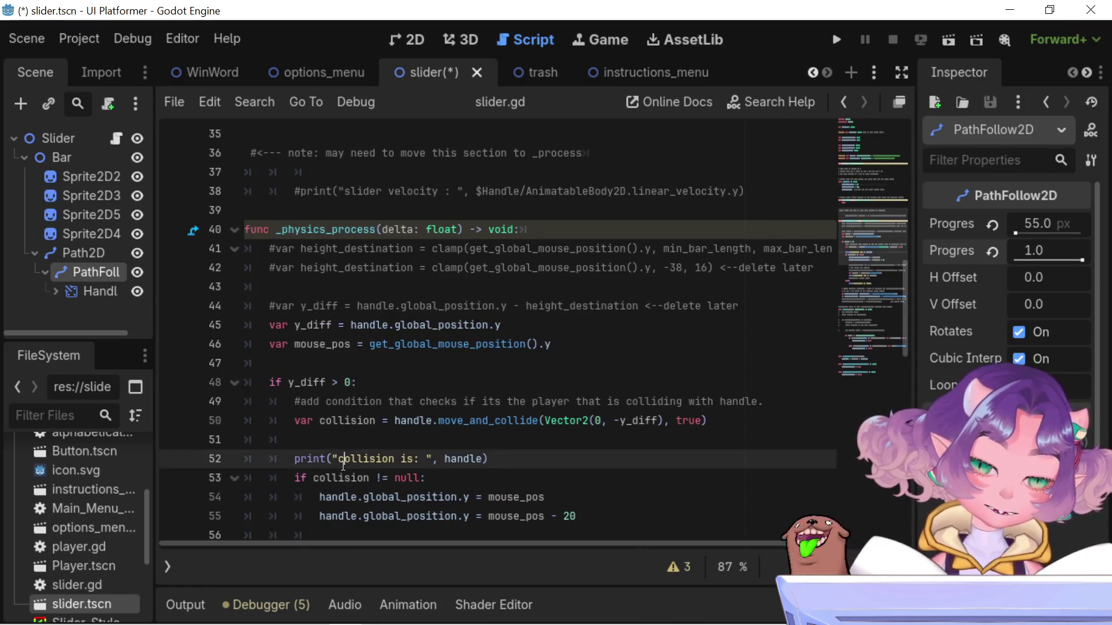
Find 'ratio', uncomment the progress_ratio line 70, comment out line 69, and save
{"action": "key", "text": "ctrl+f"}
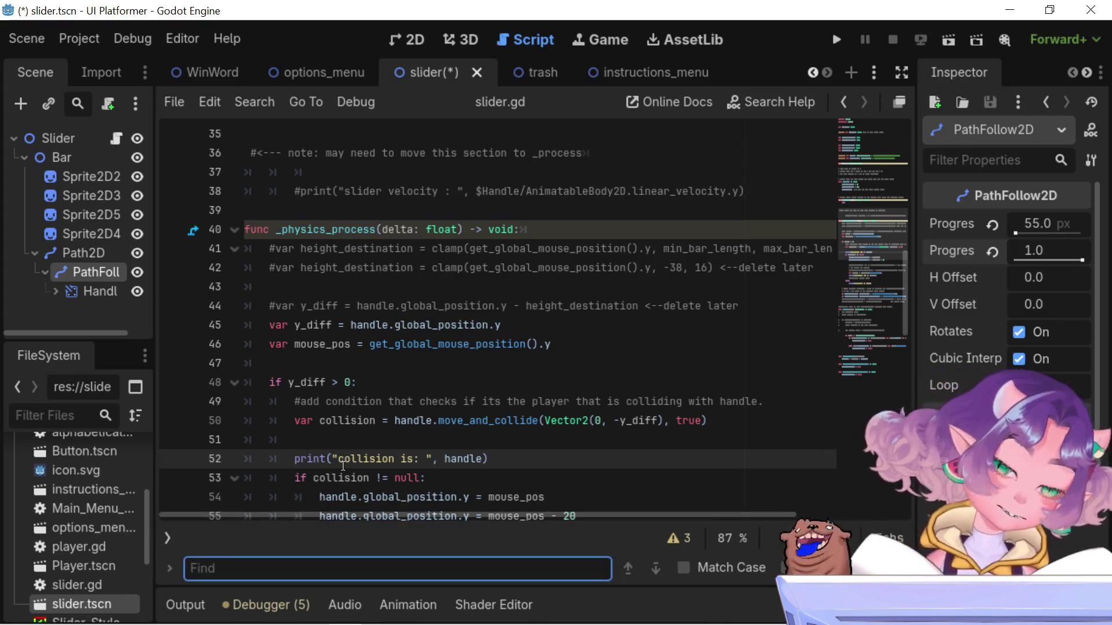
{"action": "type", "text": "p"}
{"action": "key", "text": "BackSpace"}
{"action": "type", "text": "rati"}
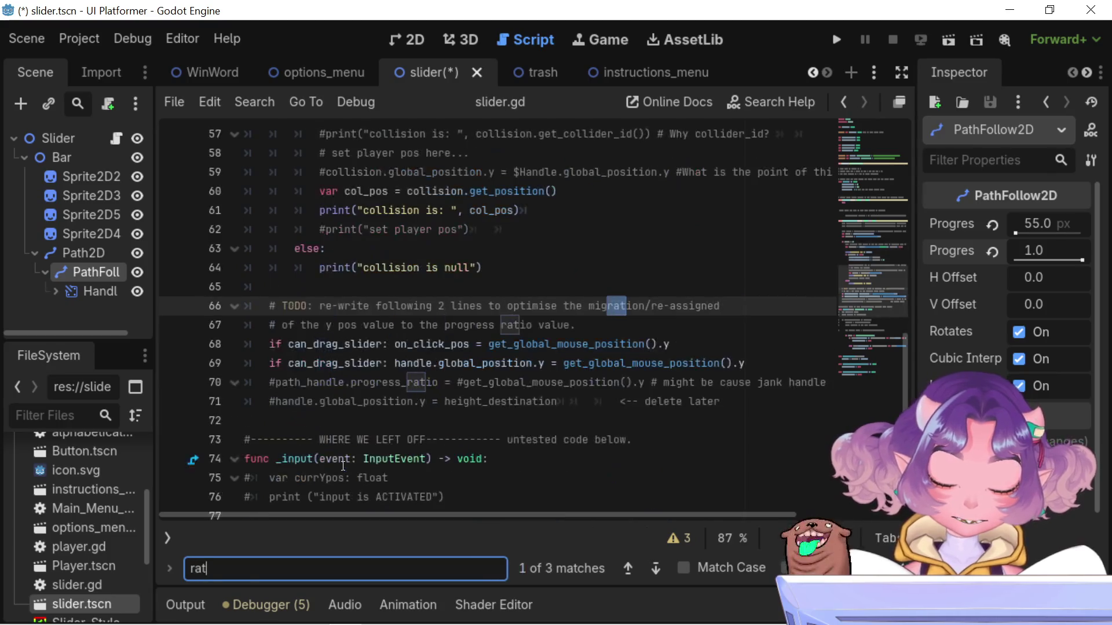
{"action": "type", "text": "o"}
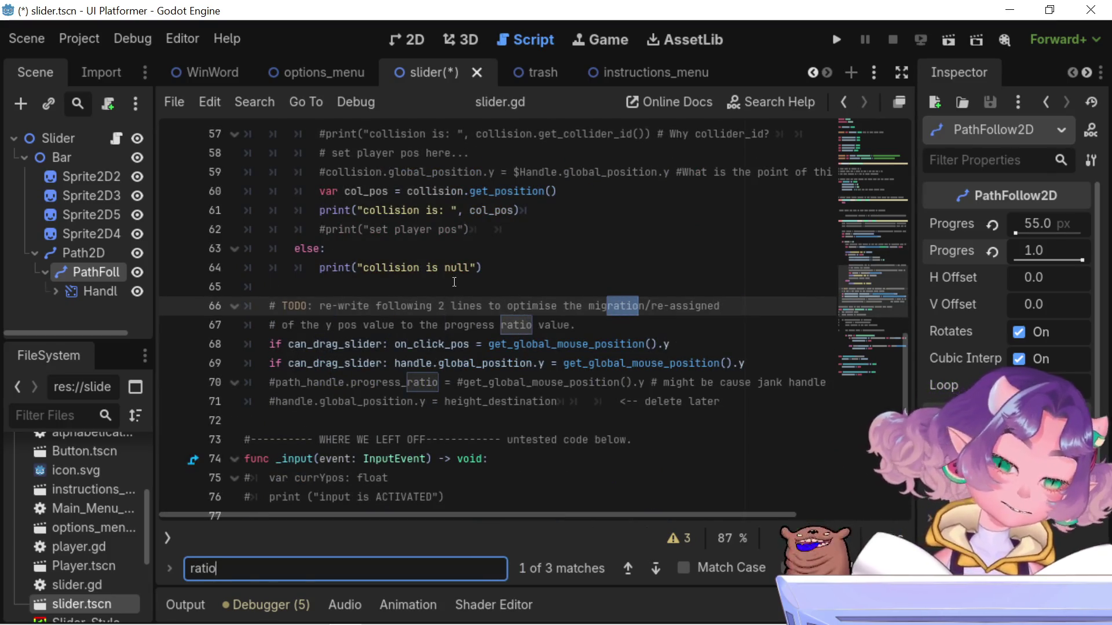
{"action": "left_click", "coordinate": [415, 401]}
{"action": "left_click", "coordinate": [426, 388]}
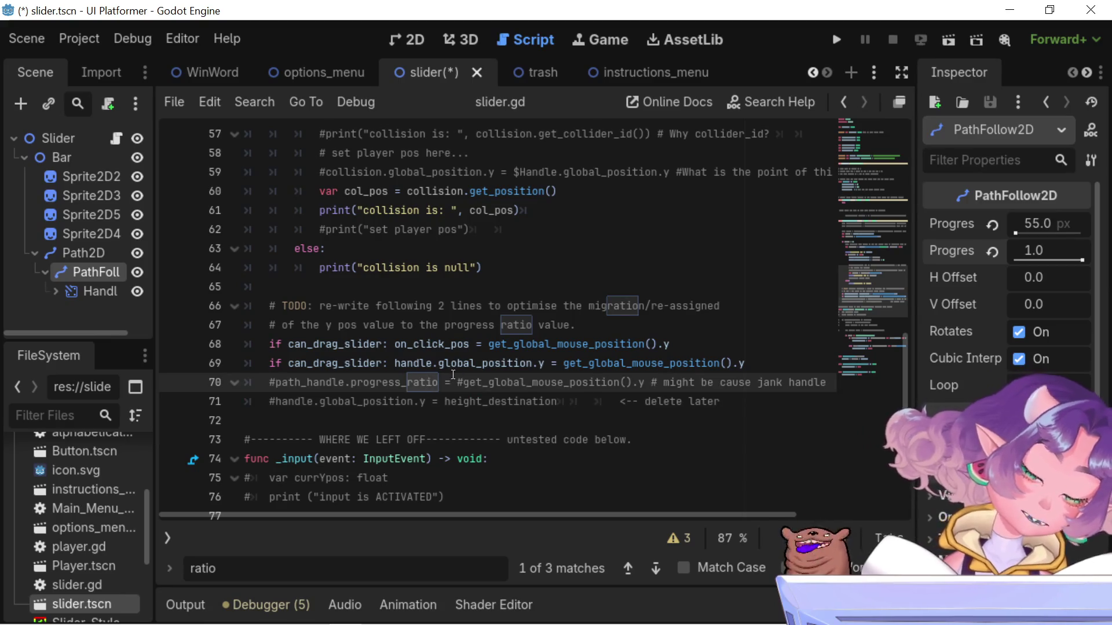
{"action": "left_click", "coordinate": [277, 384]}
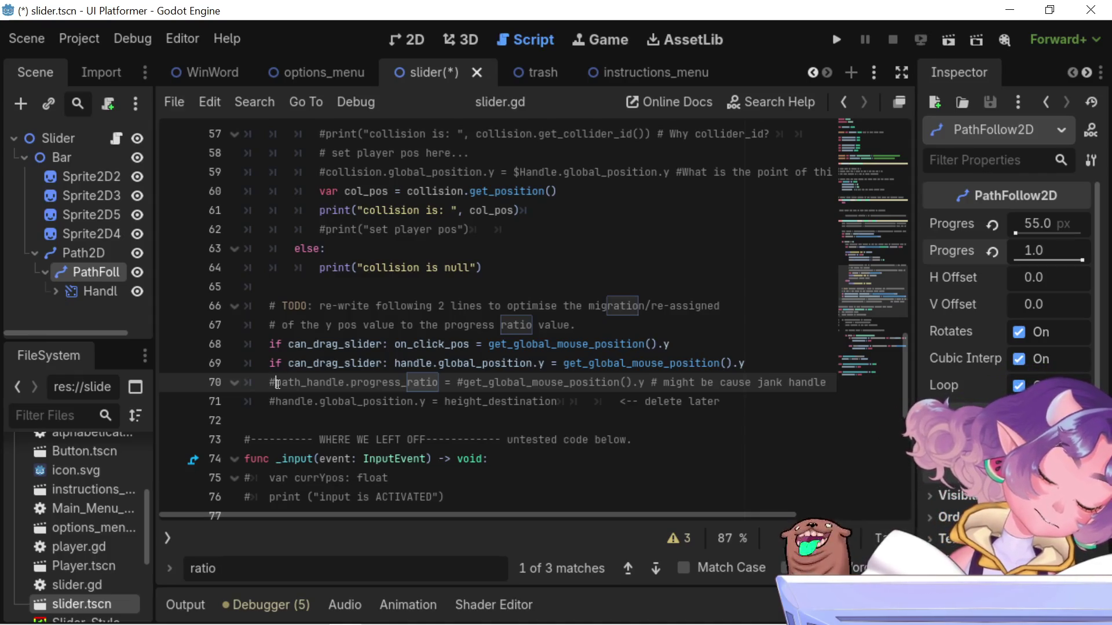
{"action": "key", "text": "BackSpace"}
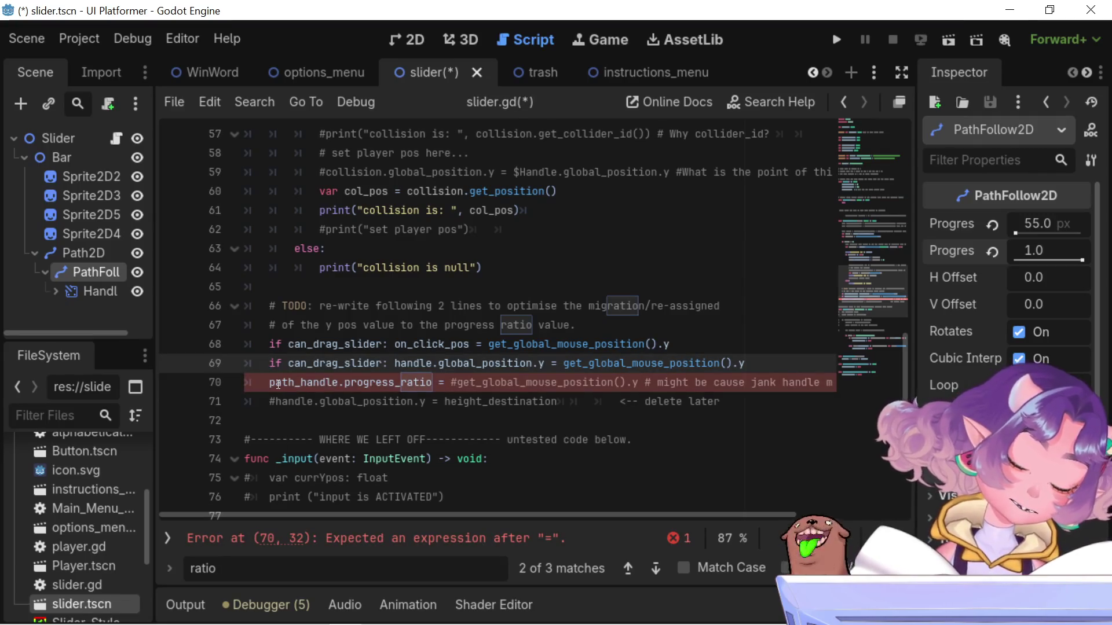
{"action": "key", "text": "ctrl+k"}
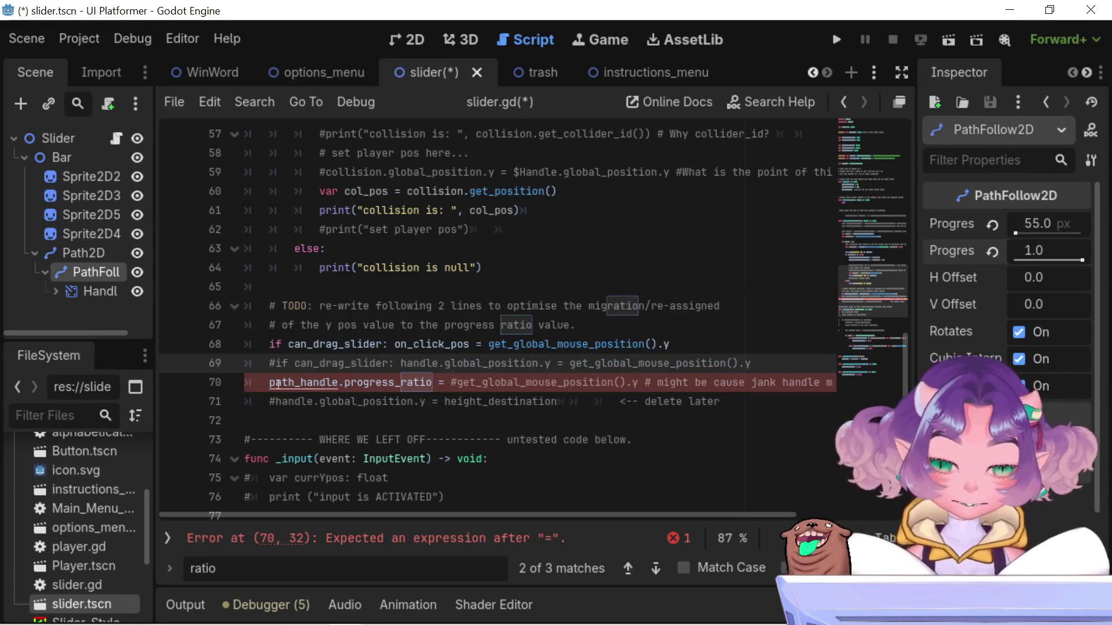
{"action": "key", "text": "ctrl+s"}
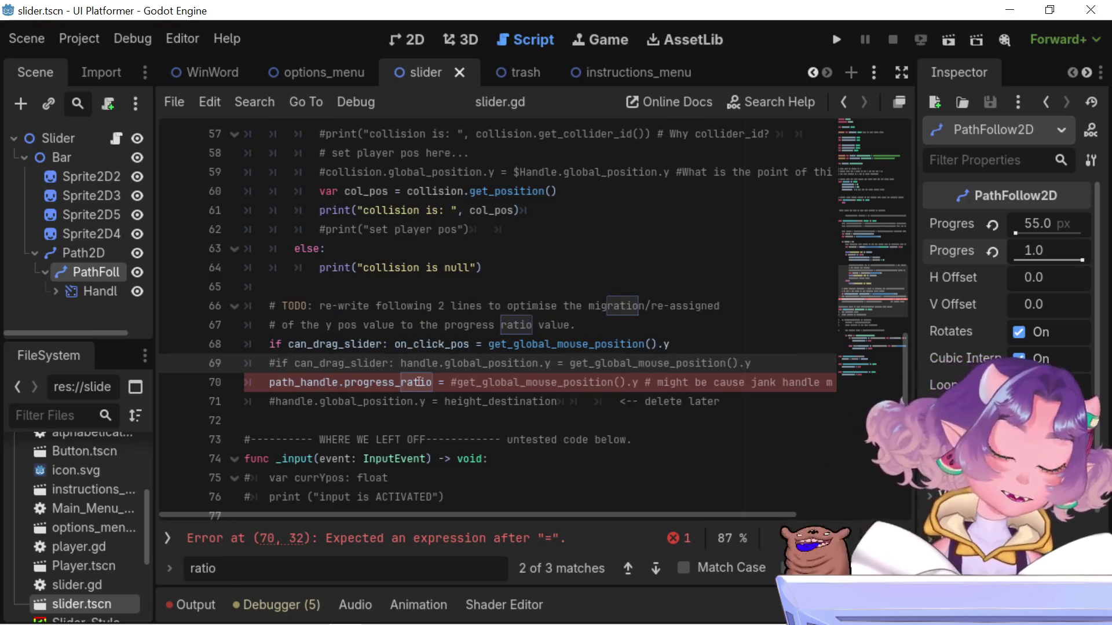
Delete the leftover # inside line 70's expression, save, and run the game to test
{"action": "left_click", "coordinate": [454, 383]}
{"action": "key", "text": "Delete"}
{"action": "key", "text": "ctrl+s"}
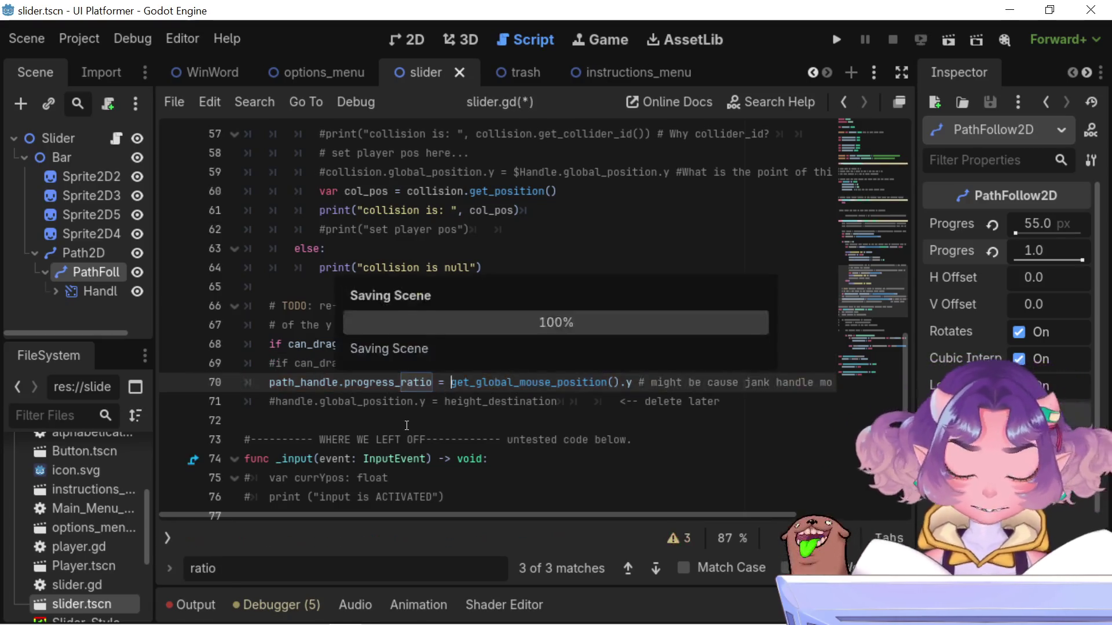
{"action": "left_click", "coordinate": [835, 40]}
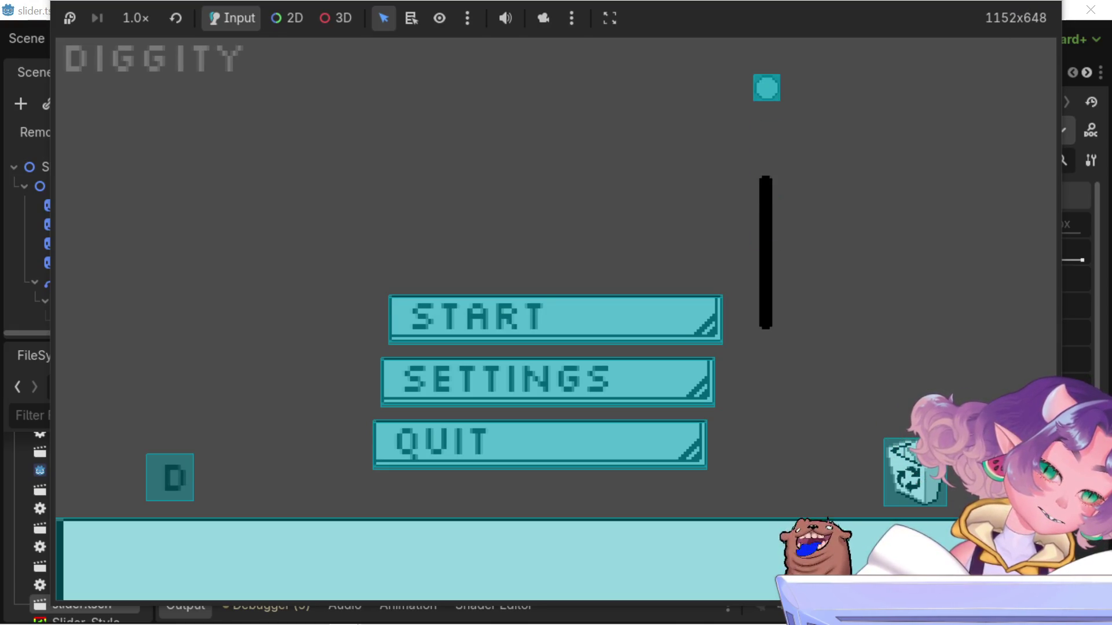
Close the game and prefix line 70 with the 'can_drag_slider:' condition copied from line 69
{"action": "left_click", "coordinate": [1090, 9]}
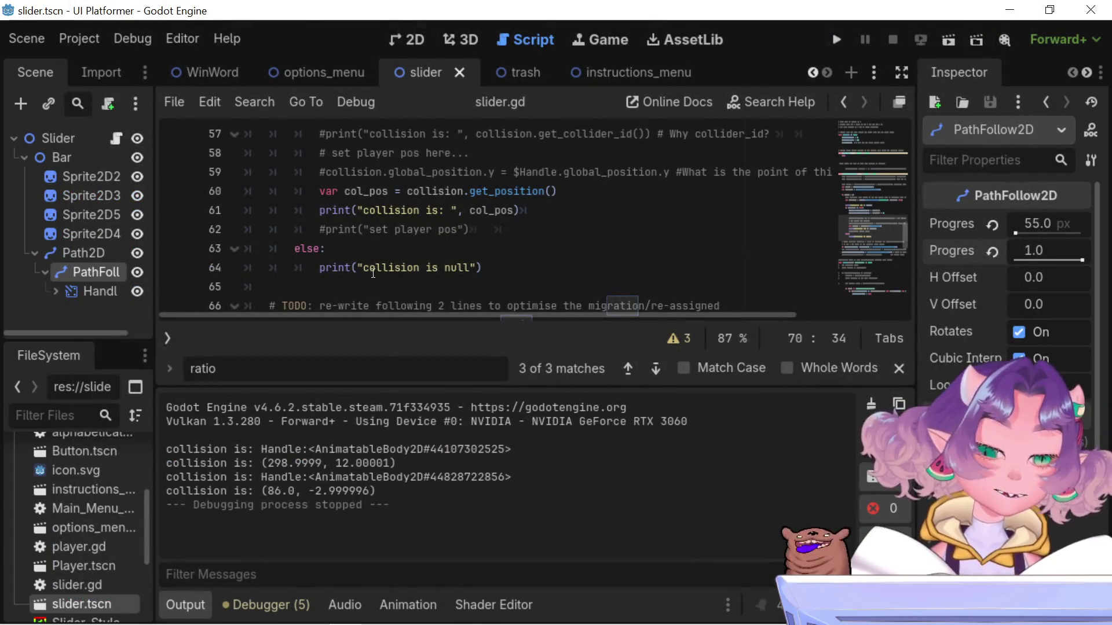
{"action": "scroll", "coordinate": [466, 218], "scroll_direction": "down", "scroll_amount": 2}
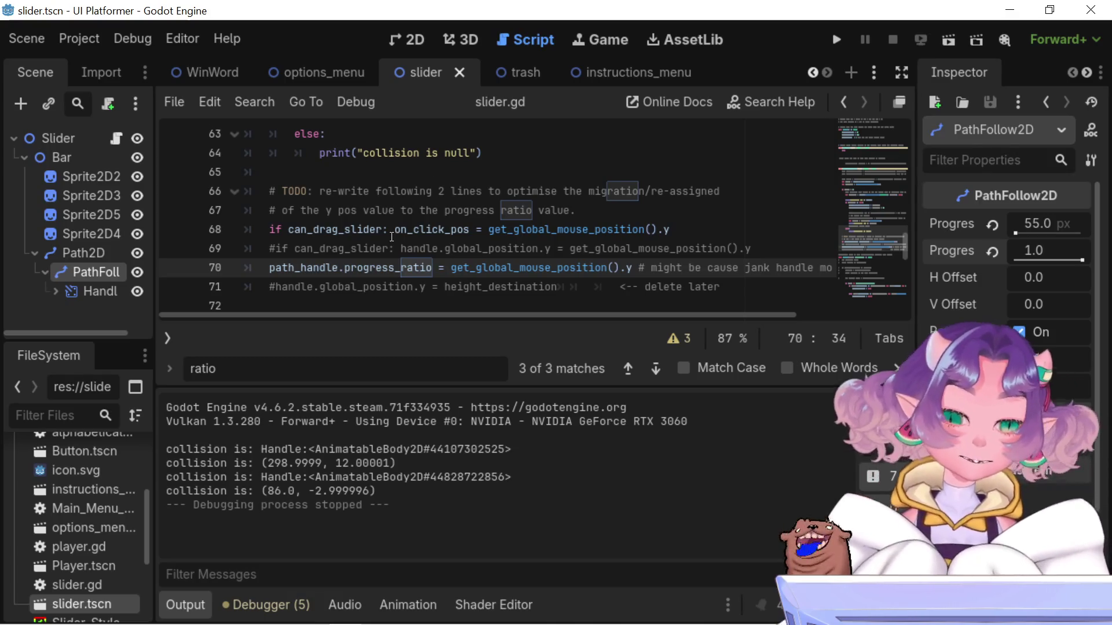
{"action": "left_click", "coordinate": [419, 250]}
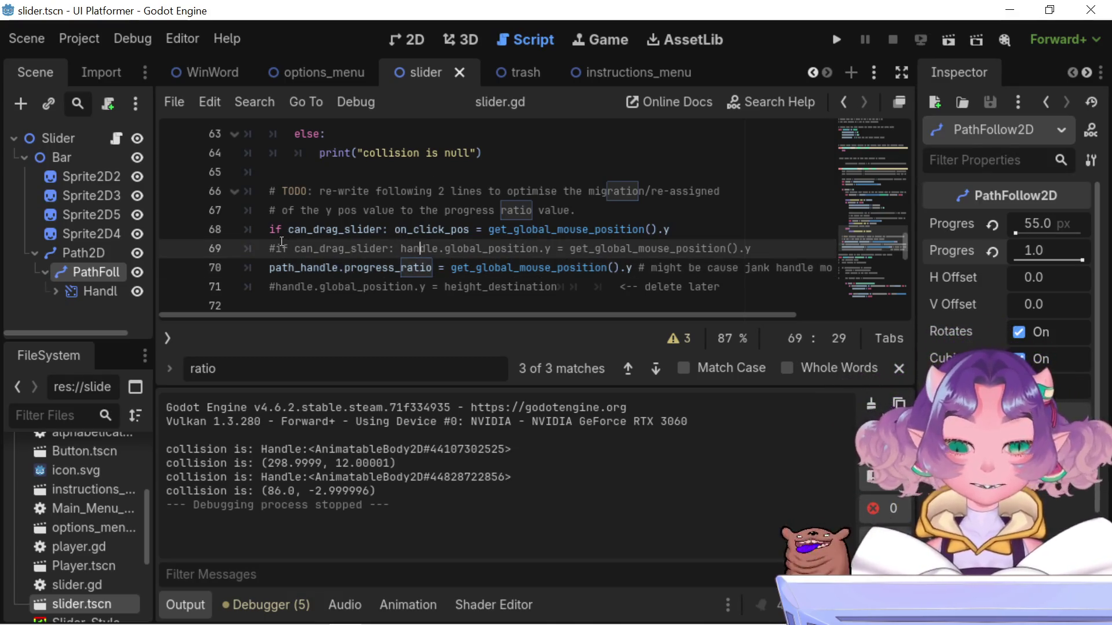
{"action": "left_click_drag", "start_coordinate": [380, 247], "coordinate": [278, 247]}
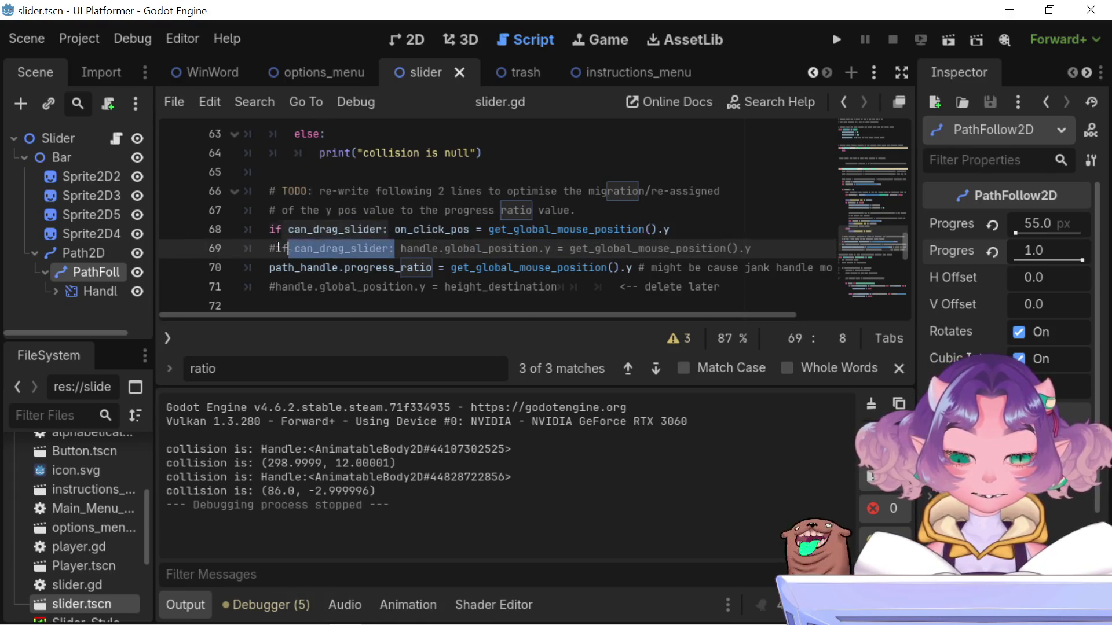
{"action": "key", "text": "BackSpace"}
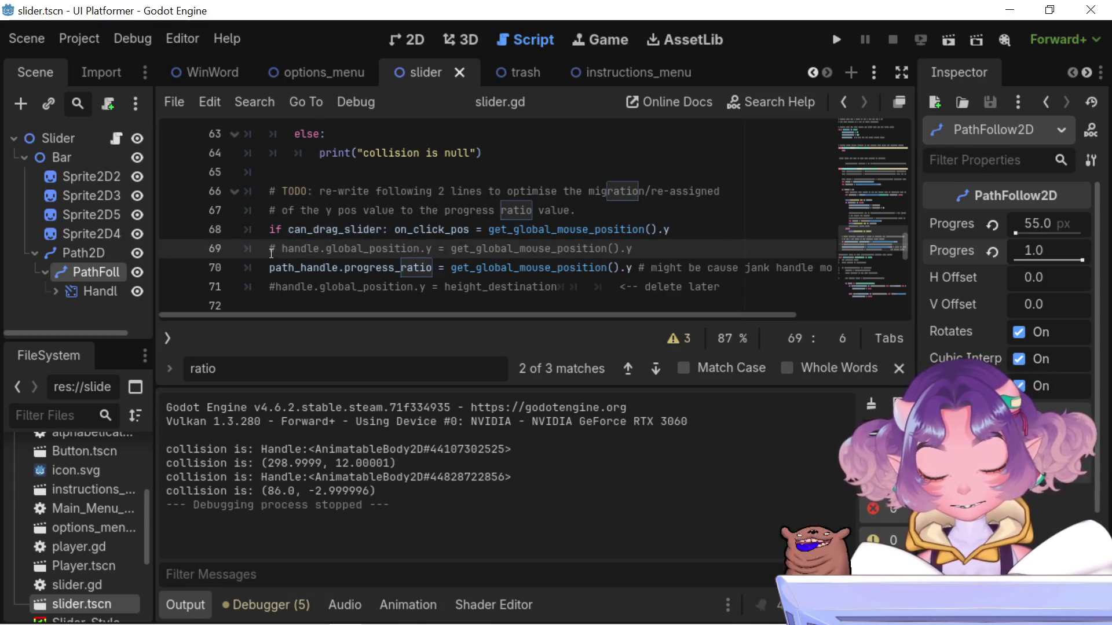
{"action": "key", "text": "ctrl+z"}
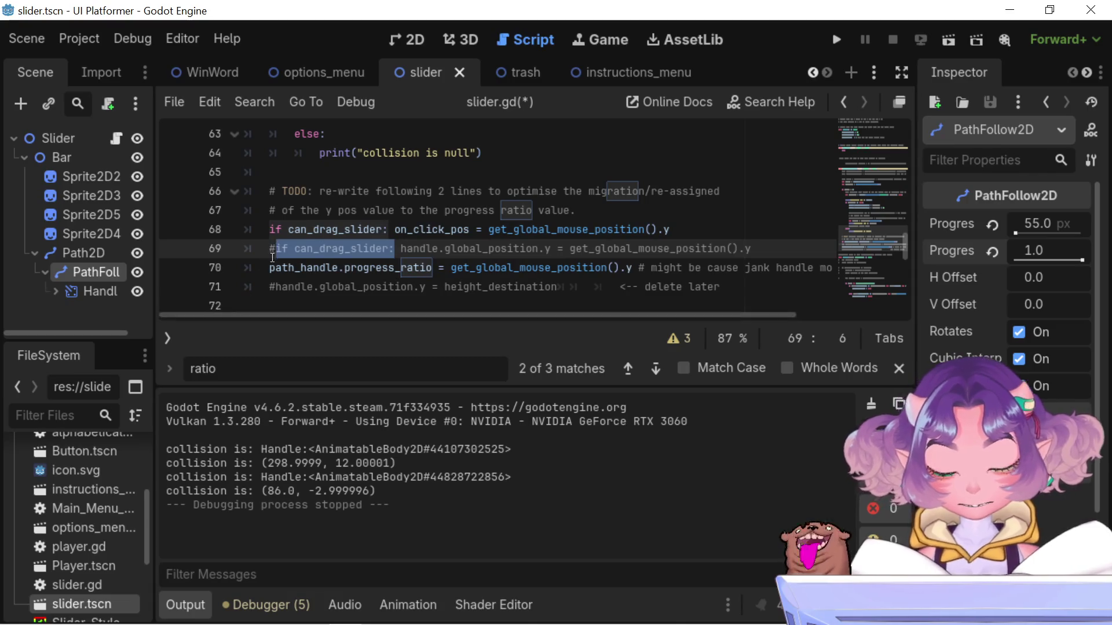
{"action": "left_click", "coordinate": [271, 267]}
{"action": "key", "text": "ctrl+s"}
{"action": "type", "text": "if can_drag_slider:"}
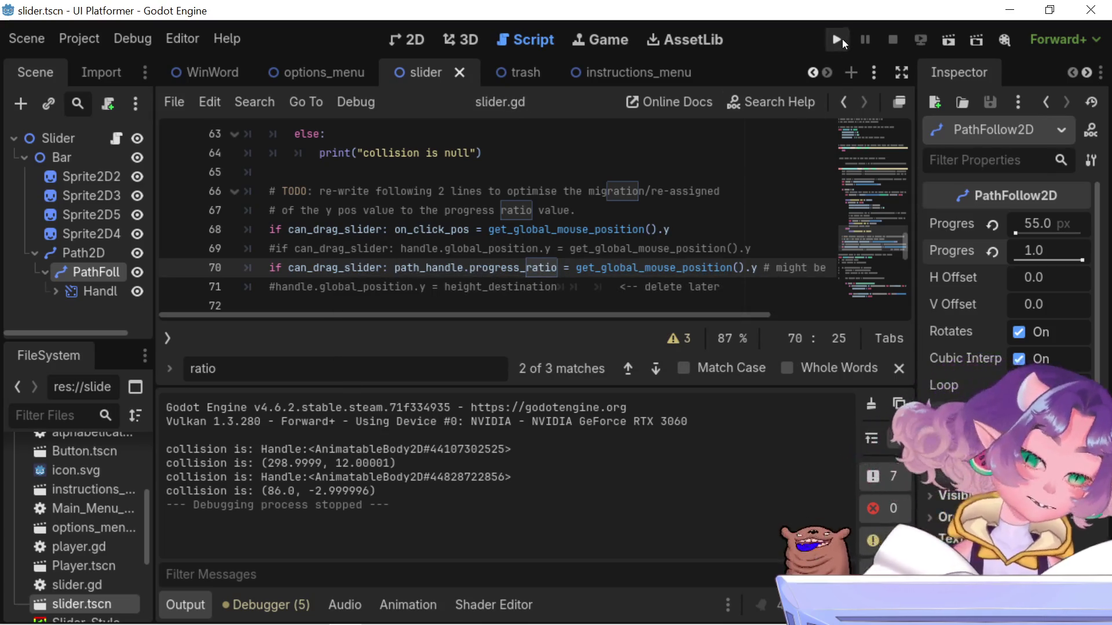
{"action": "left_click", "coordinate": [841, 40]}
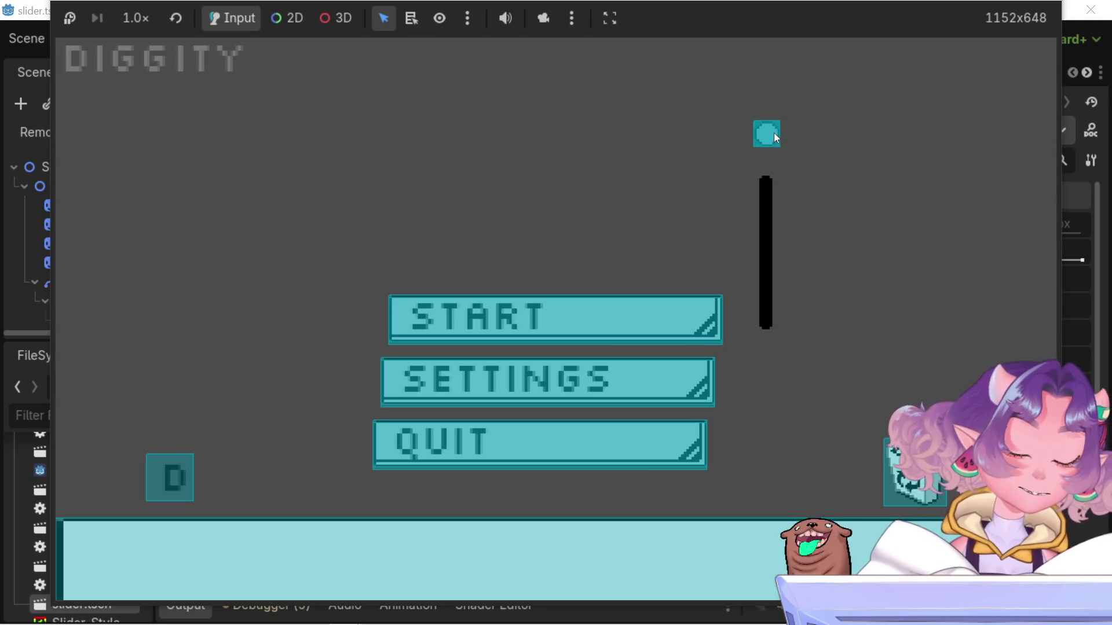
{"action": "left_click", "coordinate": [774, 133]}
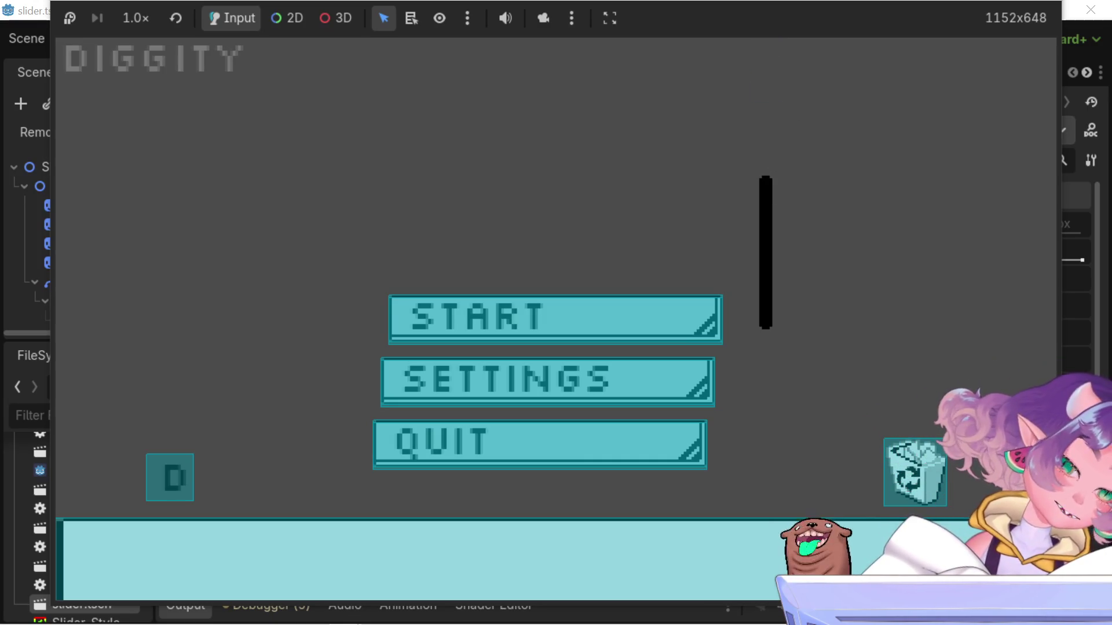
{"action": "left_click", "coordinate": [1090, 9]}
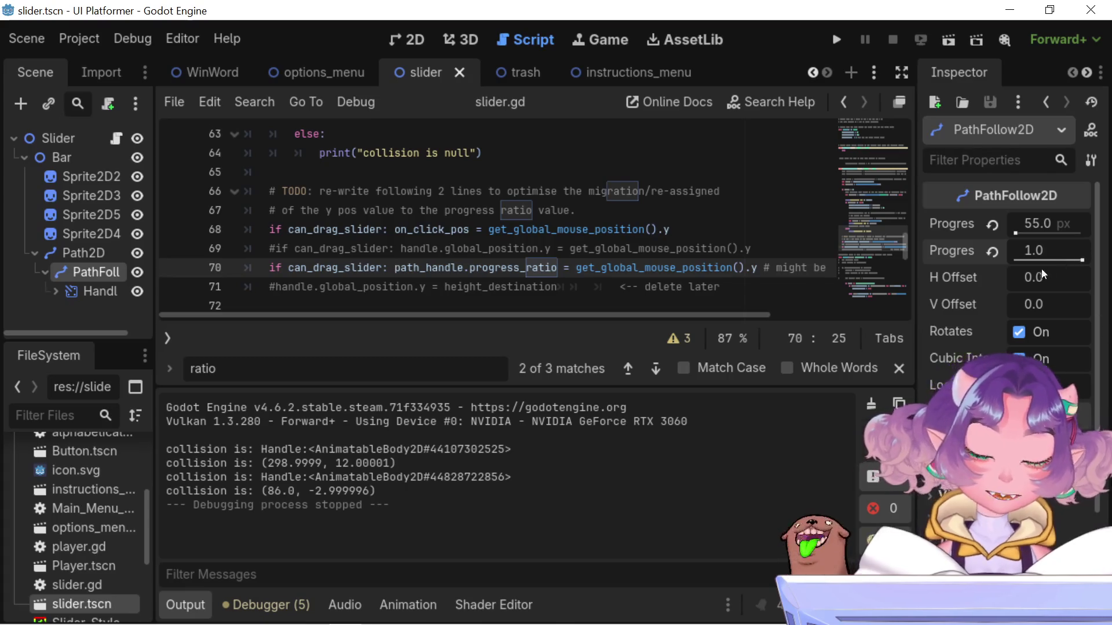
{"action": "left_click", "coordinate": [412, 47]}
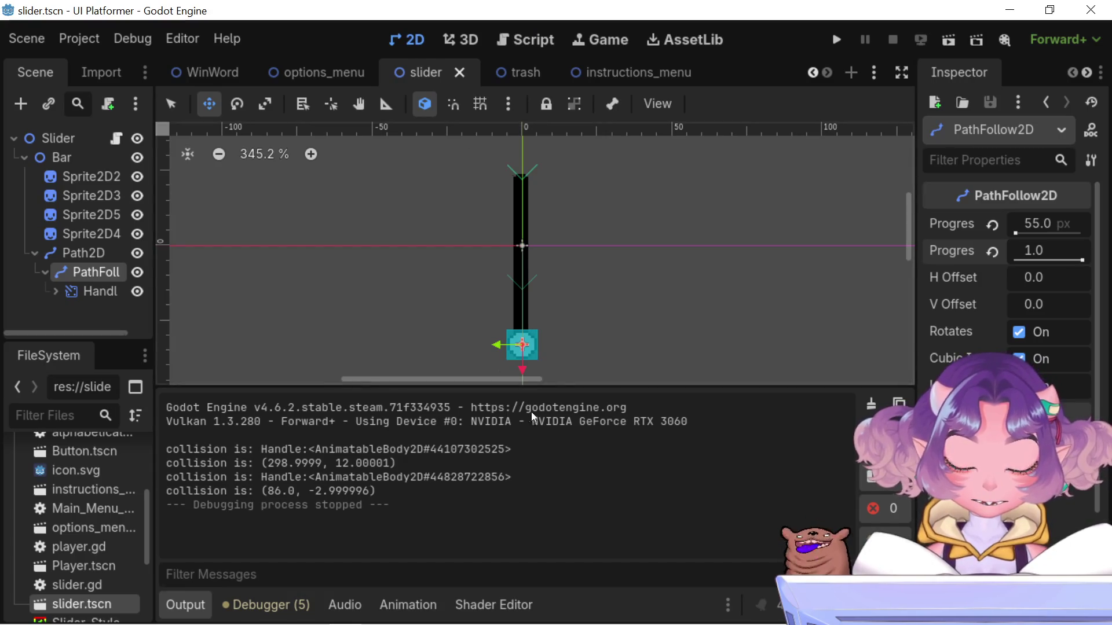
Select the Handle node, undo an accidental move, then widen the Inspector and expand Transform
{"action": "left_click", "coordinate": [105, 290]}
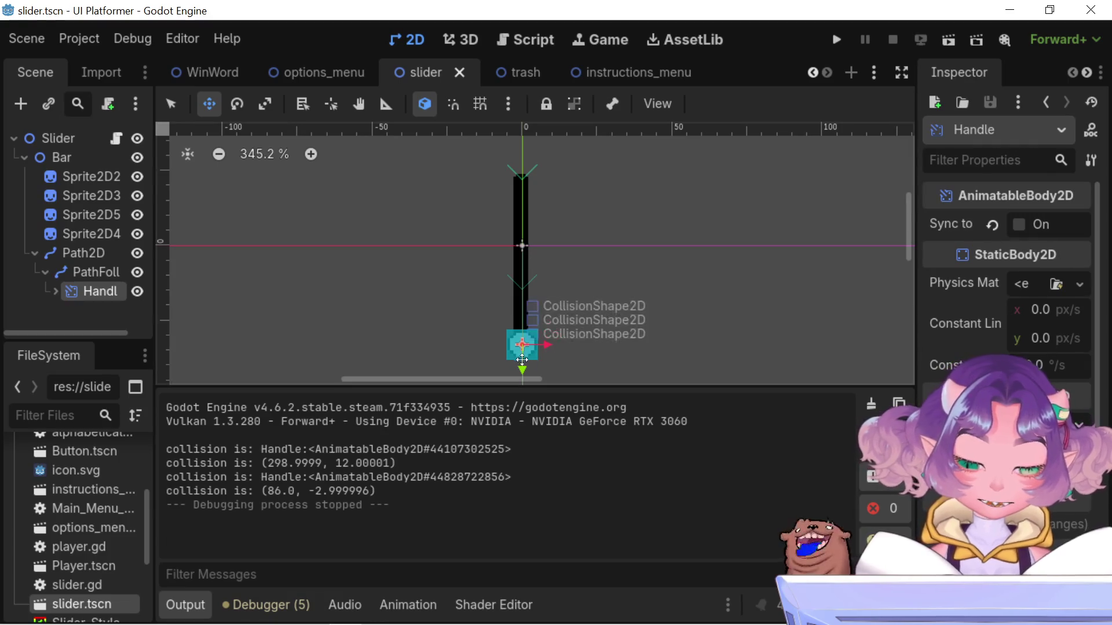
{"action": "mouse_move", "coordinate": [522, 346]}
{"action": "left_mouse_down"}
{"action": "mouse_move", "coordinate": [524, 258]}
{"action": "mouse_move", "coordinate": [524, 371]}
{"action": "mouse_move", "coordinate": [521, 204]}
{"action": "mouse_move", "coordinate": [512, 373]}
{"action": "left_mouse_up"}
{"action": "key", "text": "ctrl+z"}
{"action": "key", "text": "ctrl+z"}
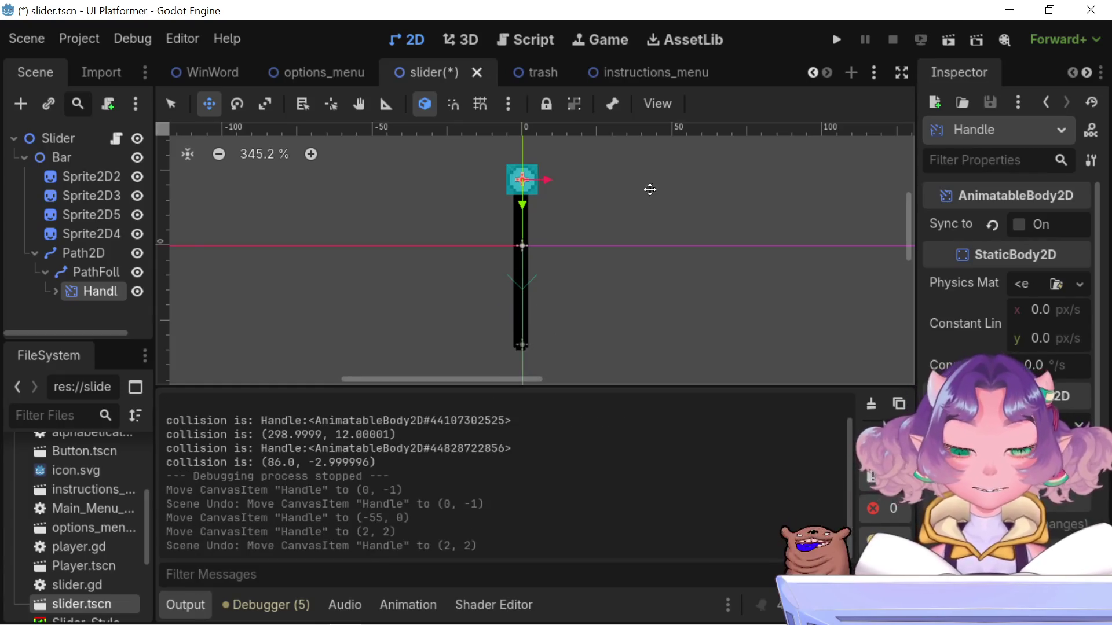
{"action": "scroll", "coordinate": [1058, 313], "scroll_direction": "down", "scroll_amount": 2}
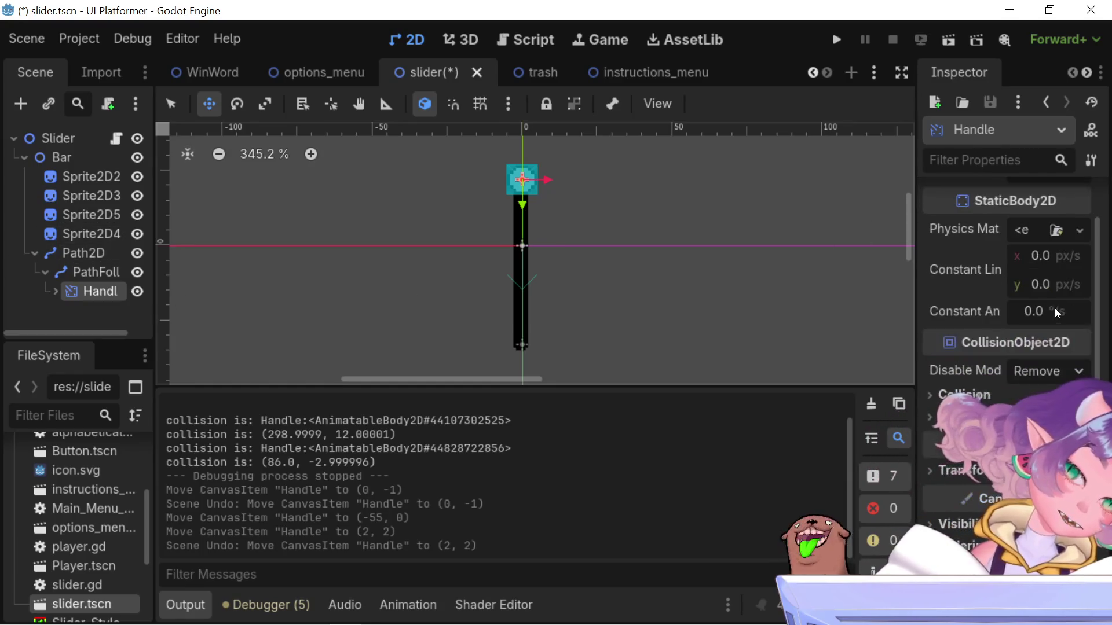
{"action": "left_click_drag", "start_coordinate": [917, 307], "coordinate": [748, 306]}
{"action": "left_click", "coordinate": [763, 467]}
Review the collision log, then test-drag the Handle and undo, keeping it at (-55, 0)
{"action": "scroll", "coordinate": [896, 485], "scroll_direction": "down", "scroll_amount": 4}
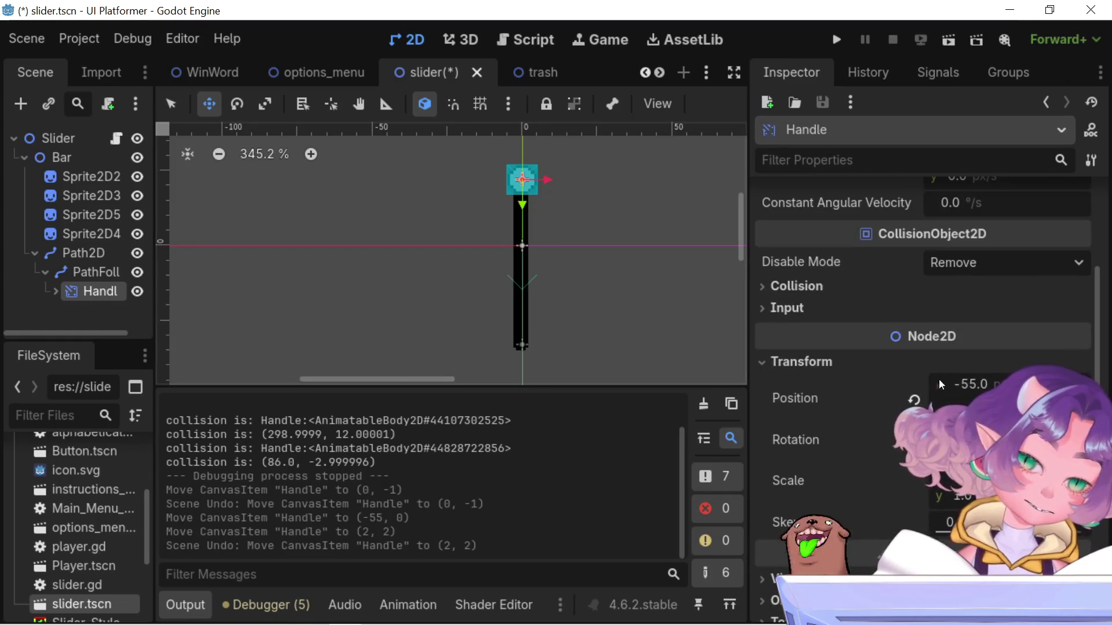
{"action": "scroll", "coordinate": [805, 465], "scroll_direction": "down", "scroll_amount": 2}
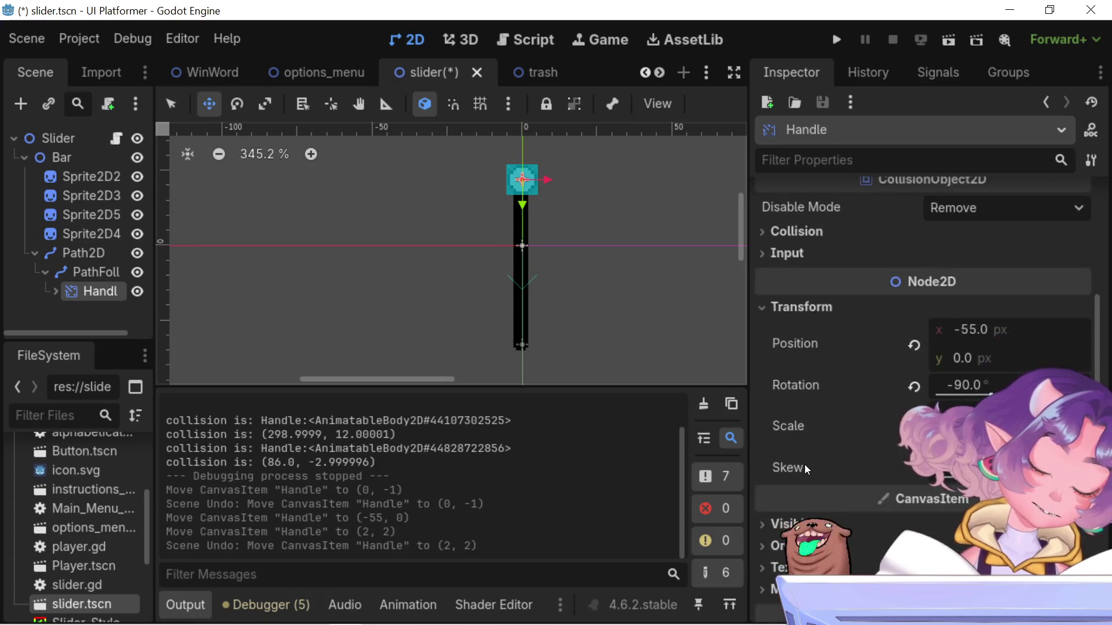
{"action": "scroll", "coordinate": [805, 465], "scroll_direction": "down", "scroll_amount": 4}
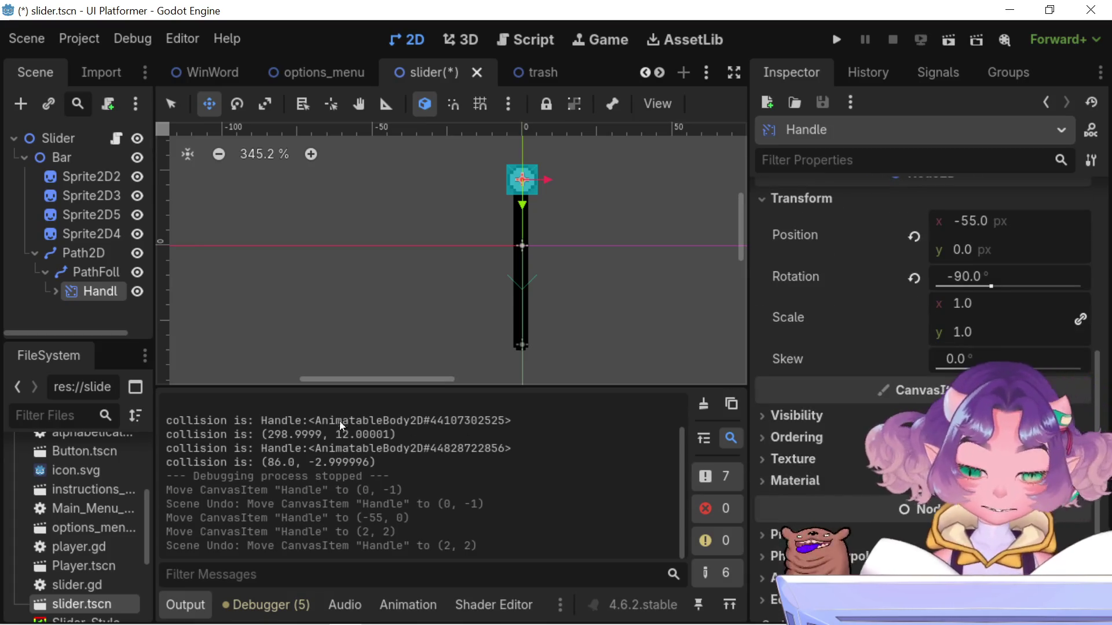
{"action": "left_click_drag", "start_coordinate": [378, 462], "coordinate": [261, 463]}
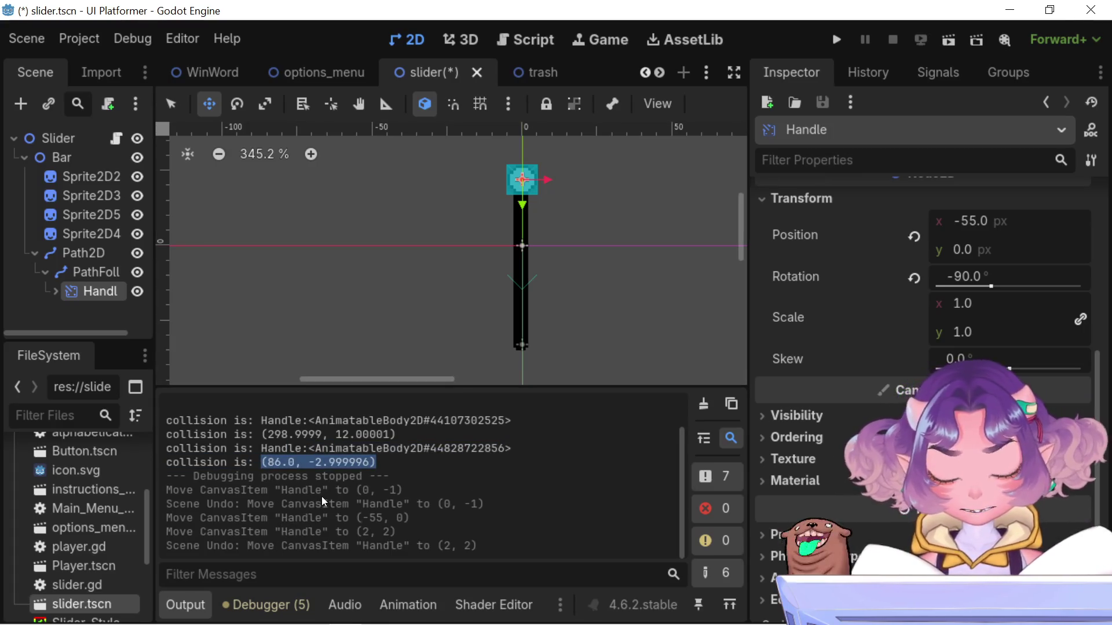
{"action": "scroll", "coordinate": [343, 458], "scroll_direction": "up", "scroll_amount": 1}
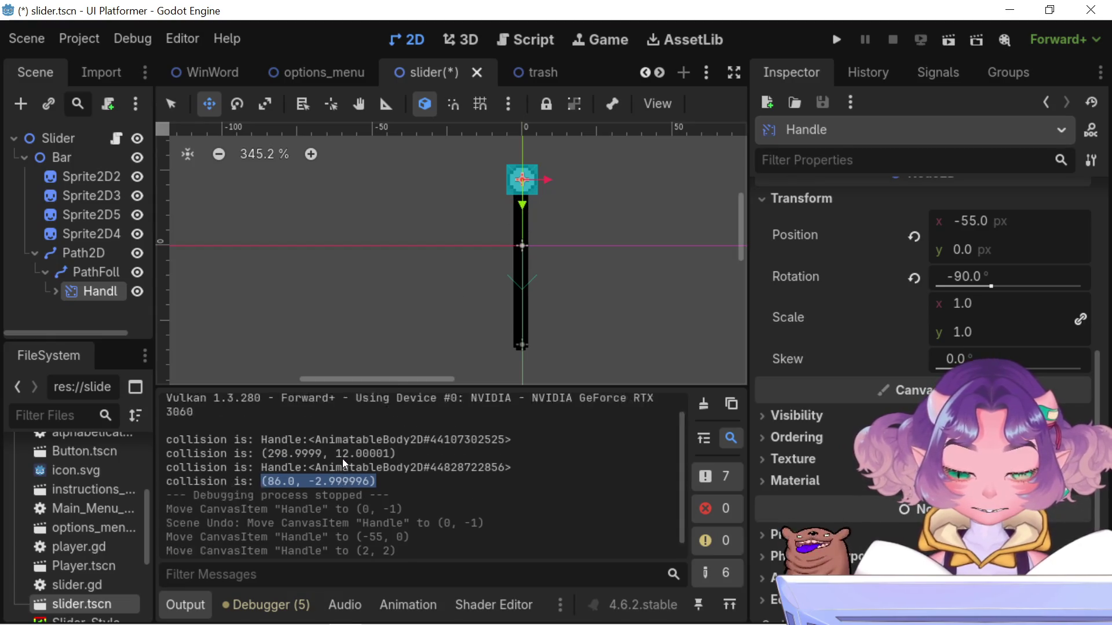
{"action": "scroll", "coordinate": [342, 459], "scroll_direction": "up", "scroll_amount": 1}
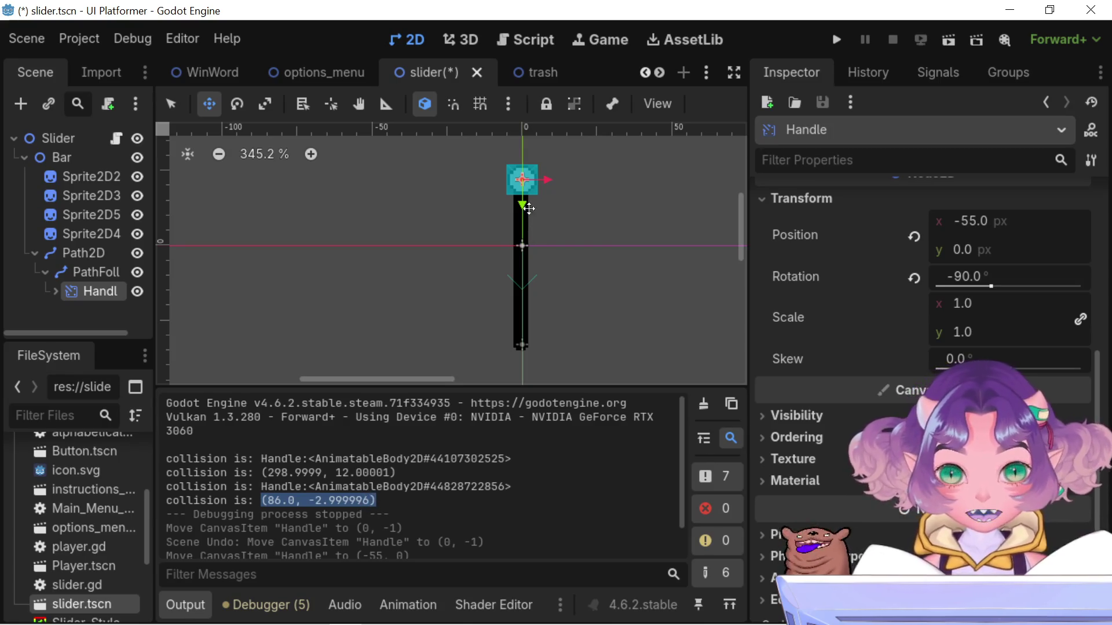
{"action": "left_click_drag", "start_coordinate": [528, 209], "coordinate": [499, 330]}
{"action": "key", "text": "ctrl+z"}
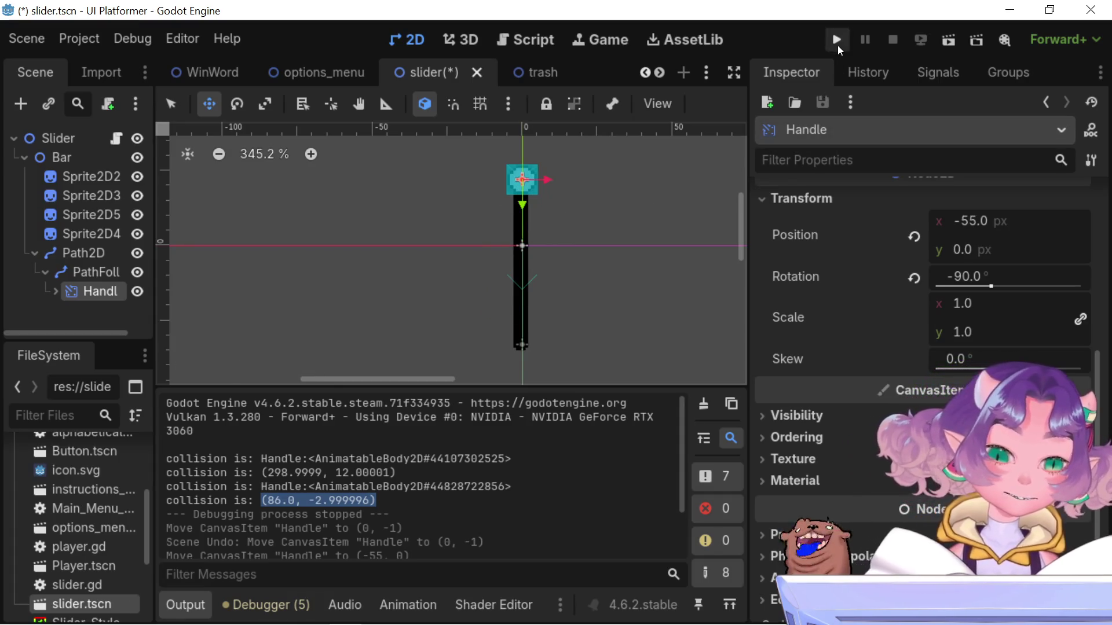
Run the project to view the DIGGITY main menu, then return to the editor with F8
{"action": "left_click", "coordinate": [838, 47]}
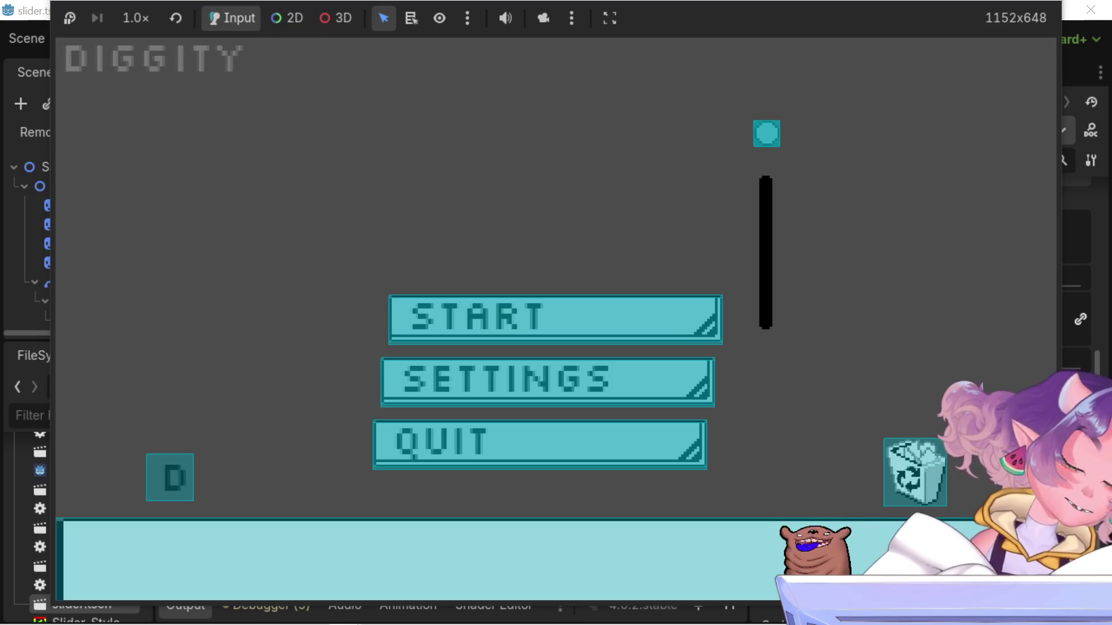
{"action": "key", "text": "F8"}
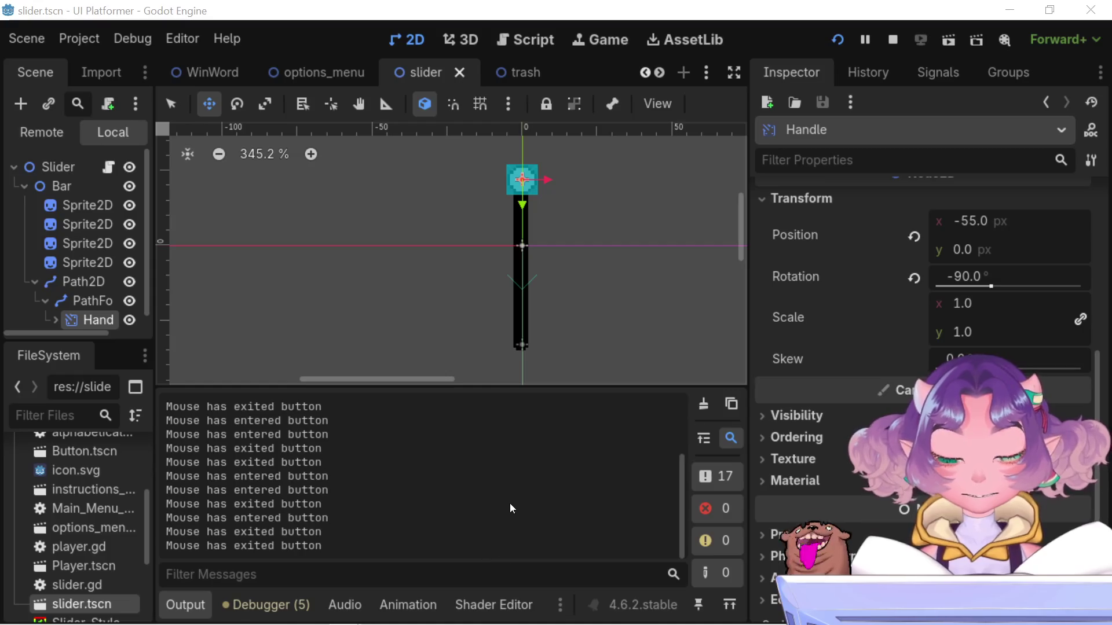
Check the output log and debugger while the game runs, then stop the game
{"action": "left_click", "coordinate": [712, 476]}
{"action": "left_click", "coordinate": [713, 476]}
{"action": "scroll", "coordinate": [383, 501], "scroll_direction": "up", "scroll_amount": 3}
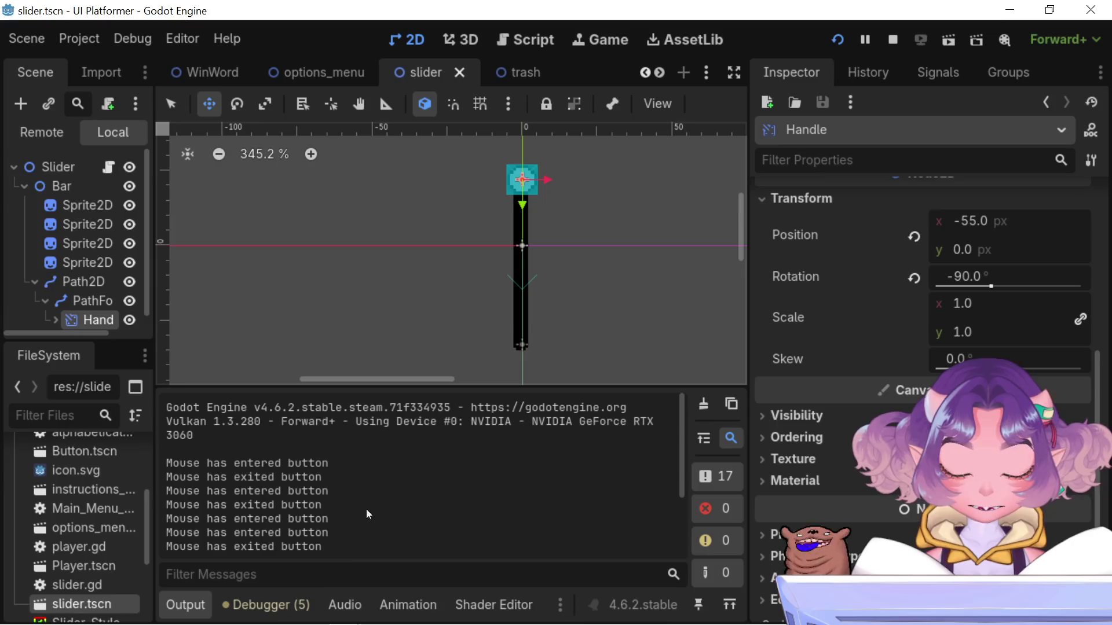
{"action": "left_click", "coordinate": [296, 604]}
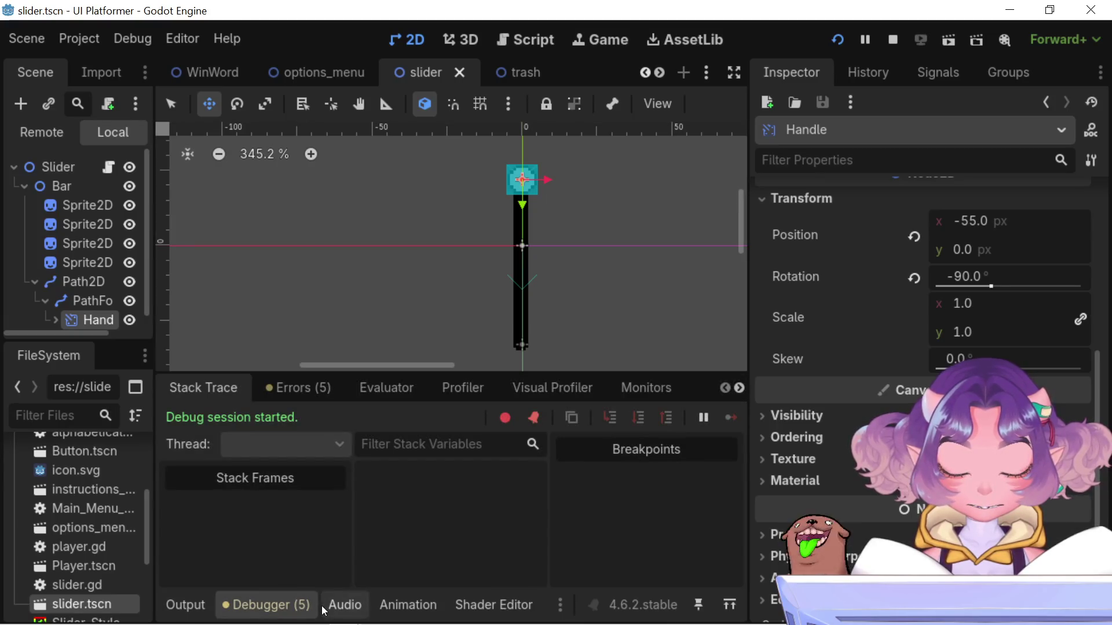
{"action": "left_click", "coordinate": [190, 599]}
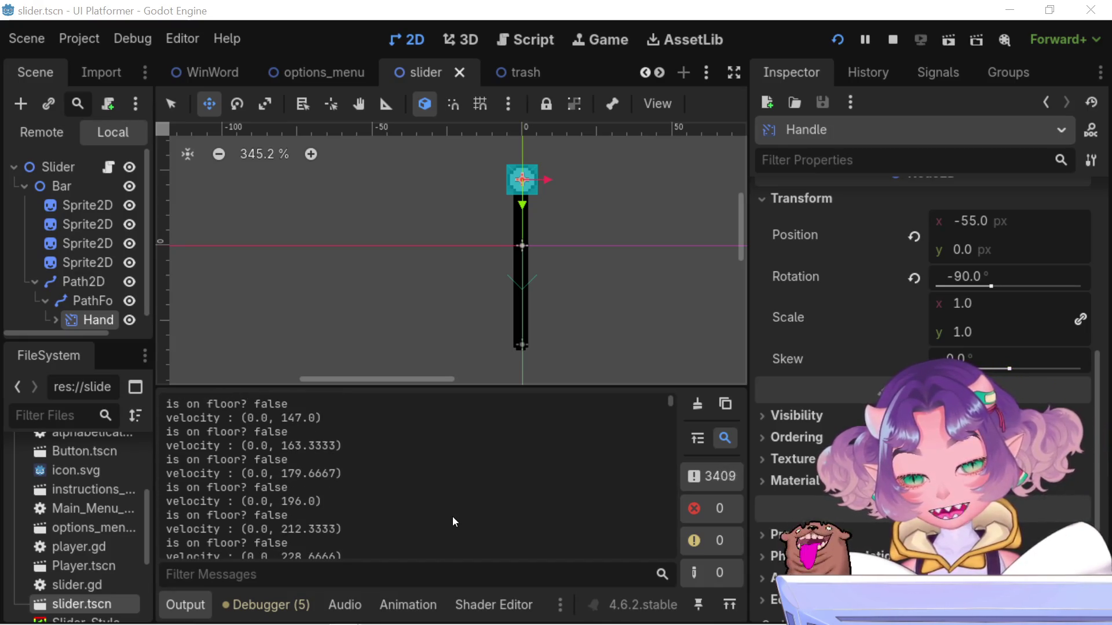
{"action": "mouse_move", "coordinate": [671, 402]}
{"action": "left_mouse_down"}
{"action": "mouse_move", "coordinate": [678, 509]}
{"action": "mouse_move", "coordinate": [666, 569]}
{"action": "left_mouse_up"}
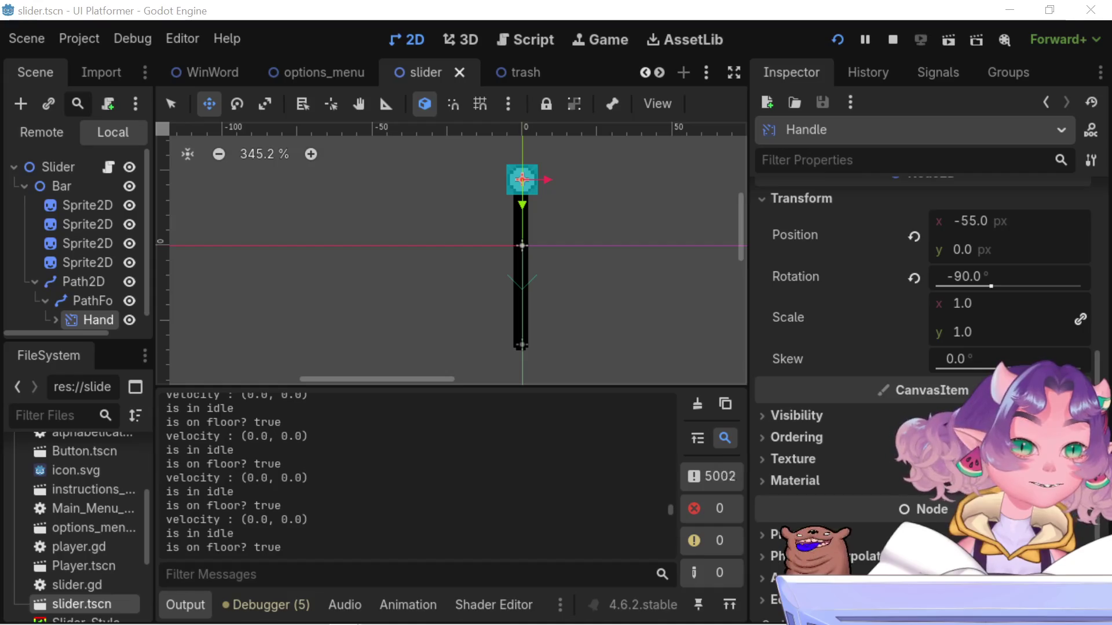
{"action": "left_click", "coordinate": [892, 40]}
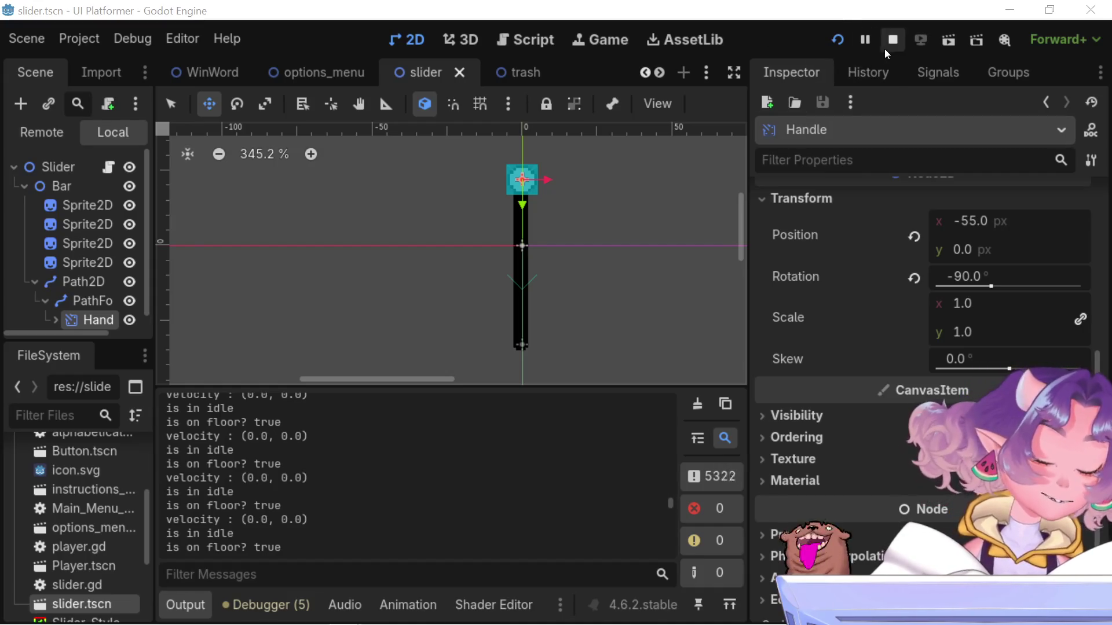
Filter the output log for 'collision' messages
{"action": "scroll", "coordinate": [300, 540], "scroll_direction": "up", "scroll_amount": 2}
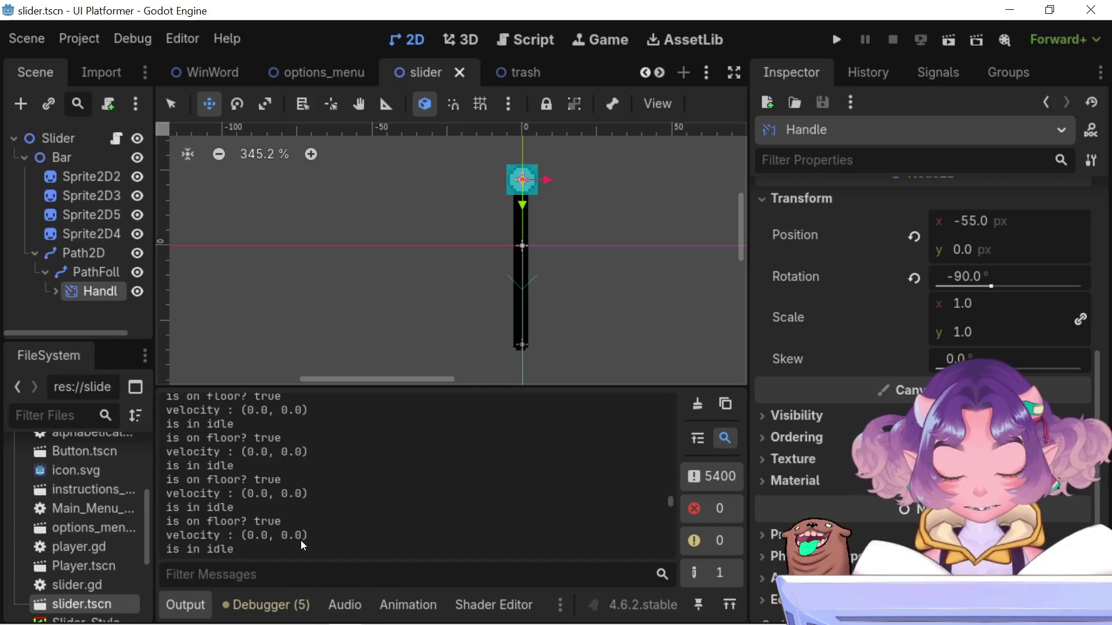
{"action": "scroll", "coordinate": [300, 540], "scroll_direction": "down", "scroll_amount": 3}
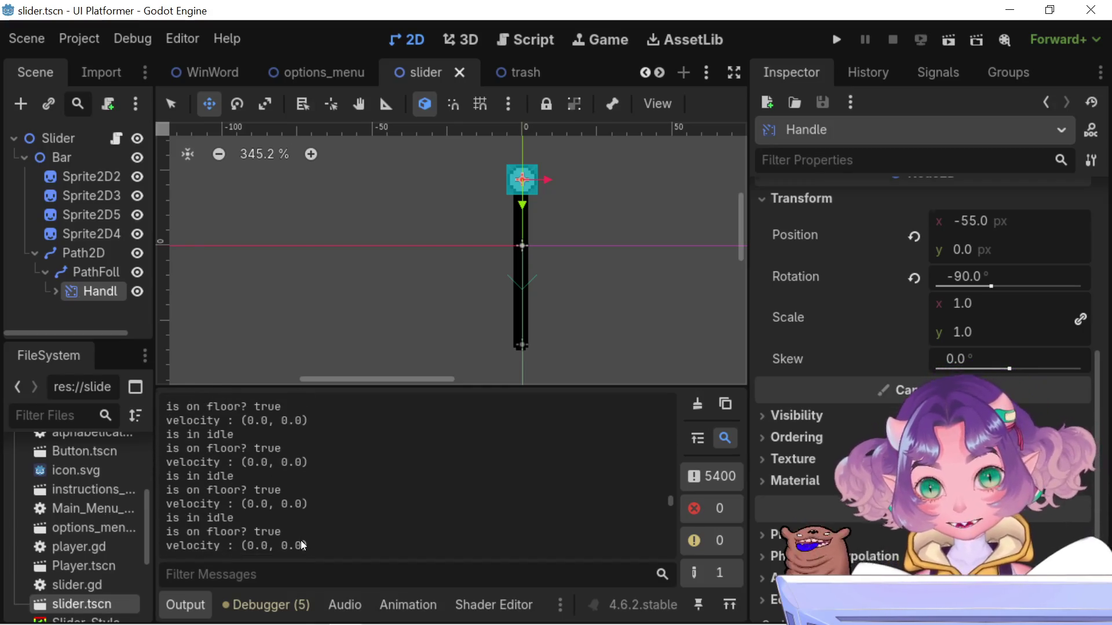
{"action": "scroll", "coordinate": [302, 540], "scroll_direction": "down", "scroll_amount": 2}
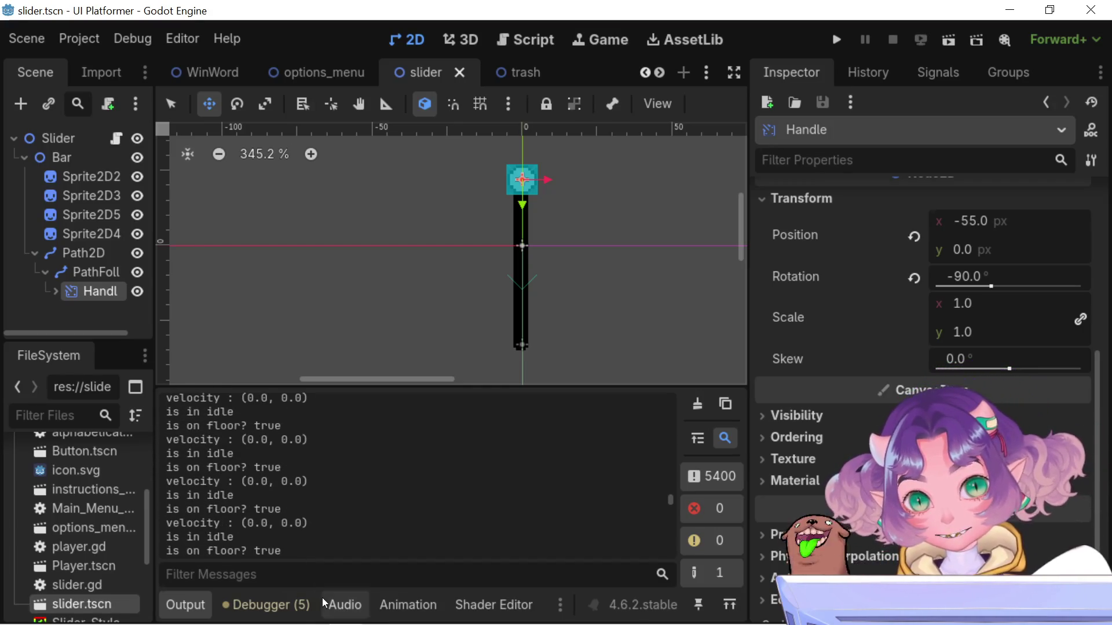
{"action": "left_click", "coordinate": [314, 579]}
{"action": "type", "text": "collision"}
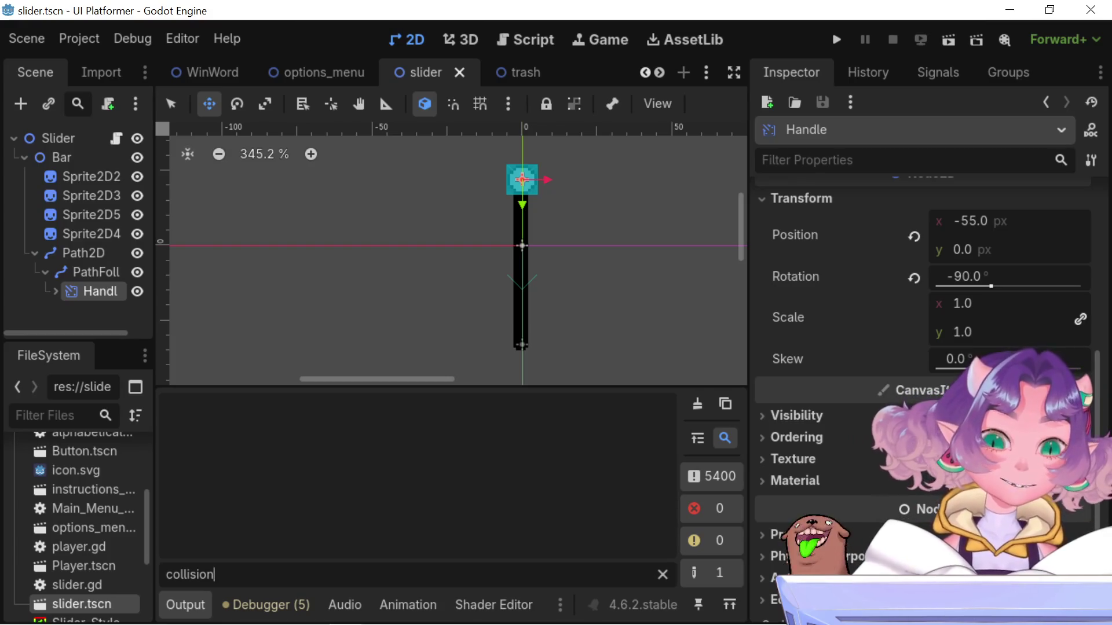
Check the debugger warnings, clear the 'collision' log filter, and open slider.gd
{"action": "left_click", "coordinate": [267, 604]}
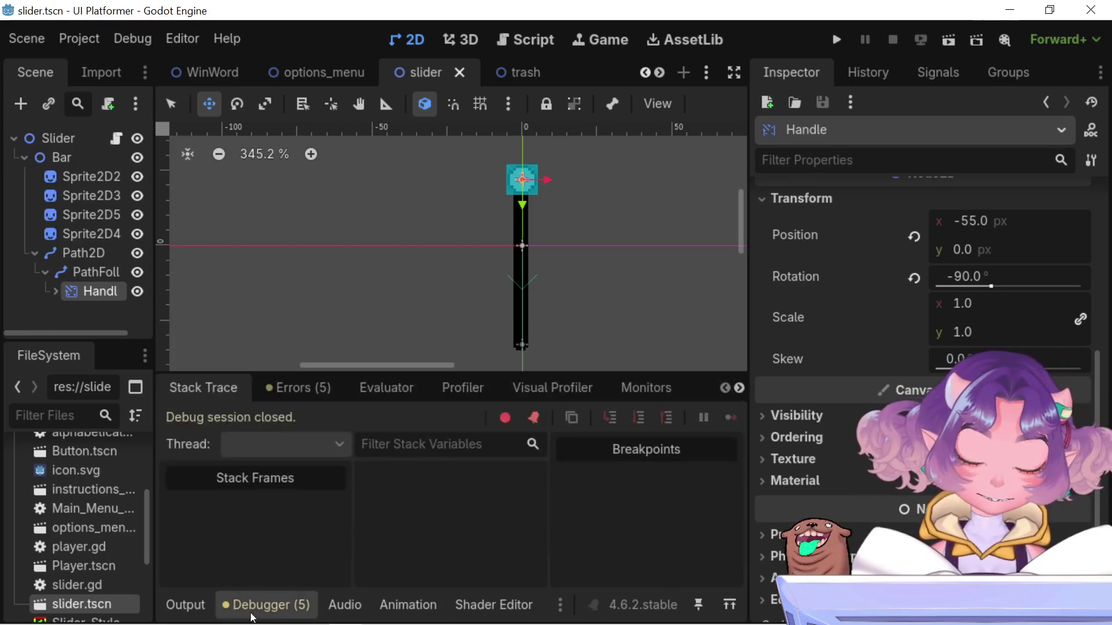
{"action": "left_click", "coordinate": [288, 396]}
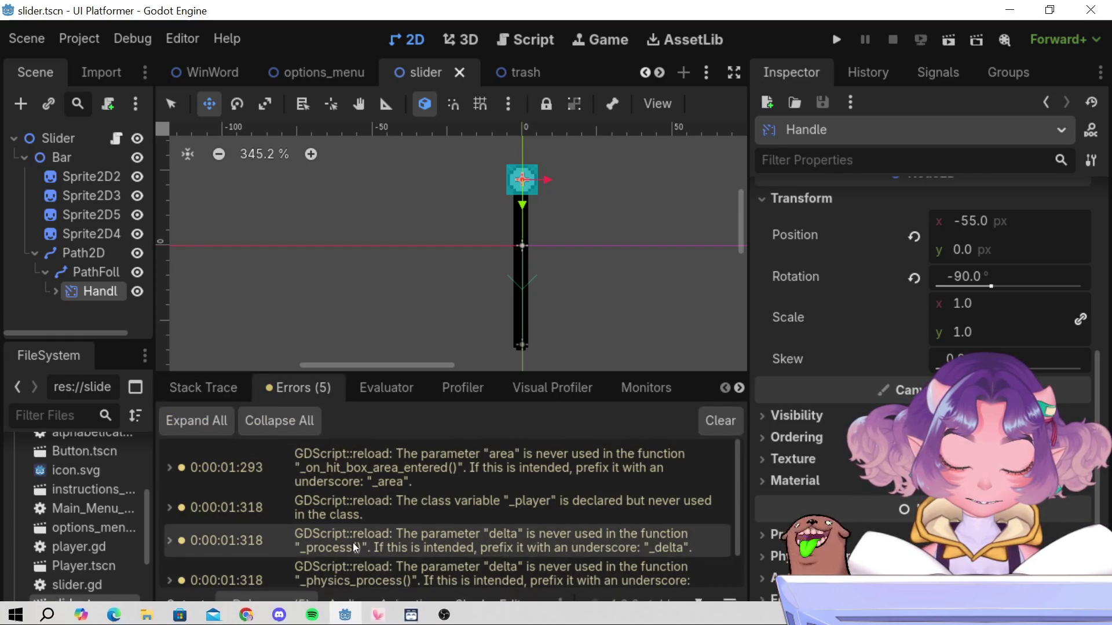
{"action": "scroll", "coordinate": [343, 530], "scroll_direction": "down", "scroll_amount": 2}
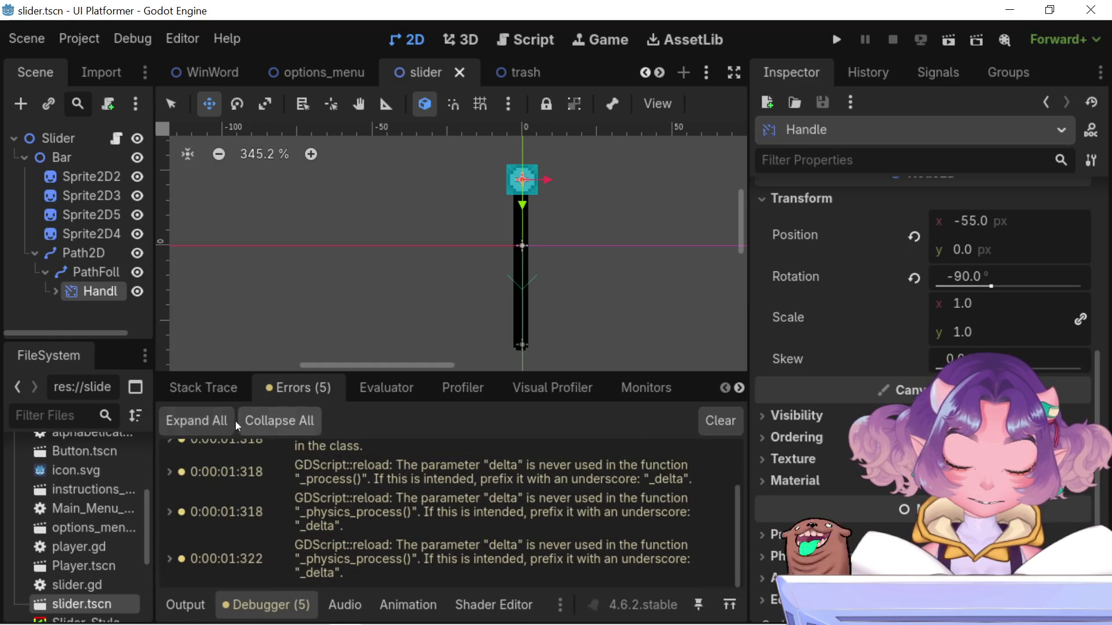
{"action": "left_click", "coordinate": [196, 389]}
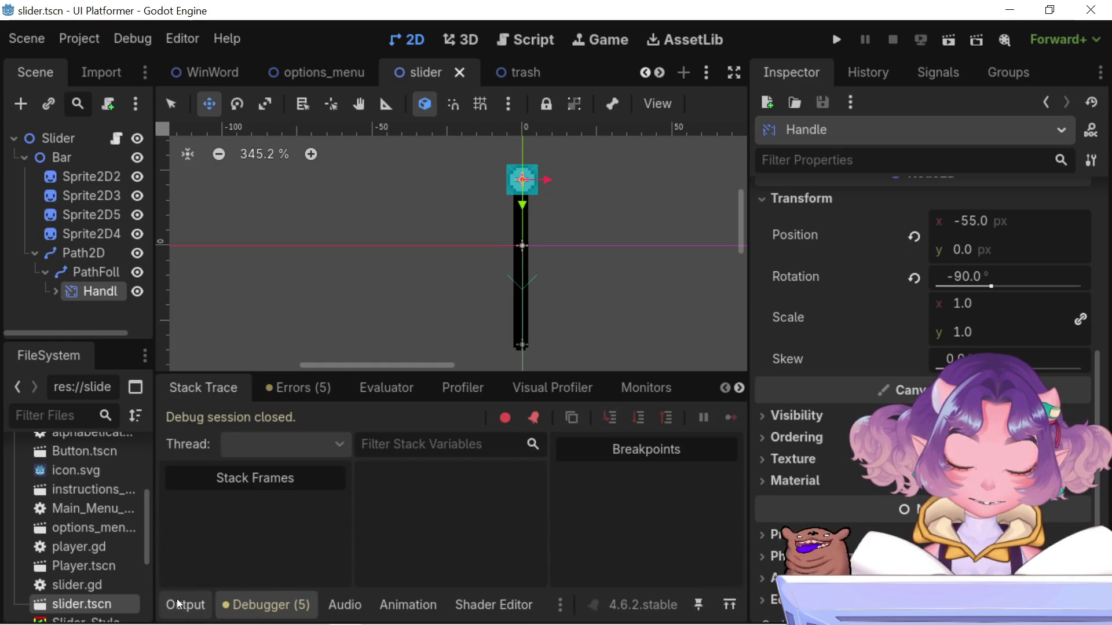
{"action": "left_click", "coordinate": [177, 604]}
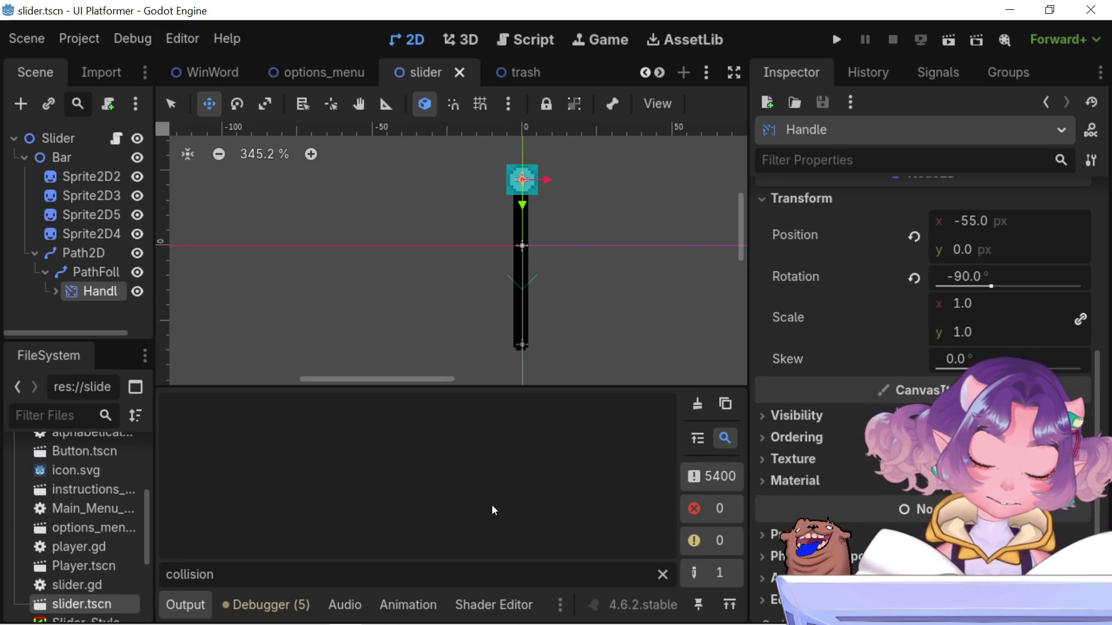
{"action": "left_click", "coordinate": [666, 575]}
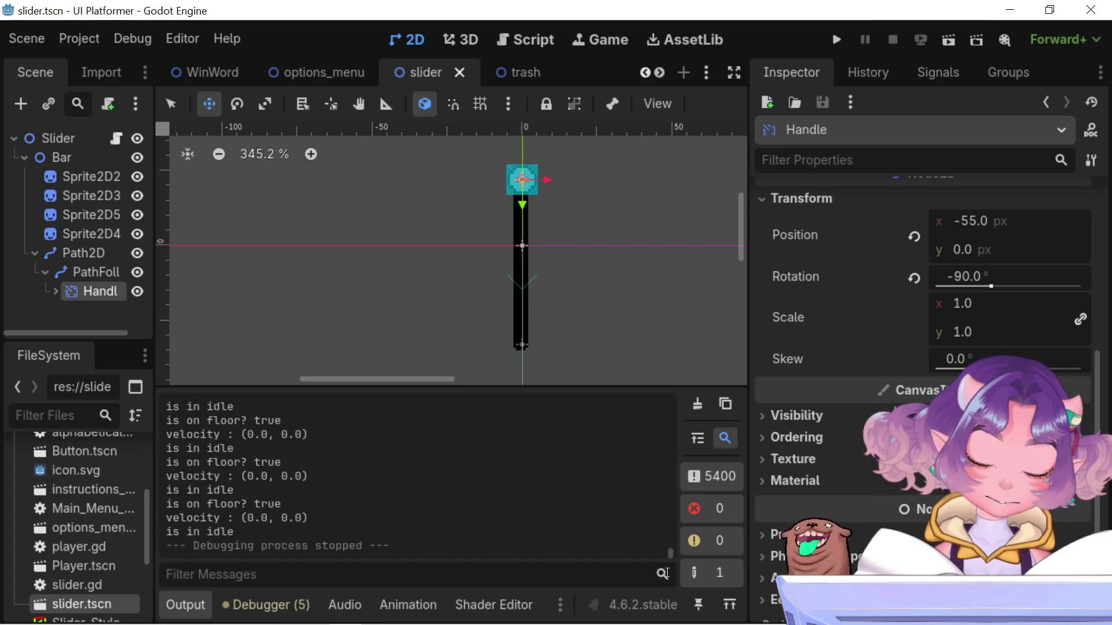
{"action": "scroll", "coordinate": [523, 524], "scroll_direction": "up", "scroll_amount": 3}
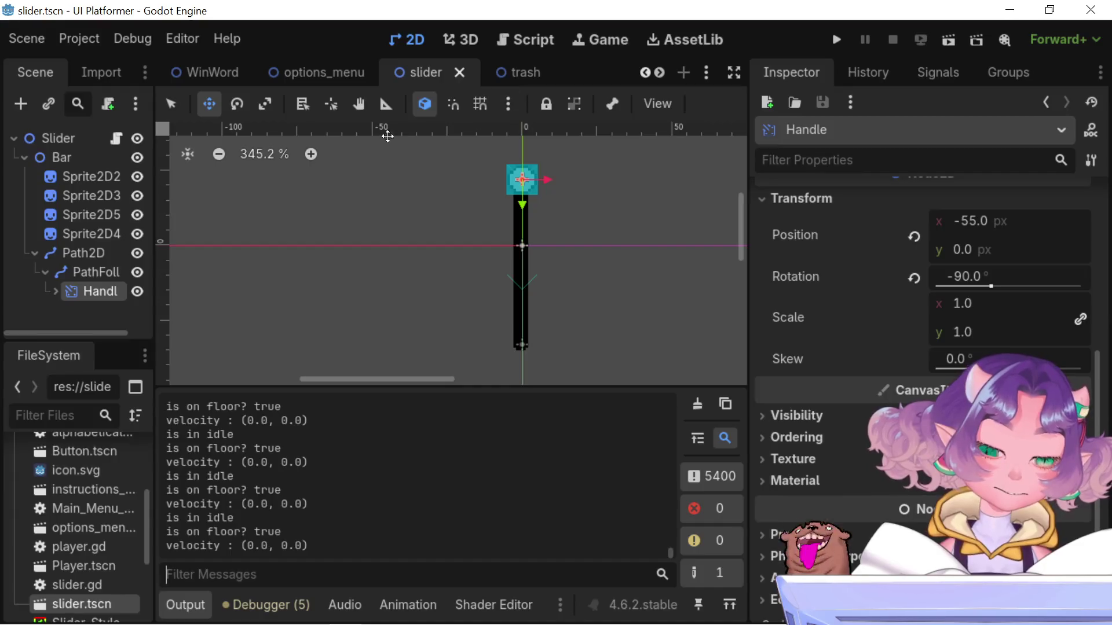
{"action": "left_click", "coordinate": [555, 39]}
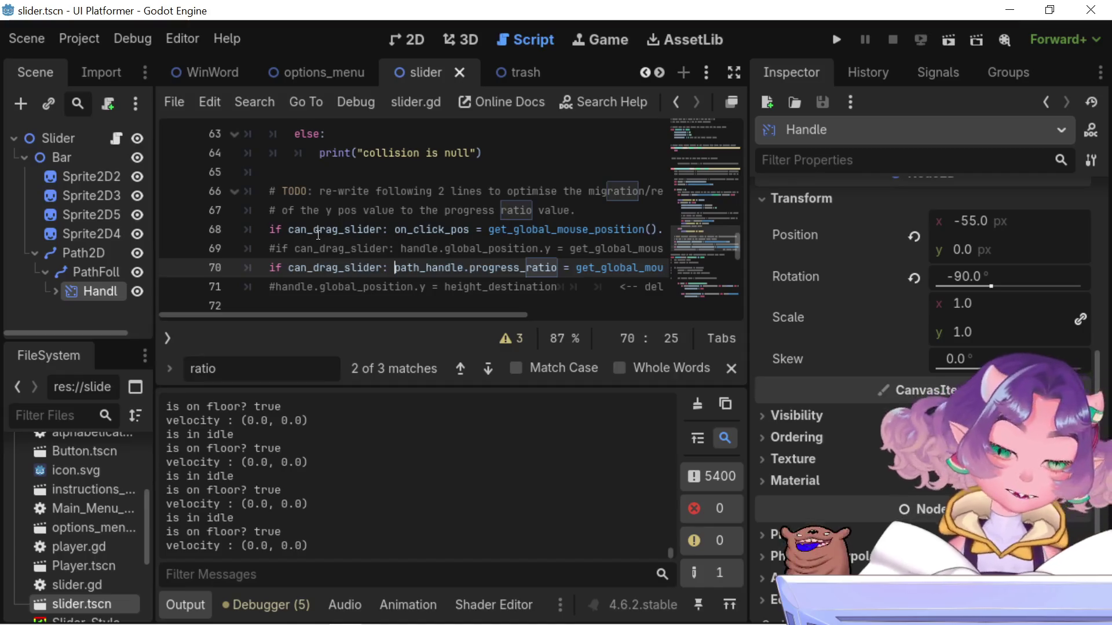
Split line 70 so the progress_ratio assignment sits on its own line under the if
{"action": "mouse_move", "coordinate": [453, 318]}
{"action": "left_mouse_down"}
{"action": "mouse_move", "coordinate": [498, 345]}
{"action": "mouse_move", "coordinate": [574, 339]}
{"action": "mouse_move", "coordinate": [391, 290]}
{"action": "left_mouse_up"}
{"action": "scroll", "coordinate": [322, 253], "scroll_direction": "up", "scroll_amount": 2}
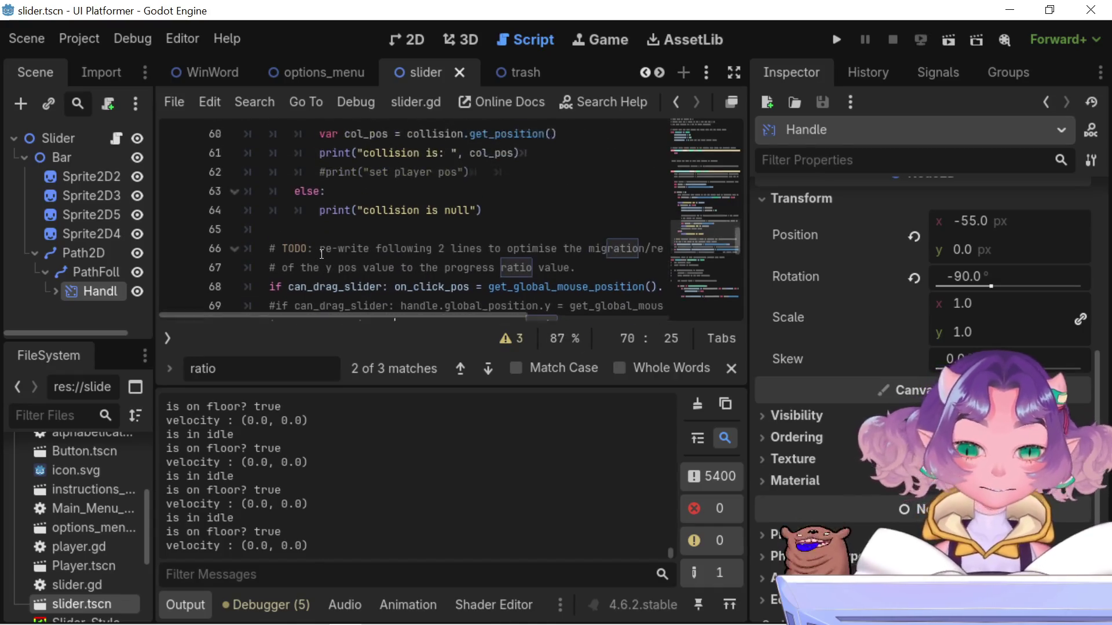
{"action": "scroll", "coordinate": [321, 254], "scroll_direction": "up", "scroll_amount": 1}
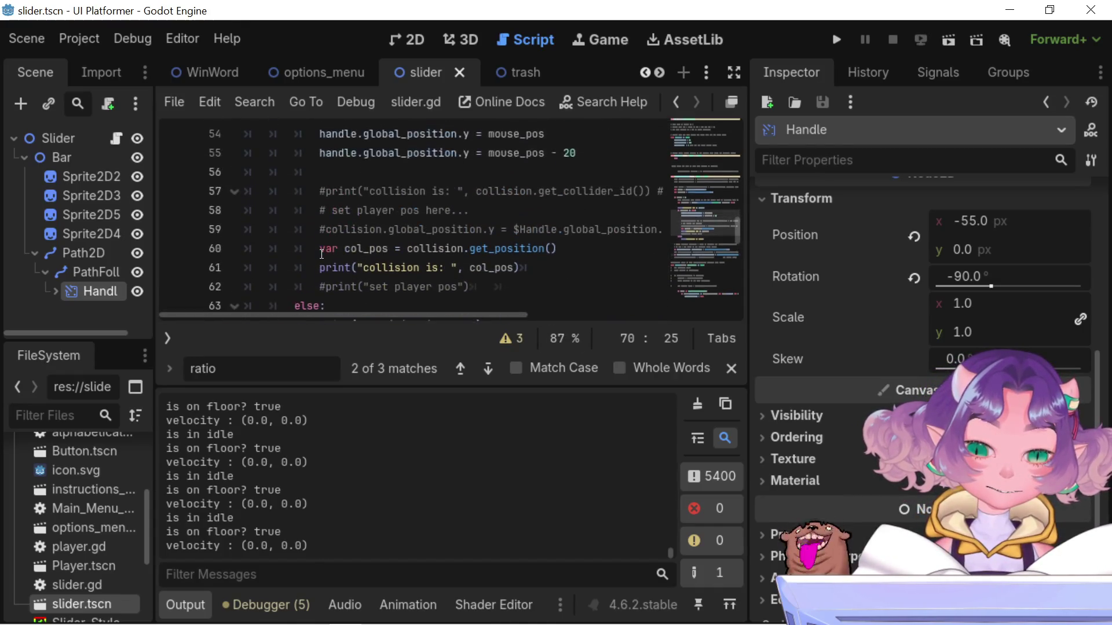
{"action": "scroll", "coordinate": [322, 254], "scroll_direction": "down", "scroll_amount": 5}
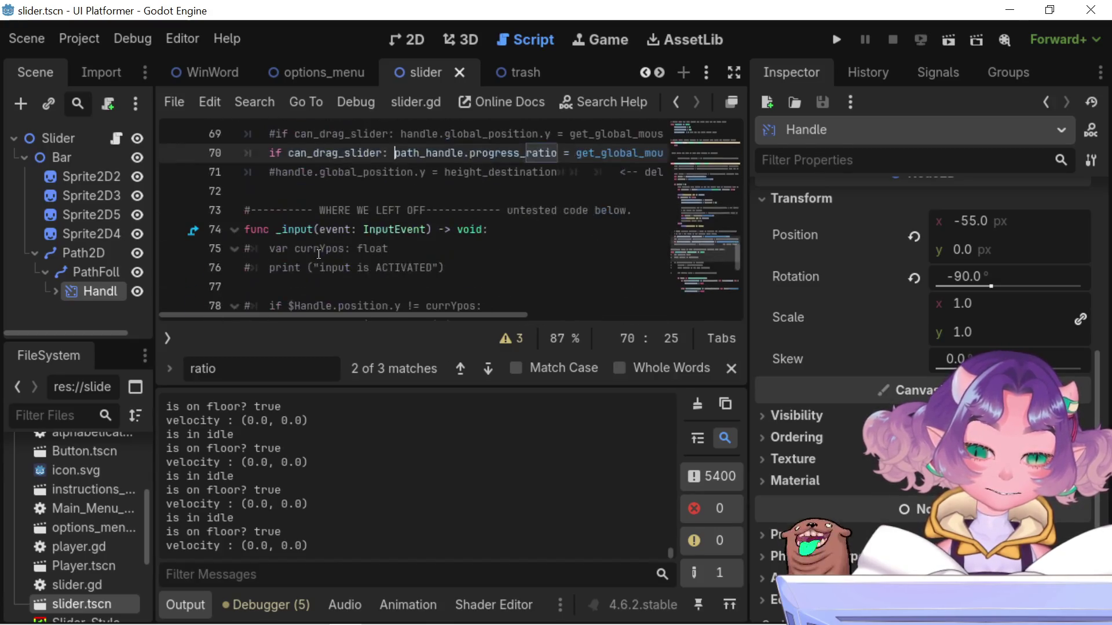
{"action": "mouse_move", "coordinate": [390, 318]}
{"action": "left_mouse_down"}
{"action": "mouse_move", "coordinate": [418, 333]}
{"action": "mouse_move", "coordinate": [382, 318]}
{"action": "left_mouse_up"}
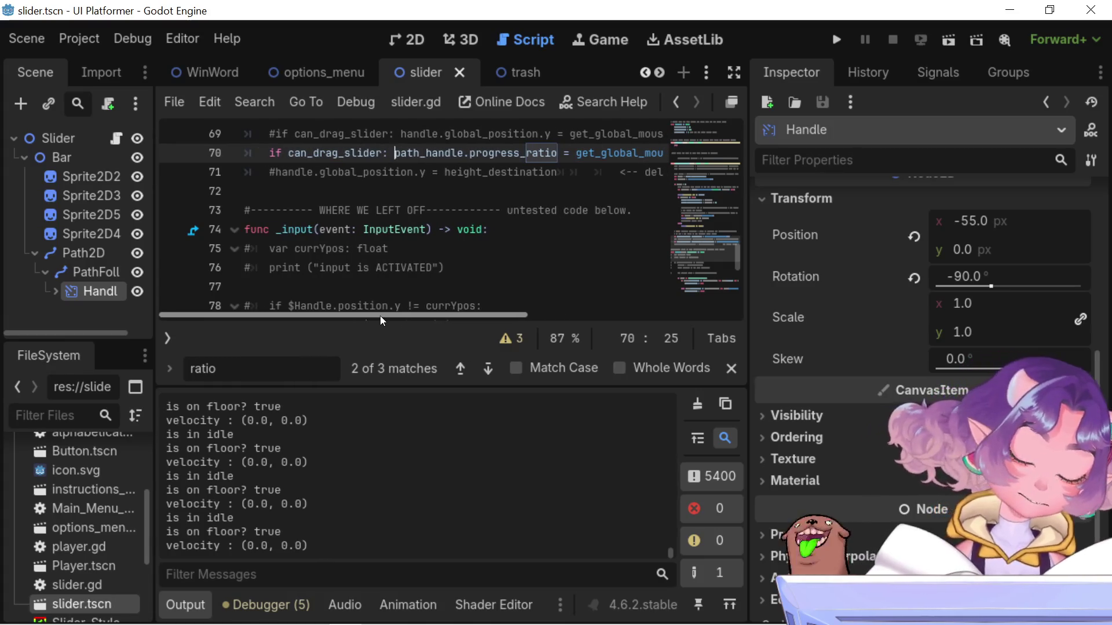
{"action": "key", "text": "Return"}
Add print("global mous pos: ", get_global_mouse_position().y) below the assignment and save
{"action": "mouse_move", "coordinate": [412, 310]}
{"action": "left_mouse_down"}
{"action": "mouse_move", "coordinate": [487, 308]}
{"action": "mouse_move", "coordinate": [292, 315]}
{"action": "left_mouse_up"}
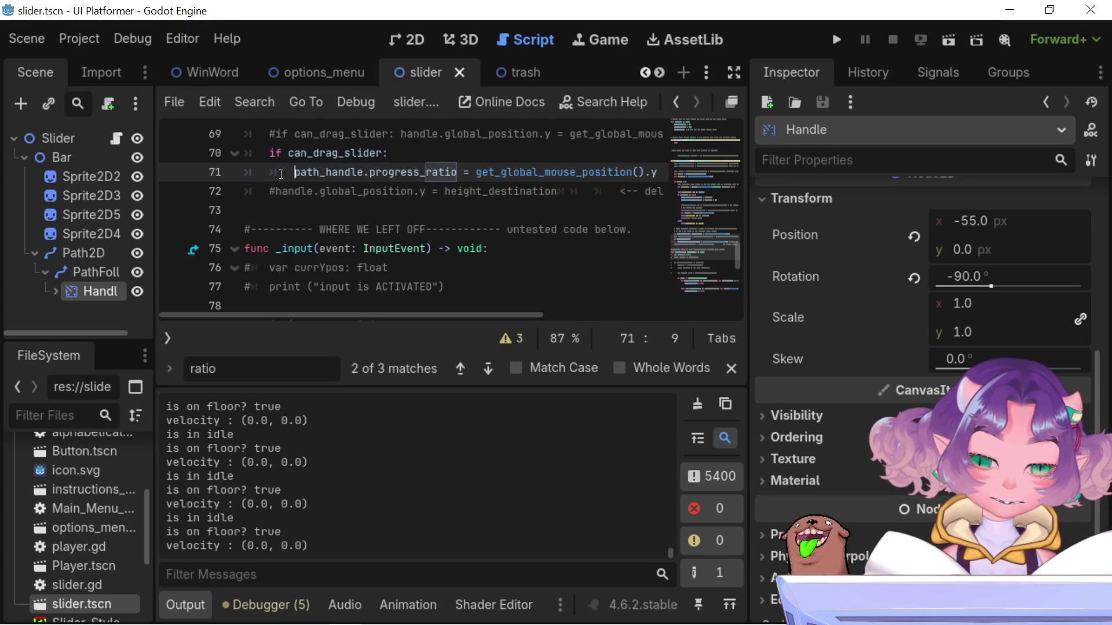
{"action": "left_click", "coordinate": [266, 191]}
{"action": "key", "text": "Return"}
{"action": "key", "text": "Up"}
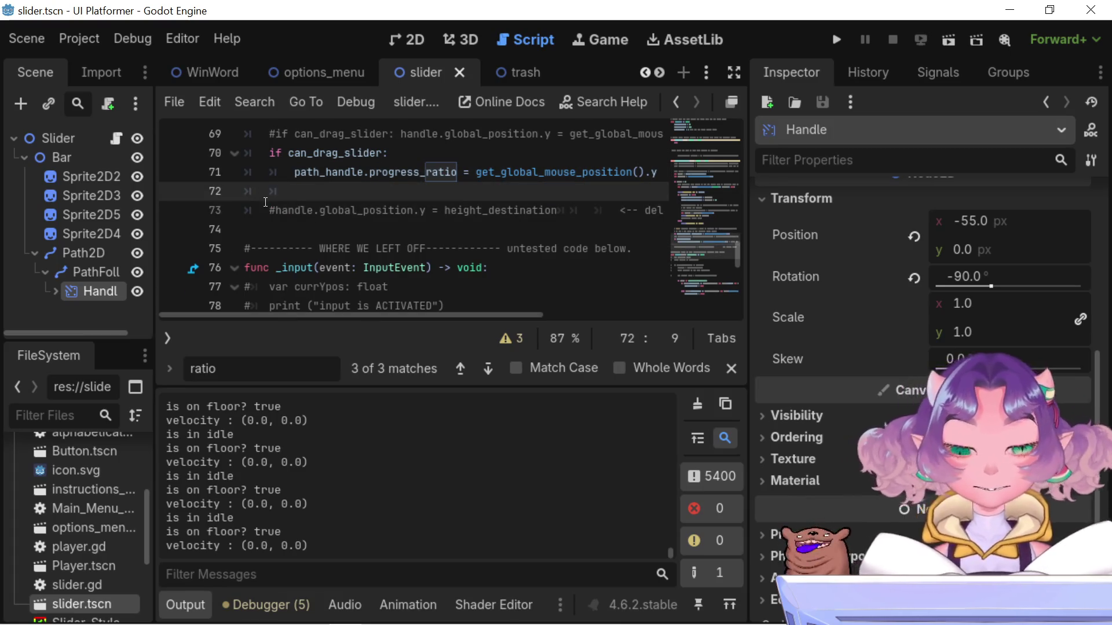
{"action": "type", "text": "print"}
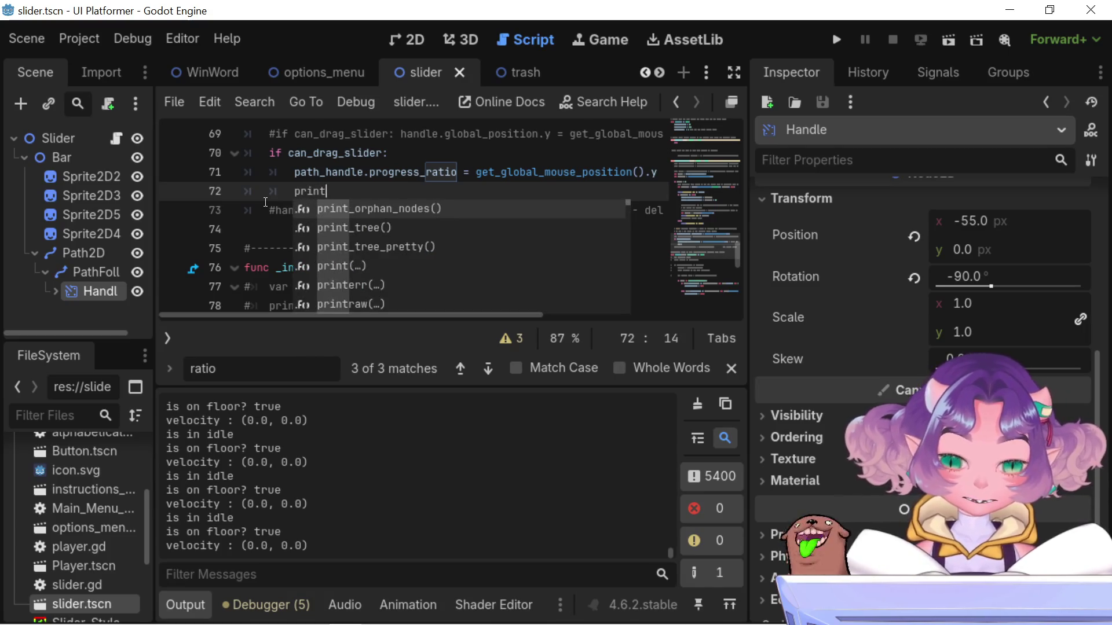
{"action": "type", "text": "()"}
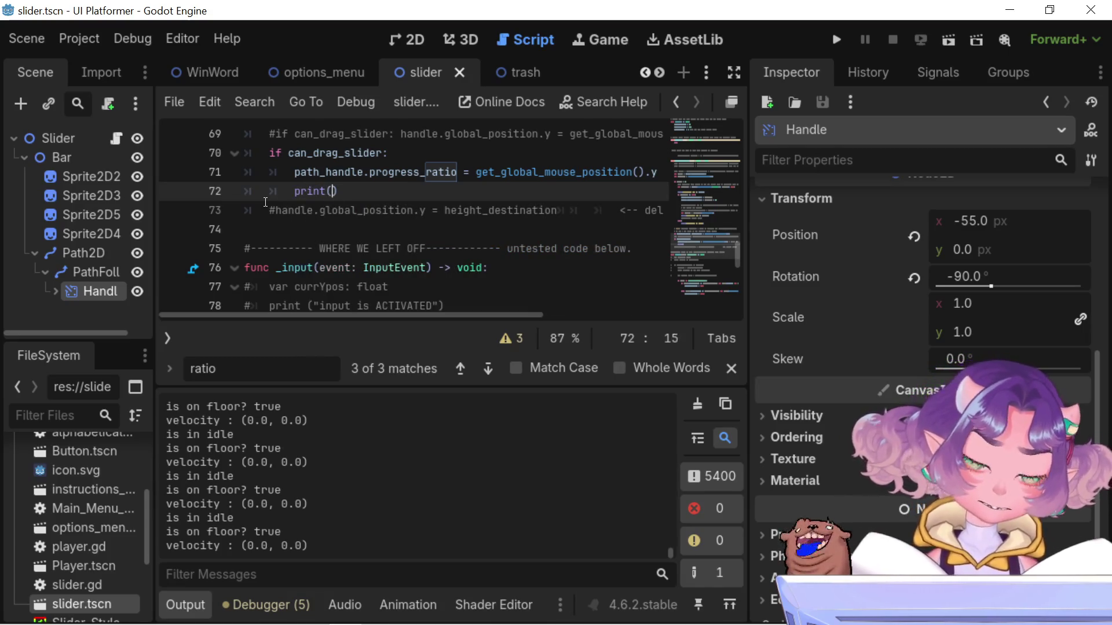
{"action": "type", "text": "\"g"}
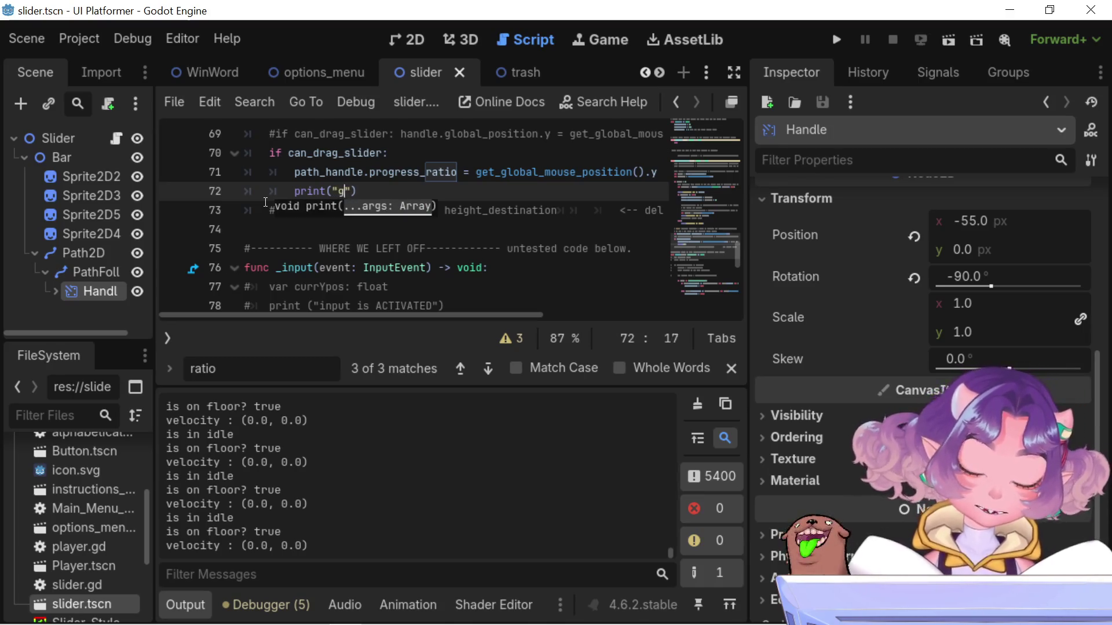
{"action": "type", "text": " mous po"}
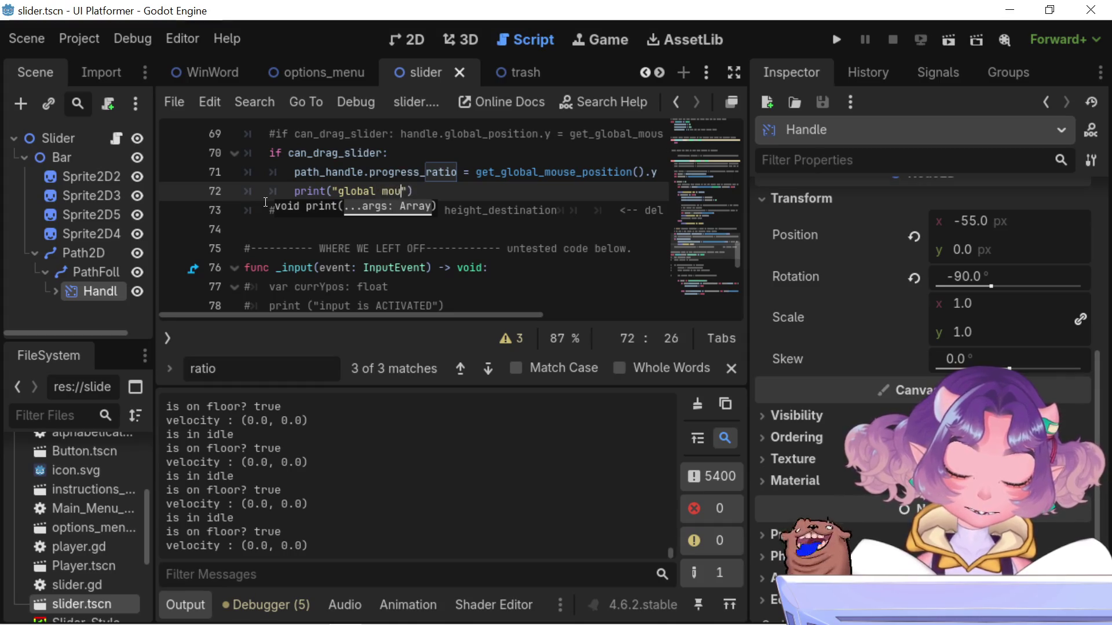
{"action": "type", "text": ":"}
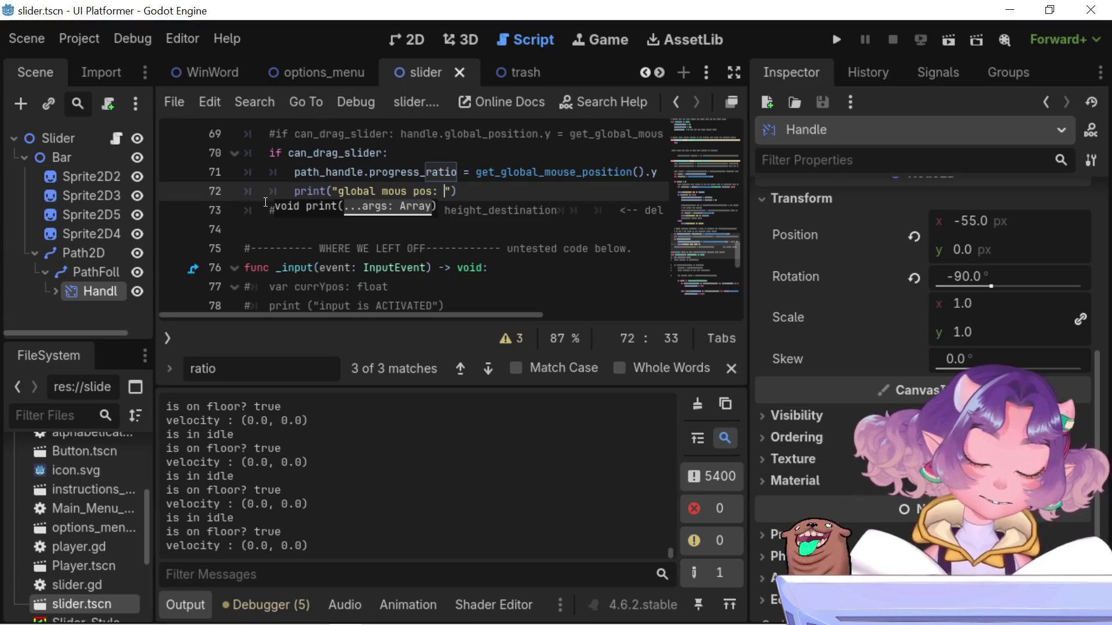
{"action": "type", "text": " ,"}
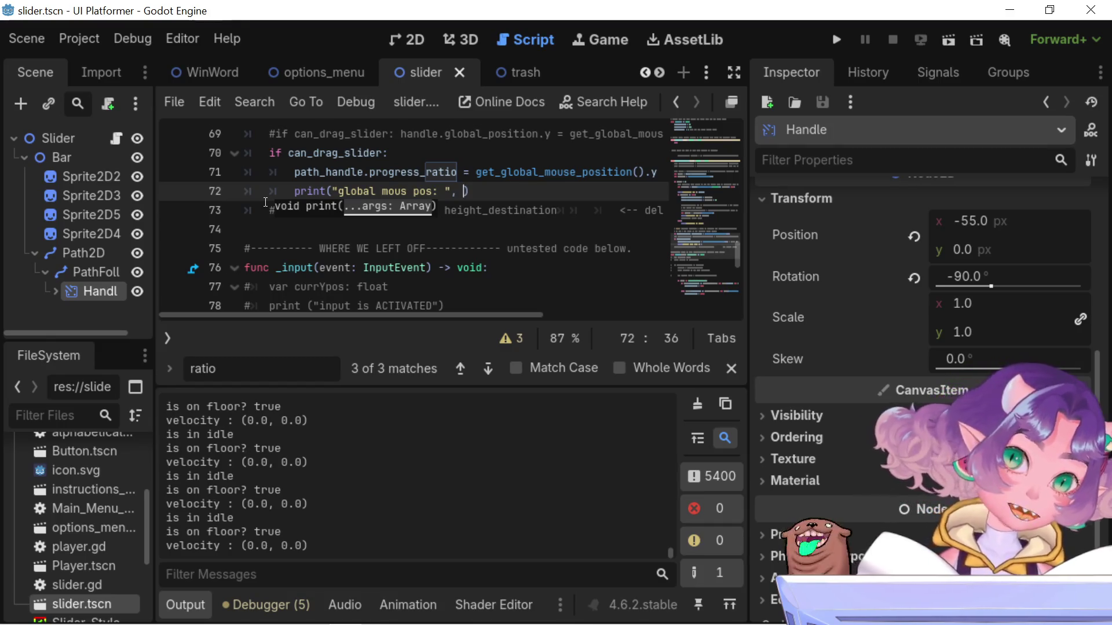
{"action": "mouse_move", "coordinate": [476, 172]}
{"action": "left_mouse_down"}
{"action": "mouse_move", "coordinate": [666, 172]}
{"action": "mouse_move", "coordinate": [408, 172]}
{"action": "mouse_move", "coordinate": [432, 172]}
{"action": "left_mouse_up"}
{"action": "key", "text": "ctrl+c"}
{"action": "left_click_drag", "start_coordinate": [466, 311], "coordinate": [357, 311]}
{"action": "left_click", "coordinate": [403, 191]}
{"action": "key", "text": "ctrl+v"}
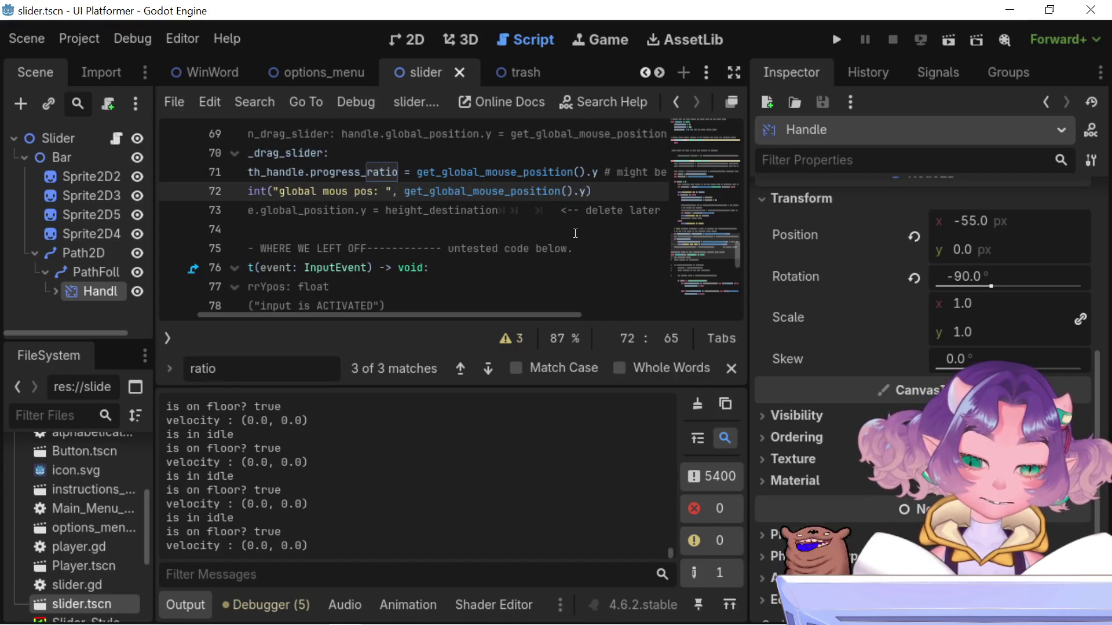
{"action": "key", "text": "ctrl+s"}
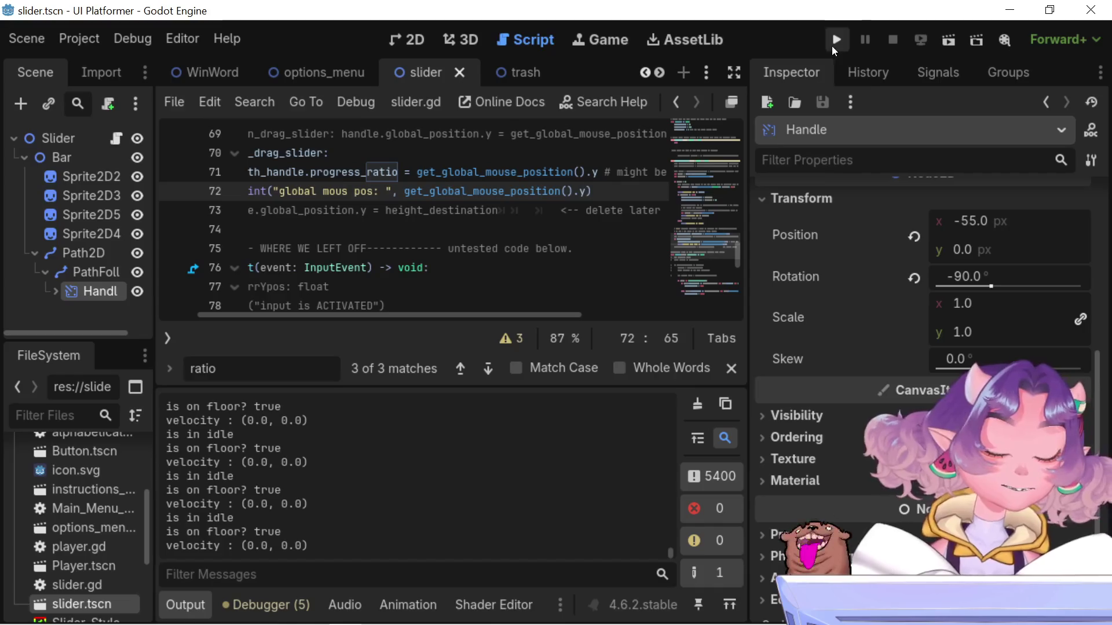
Run the menu, drag the slider, stop with F8, and read global mous pos values (-48 to -106)
{"action": "left_click", "coordinate": [835, 41]}
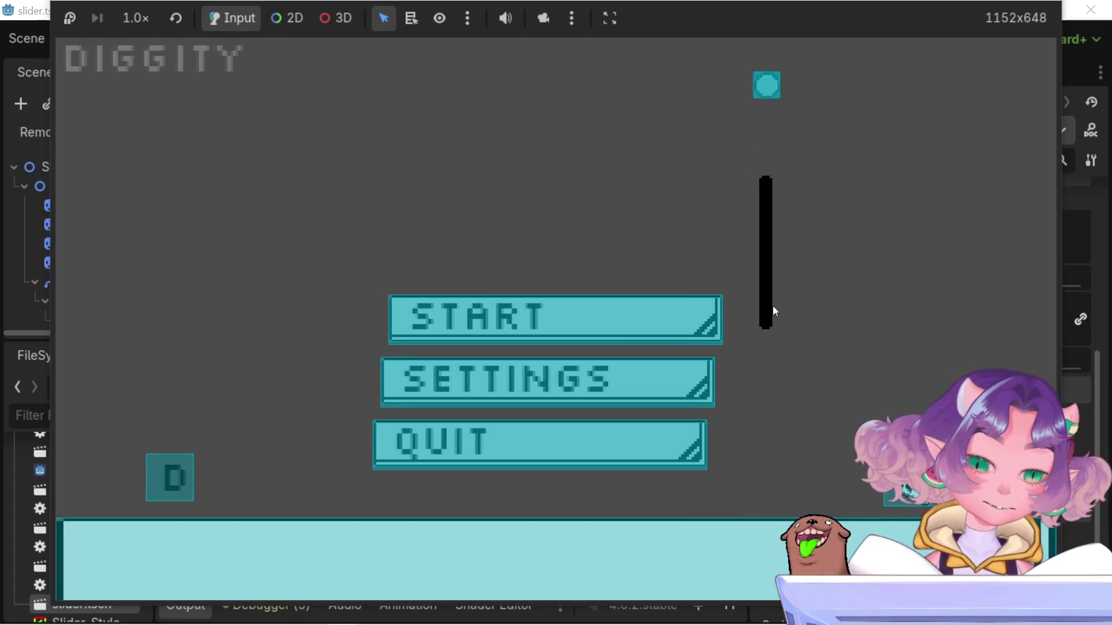
{"action": "key", "text": "F8"}
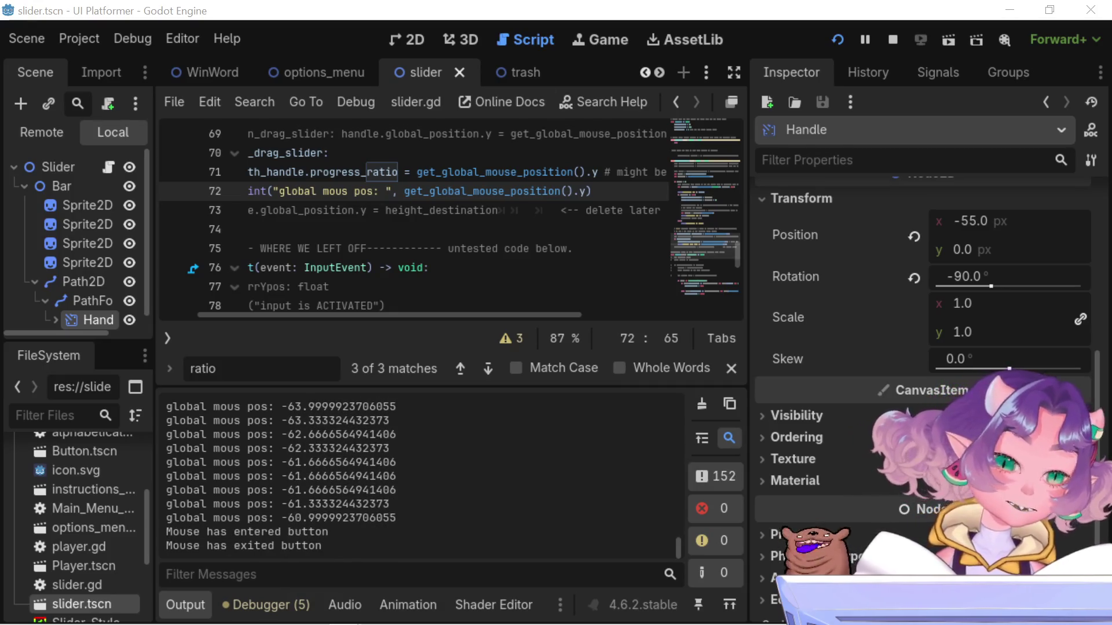
{"action": "key", "text": "F8"}
{"action": "scroll", "coordinate": [335, 516], "scroll_direction": "up", "scroll_amount": 10}
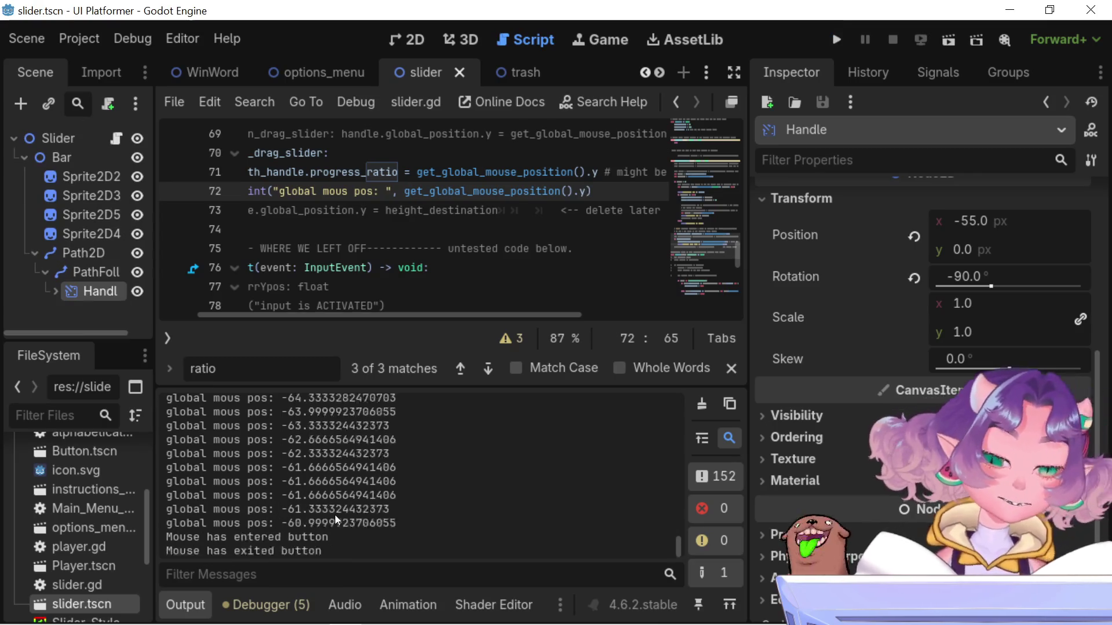
{"action": "scroll", "coordinate": [334, 515], "scroll_direction": "up", "scroll_amount": 2}
{"action": "scroll", "coordinate": [335, 516], "scroll_direction": "up", "scroll_amount": 2}
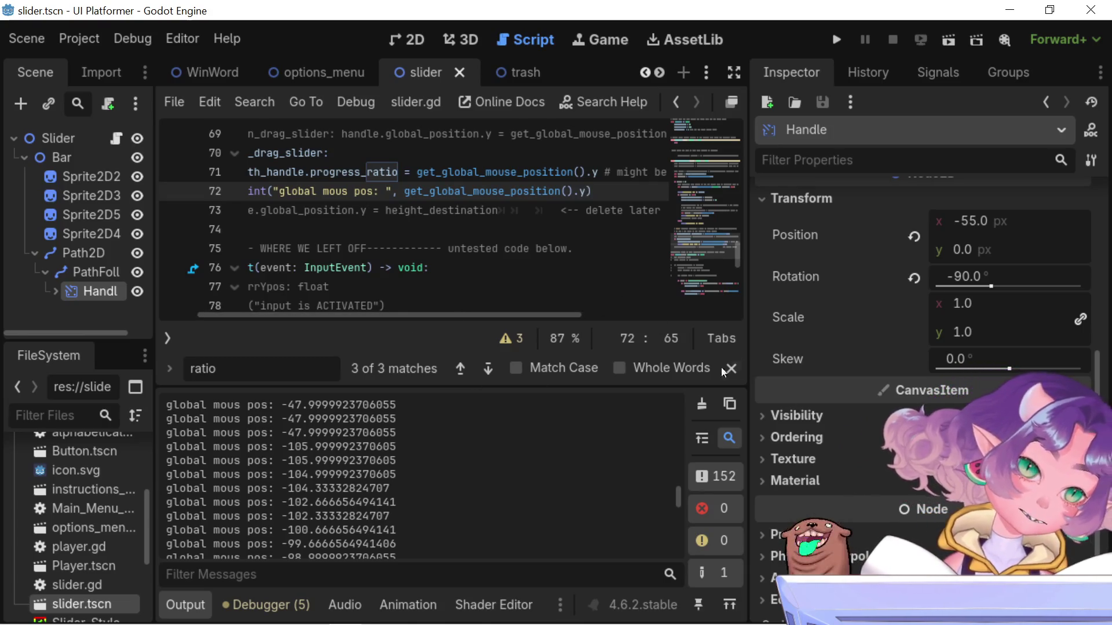
{"action": "left_click", "coordinate": [413, 43]}
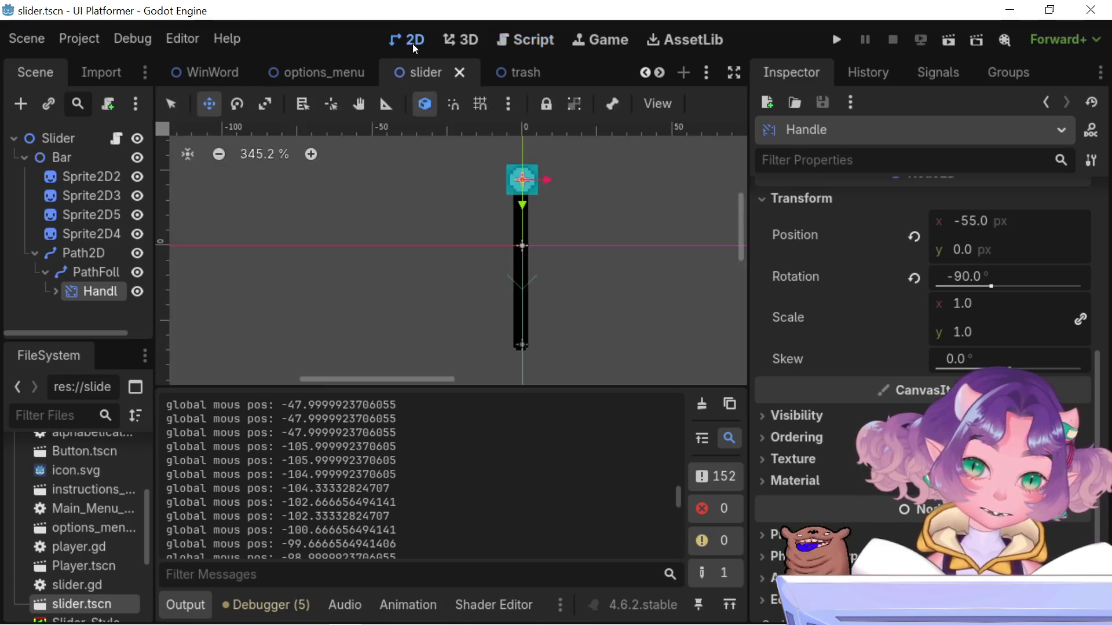
Experiment with moving the Handle and the PathFollow2D Progress Ratio, leaving the ratio at 1.0
{"action": "left_click_drag", "start_coordinate": [522, 204], "coordinate": [543, 393]}
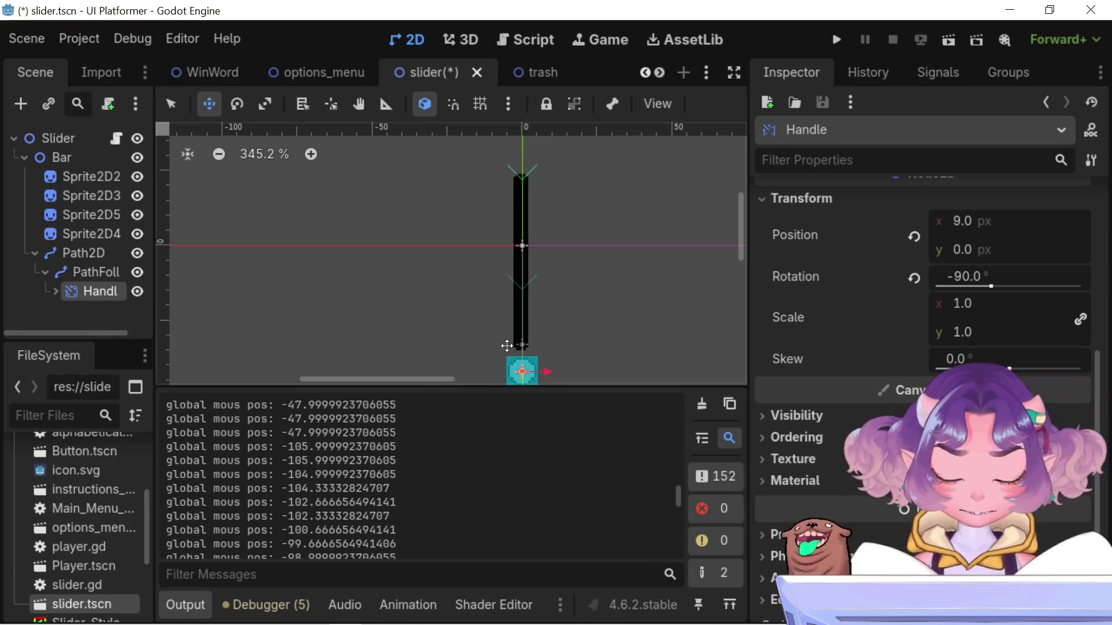
{"action": "key", "text": "ctrl+z"}
{"action": "left_click", "coordinate": [84, 253]}
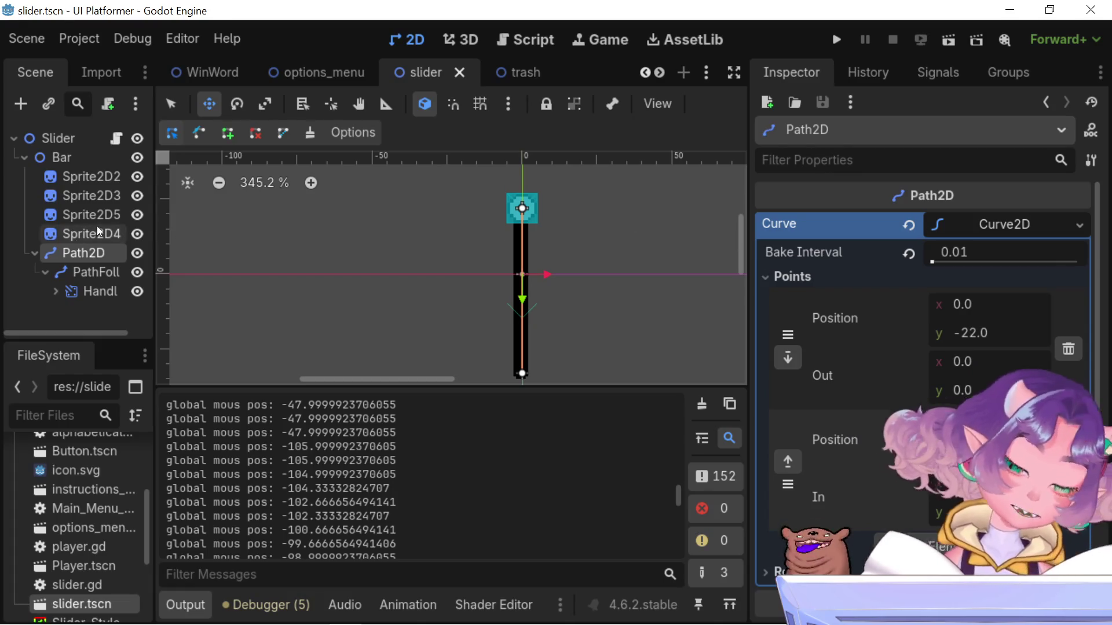
{"action": "left_click", "coordinate": [96, 272]}
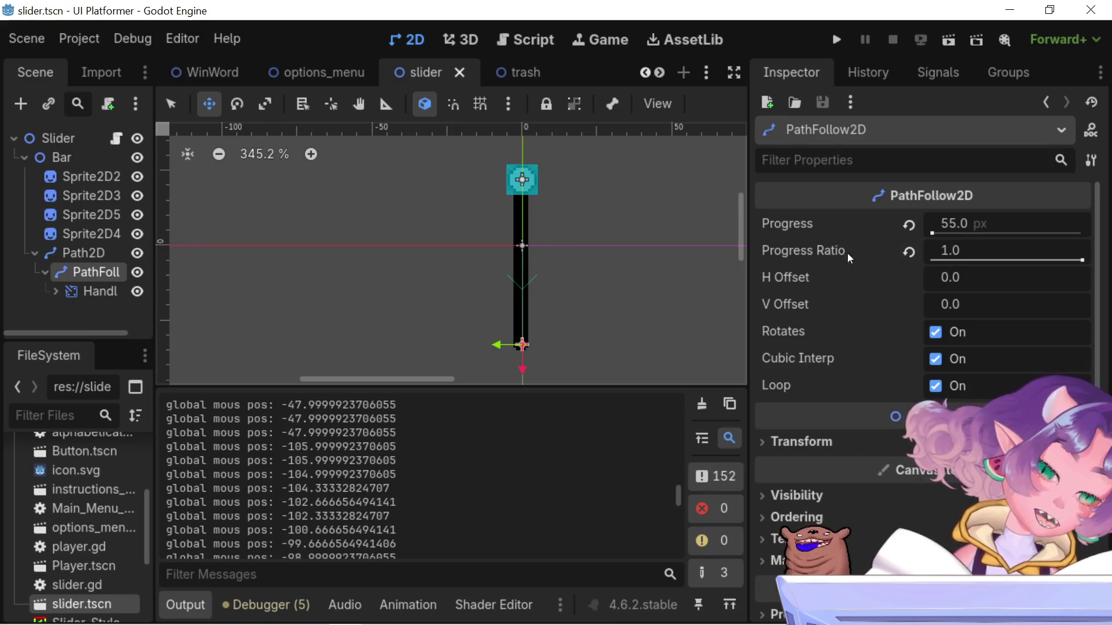
{"action": "left_click_drag", "start_coordinate": [1081, 260], "coordinate": [988, 260]}
{"action": "left_click", "coordinate": [909, 252]}
{"action": "key", "text": "ctrl+z"}
{"action": "key", "text": "ctrl+z"}
{"action": "left_click", "coordinate": [909, 251]}
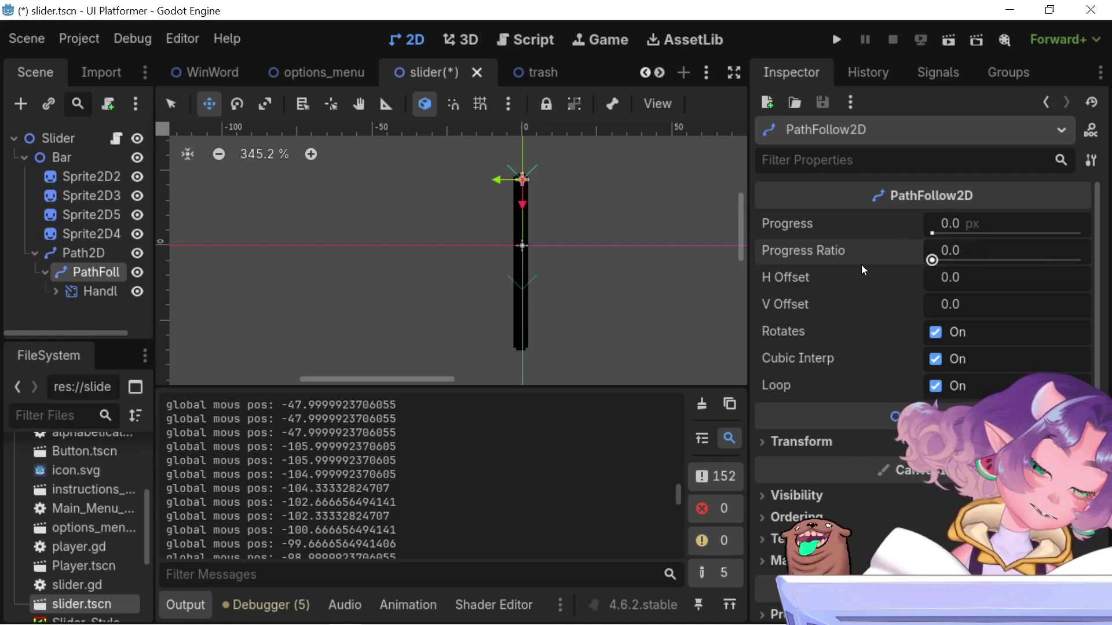
{"action": "left_click_drag", "start_coordinate": [933, 260], "coordinate": [1082, 260]}
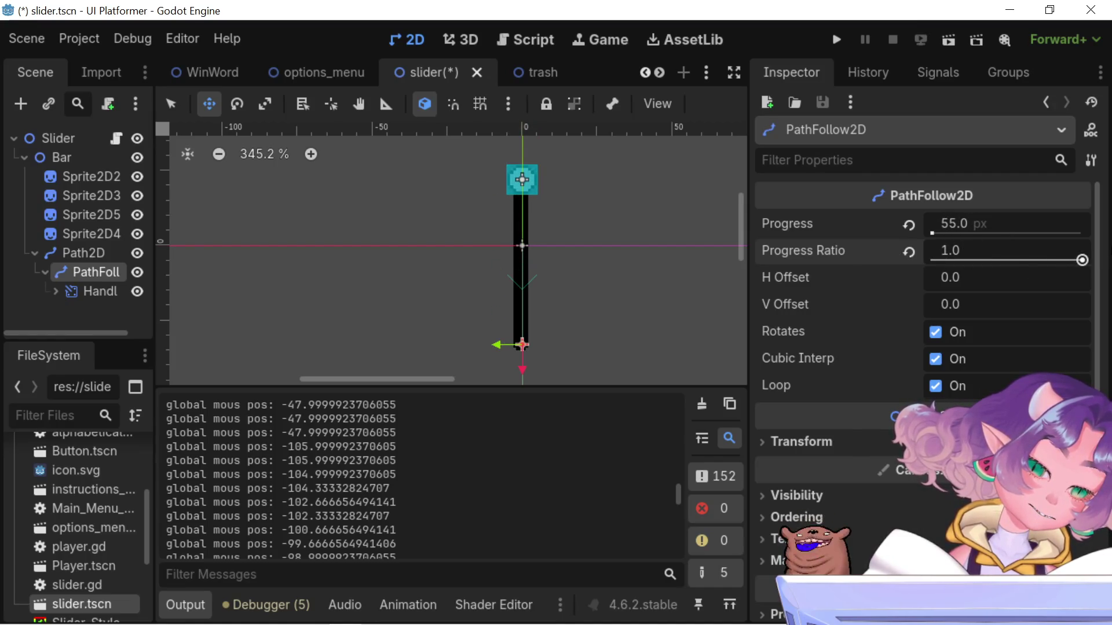
{"action": "left_click", "coordinate": [909, 252]}
{"action": "key", "text": "ctrl+z"}
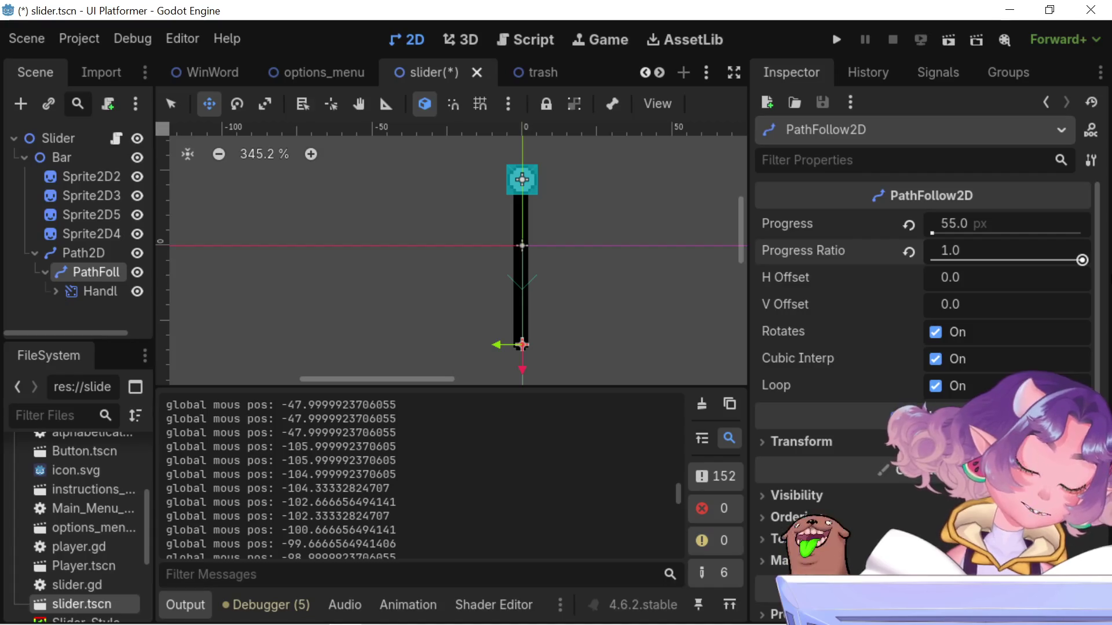
Reset Progress Ratio to 0 and drag the Handle down to (55, 0) at the bar's bottom
{"action": "left_click", "coordinate": [96, 292]}
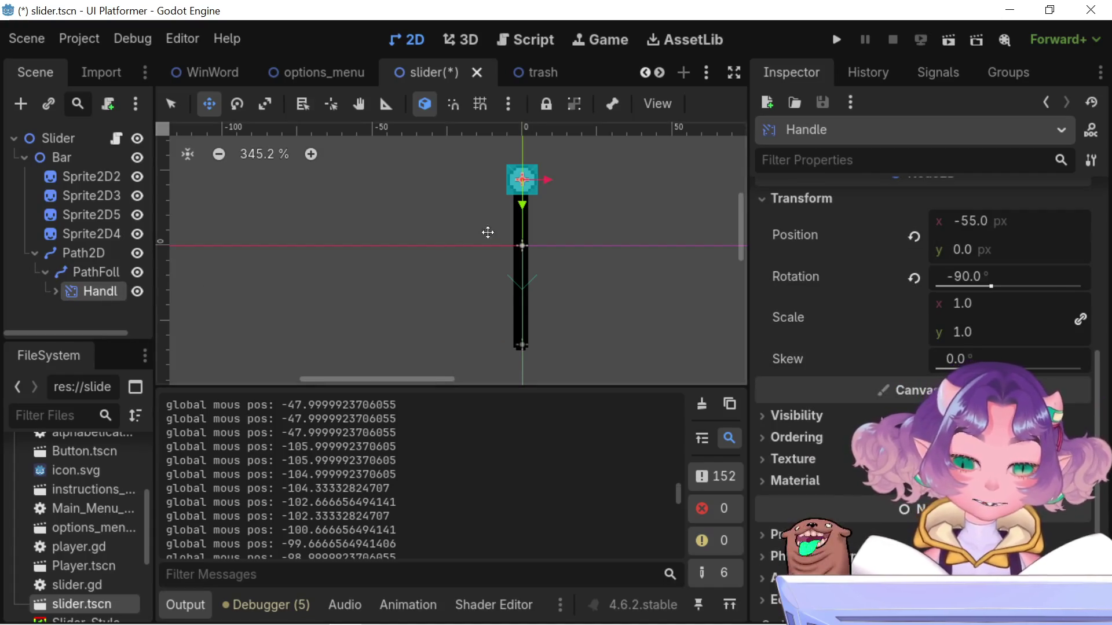
{"action": "mouse_move", "coordinate": [523, 204]}
{"action": "left_mouse_down"}
{"action": "mouse_move", "coordinate": [524, 365]}
{"action": "mouse_move", "coordinate": [533, 367]}
{"action": "left_mouse_up"}
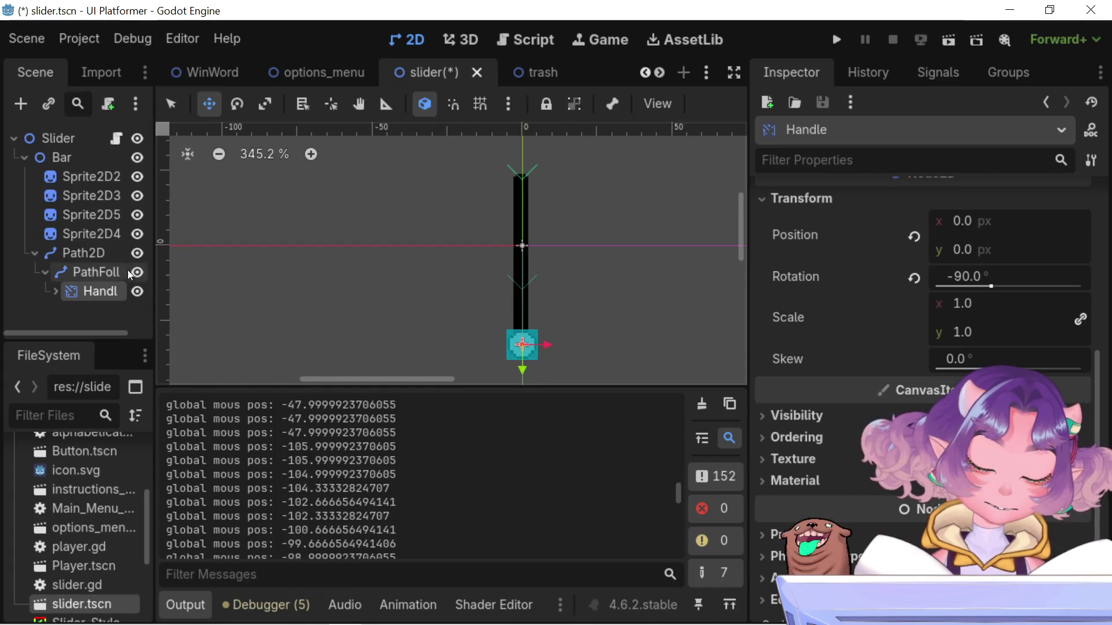
{"action": "left_click", "coordinate": [98, 273]}
{"action": "mouse_move", "coordinate": [946, 262]}
{"action": "left_mouse_down"}
{"action": "mouse_move", "coordinate": [903, 262]}
{"action": "mouse_move", "coordinate": [1058, 261]}
{"action": "mouse_move", "coordinate": [1020, 261]}
{"action": "left_mouse_up"}
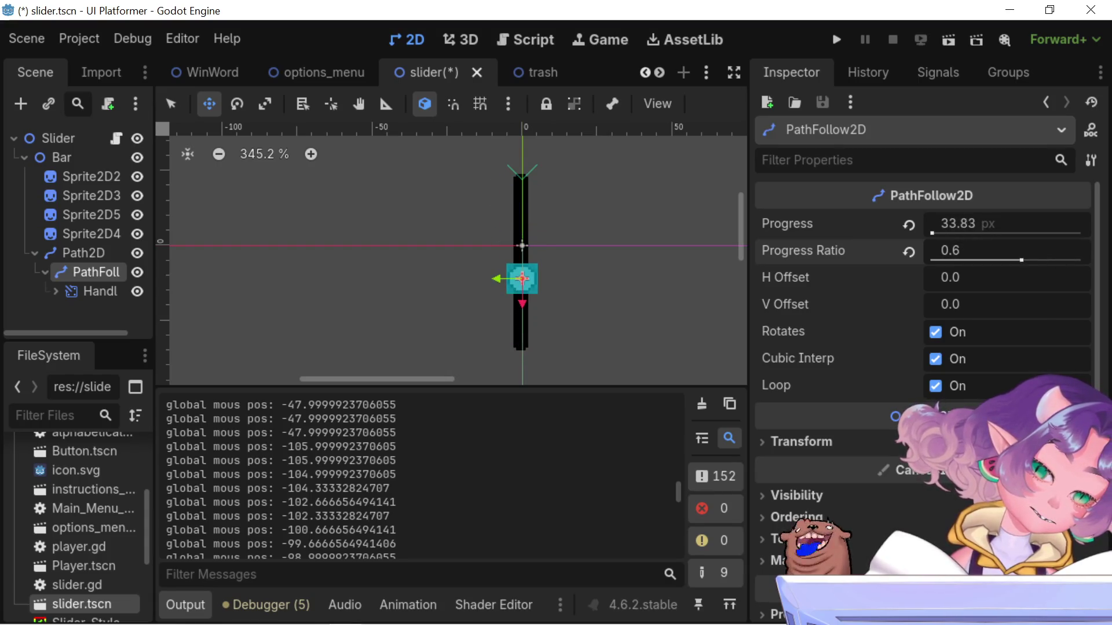
{"action": "left_click", "coordinate": [908, 251]}
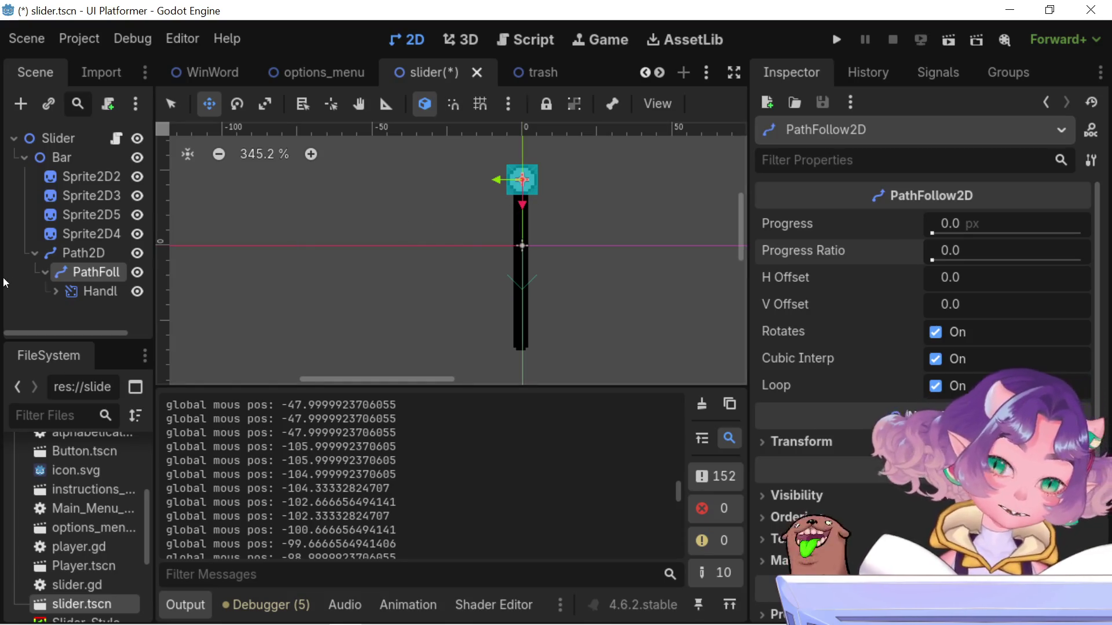
{"action": "left_click", "coordinate": [523, 181]}
{"action": "left_click_drag", "start_coordinate": [526, 201], "coordinate": [526, 367]}
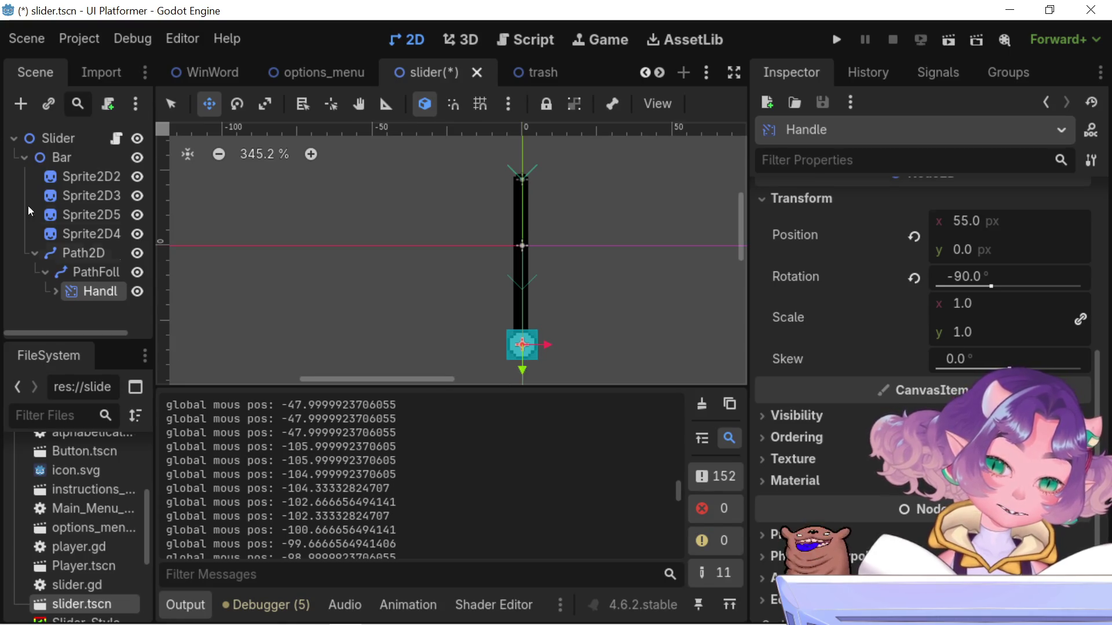
Select PathFollow2D and raise its Progress Ratio so the handle slides down the bar
{"action": "left_click", "coordinate": [96, 273]}
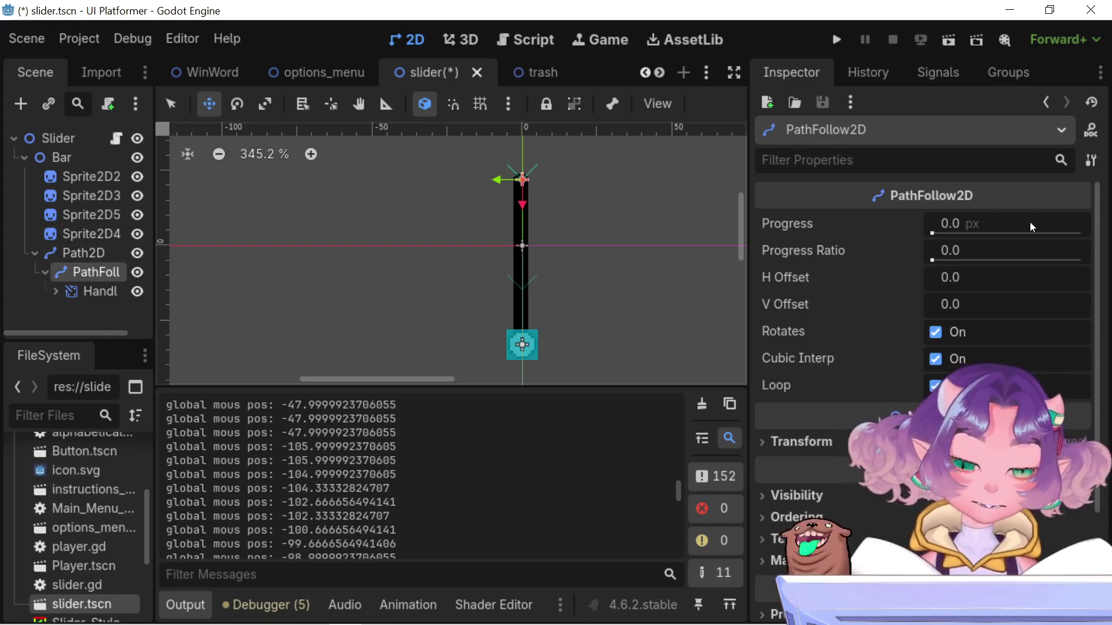
{"action": "left_click_drag", "start_coordinate": [931, 259], "coordinate": [1081, 260]}
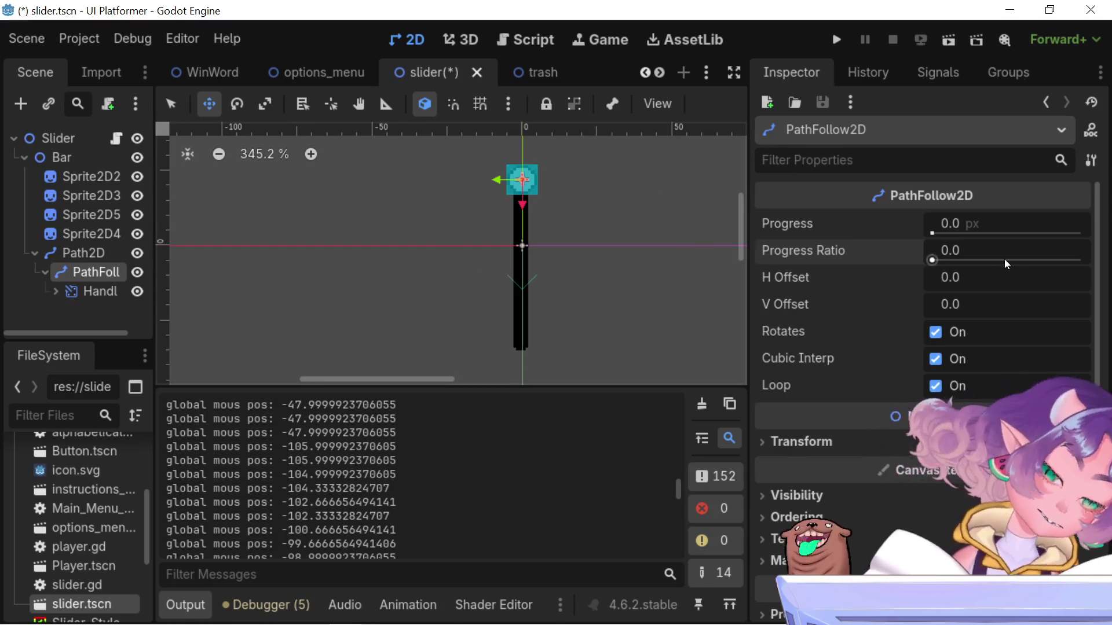
{"action": "mouse_move", "coordinate": [941, 256]}
{"action": "left_mouse_down"}
{"action": "mouse_move", "coordinate": [1071, 259]}
{"action": "mouse_move", "coordinate": [932, 259]}
{"action": "mouse_move", "coordinate": [1076, 260]}
{"action": "left_mouse_up"}
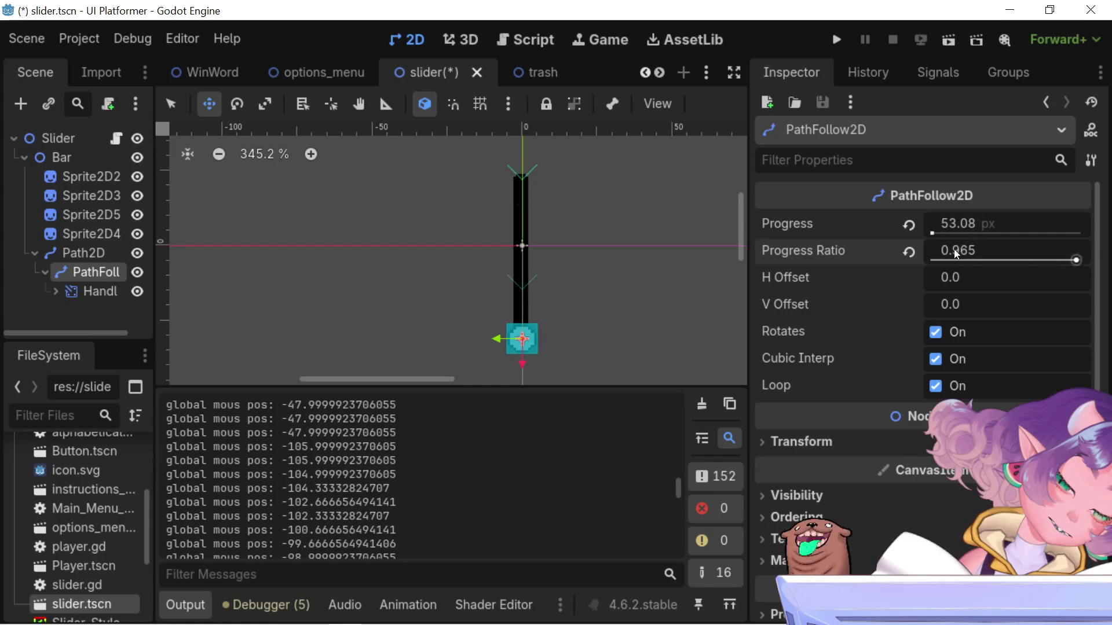
Set Progress to 55, then drag Progress Ratio back to 0, returning the handle to the top
{"action": "left_click", "coordinate": [957, 224]}
{"action": "type", "text": "55"}
{"action": "key", "text": "Return"}
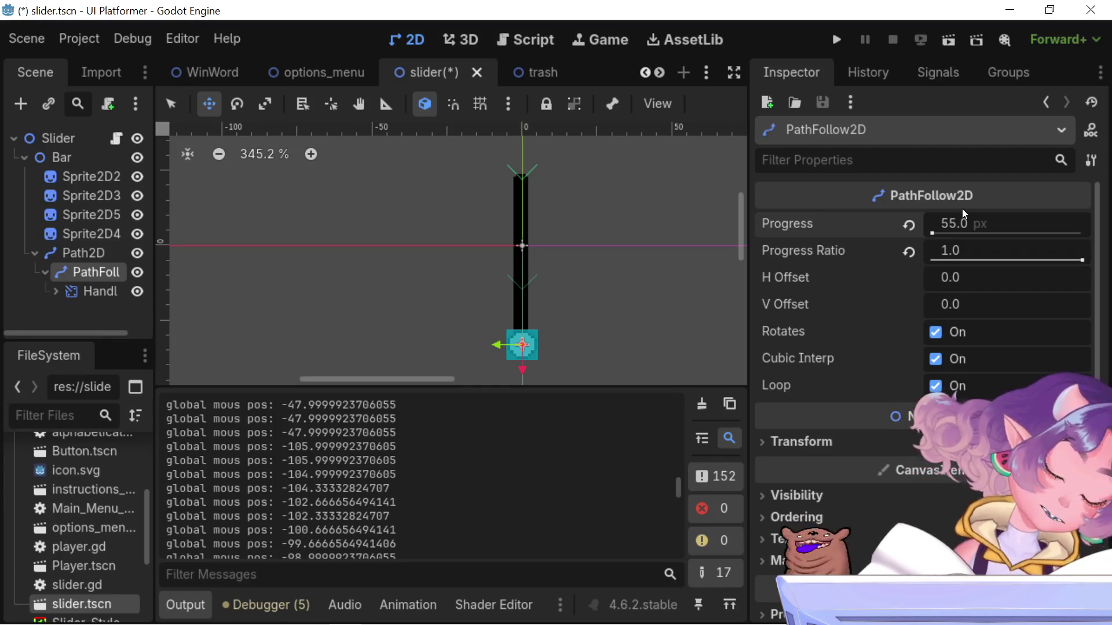
{"action": "left_click", "coordinate": [955, 227]}
{"action": "mouse_move", "coordinate": [1082, 260]}
{"action": "left_mouse_down"}
{"action": "mouse_move", "coordinate": [923, 260]}
{"action": "mouse_move", "coordinate": [933, 260]}
{"action": "mouse_move", "coordinate": [901, 272]}
{"action": "left_mouse_up"}
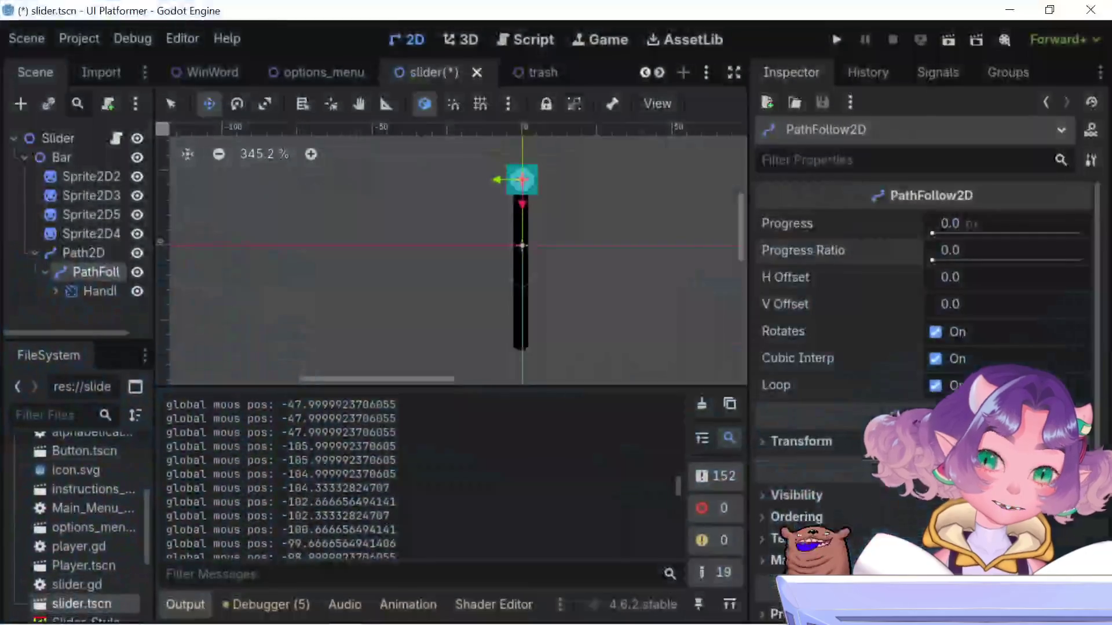
Add + 100 after the mouse .y on slider.gd line 71, save, and run the project
{"action": "left_click", "coordinate": [530, 43]}
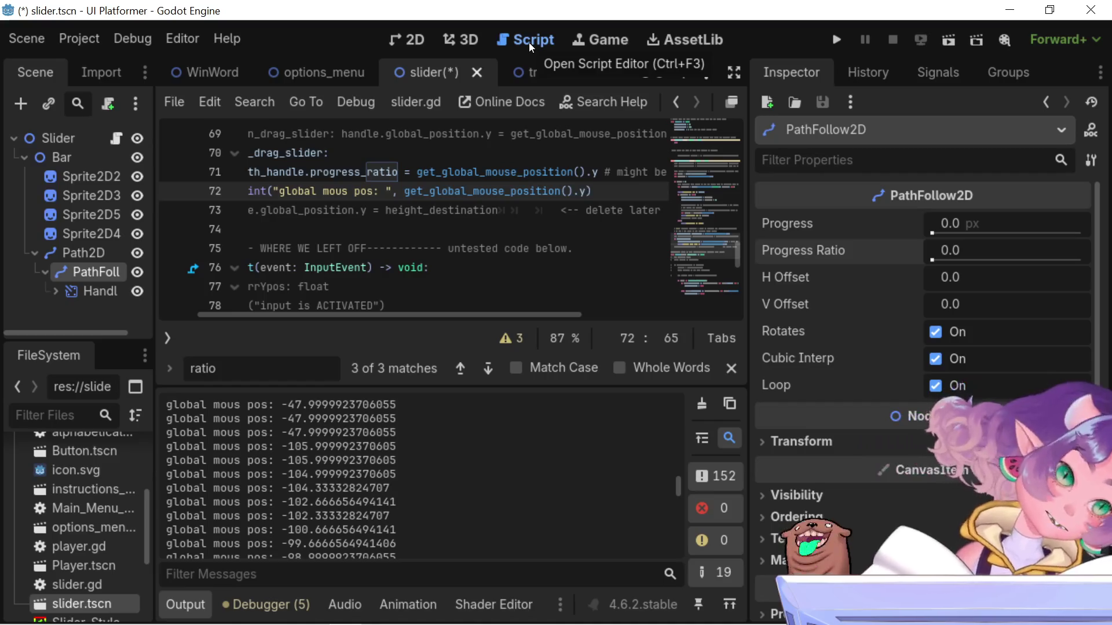
{"action": "left_click", "coordinate": [600, 174]}
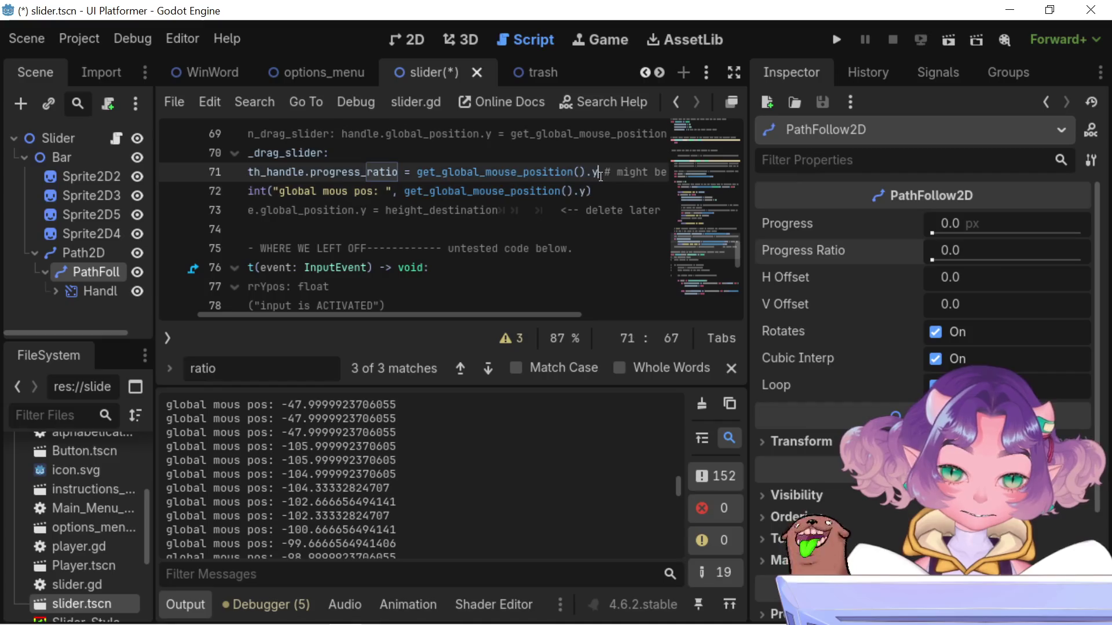
{"action": "type", "text": "*"}
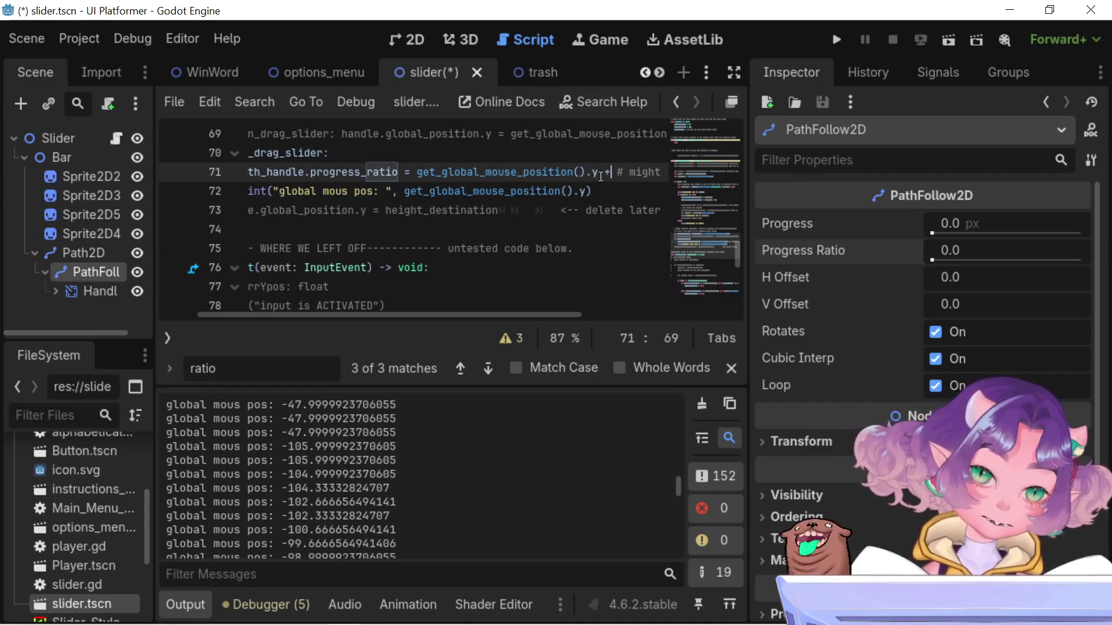
{"action": "type", "text": "00"}
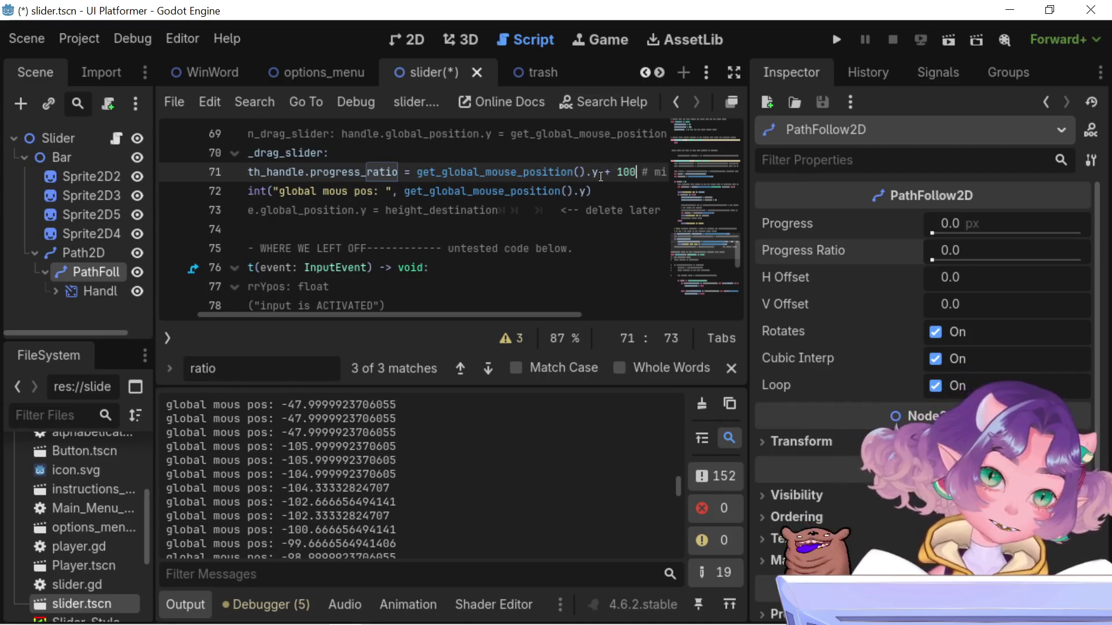
{"action": "key", "text": "ctrl+s"}
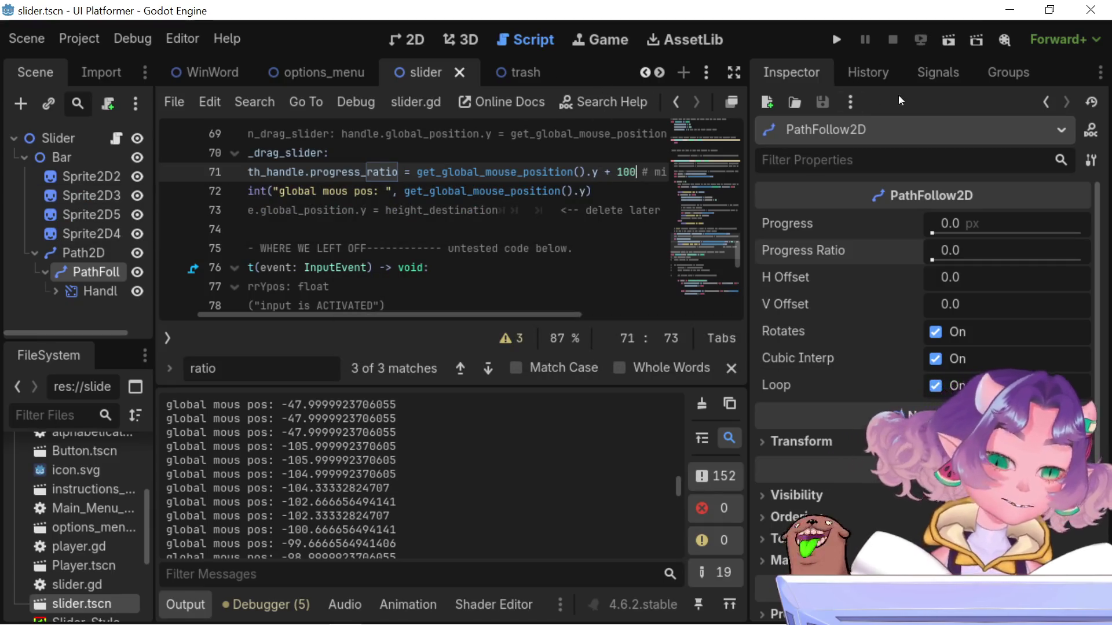
{"action": "left_click", "coordinate": [834, 45]}
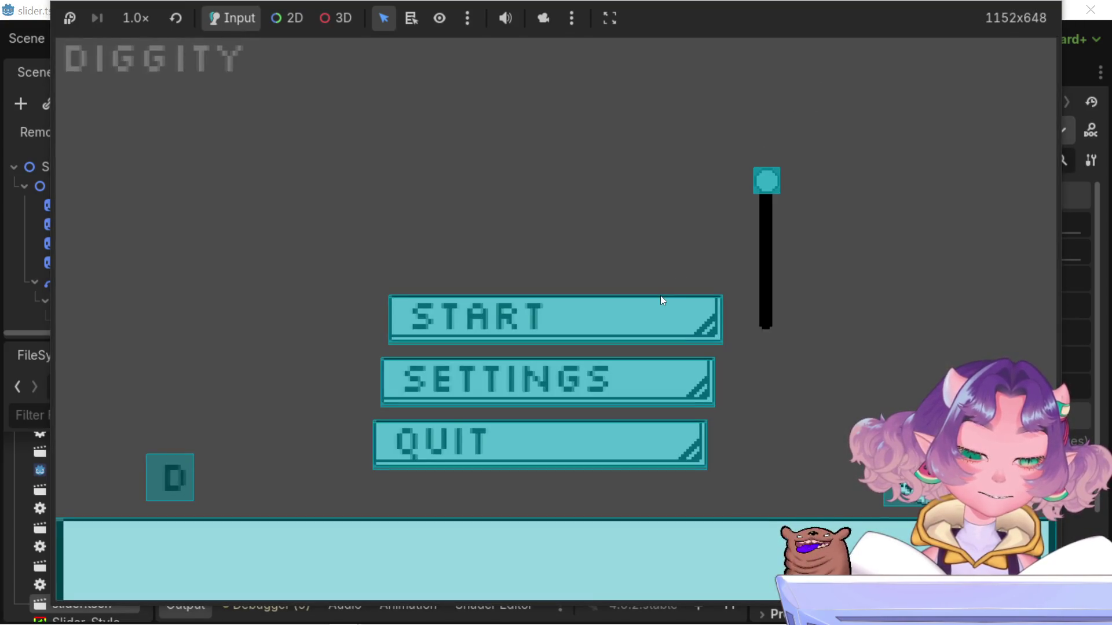
Drag the DIGGITY menu's slider handle down its track, then stop the game with F8
{"action": "mouse_move", "coordinate": [780, 243]}
{"action": "left_mouse_down"}
{"action": "mouse_move", "coordinate": [780, 337]}
{"action": "mouse_move", "coordinate": [760, 365]}
{"action": "mouse_move", "coordinate": [765, 352]}
{"action": "mouse_move", "coordinate": [765, 397]}
{"action": "mouse_move", "coordinate": [776, 198]}
{"action": "mouse_move", "coordinate": [780, 318]}
{"action": "mouse_move", "coordinate": [747, 454]}
{"action": "mouse_move", "coordinate": [755, 484]}
{"action": "mouse_move", "coordinate": [777, 355]}
{"action": "mouse_move", "coordinate": [791, 472]}
{"action": "mouse_move", "coordinate": [793, 234]}
{"action": "left_mouse_up"}
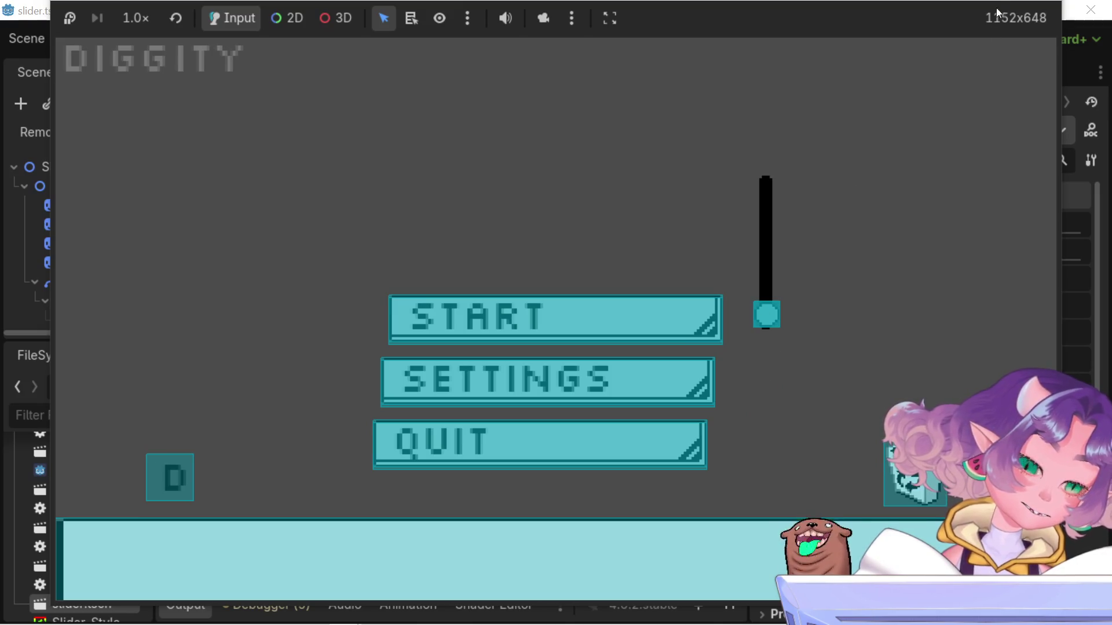
{"action": "key", "text": "F8"}
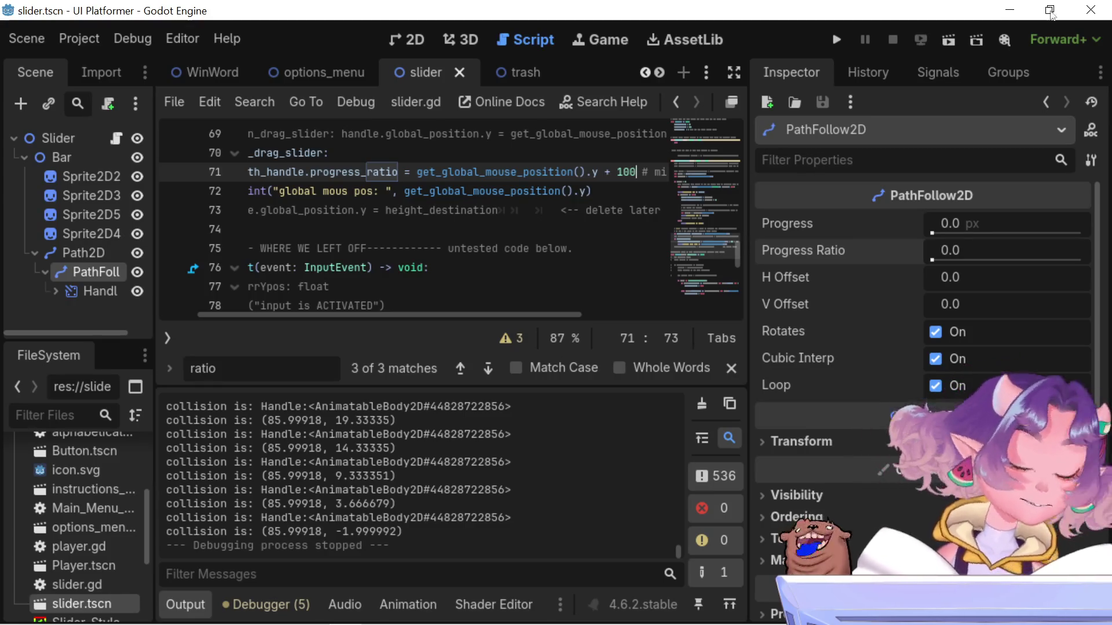
Search slider.gd for mouse_pos and step through its matches
{"action": "left_click_drag", "start_coordinate": [322, 314], "coordinate": [208, 324]}
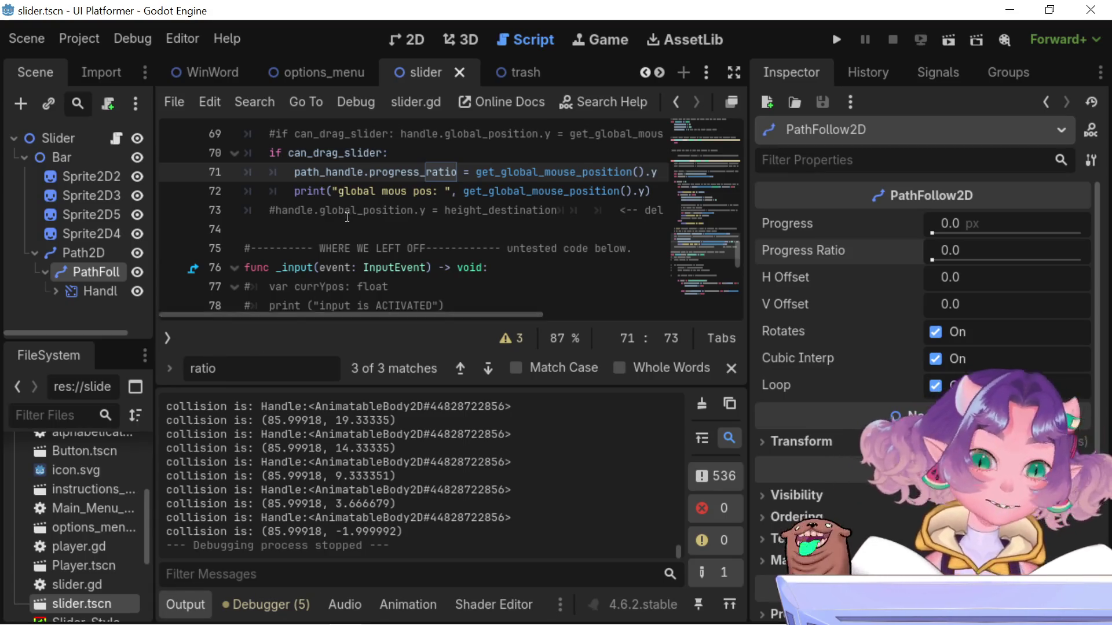
{"action": "scroll", "coordinate": [379, 214], "scroll_direction": "up", "scroll_amount": 3}
{"action": "scroll", "coordinate": [379, 214], "scroll_direction": "up", "scroll_amount": 6}
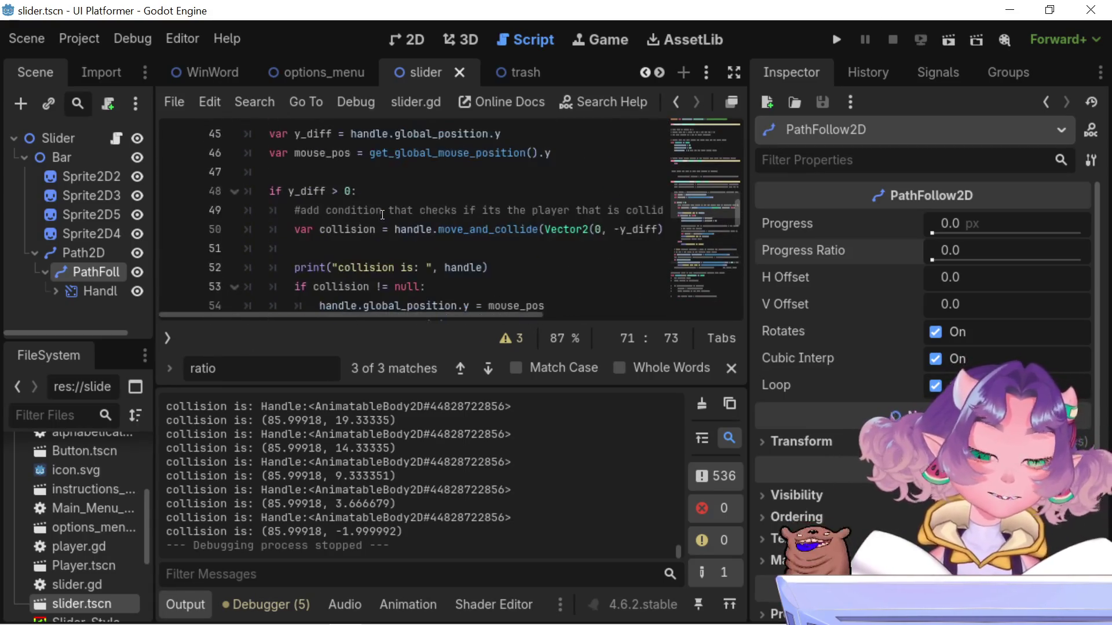
{"action": "scroll", "coordinate": [440, 230], "scroll_direction": "up", "scroll_amount": 4}
{"action": "scroll", "coordinate": [444, 233], "scroll_direction": "down", "scroll_amount": 3}
{"action": "scroll", "coordinate": [445, 233], "scroll_direction": "up", "scroll_amount": 3}
{"action": "scroll", "coordinate": [443, 229], "scroll_direction": "down", "scroll_amount": 7}
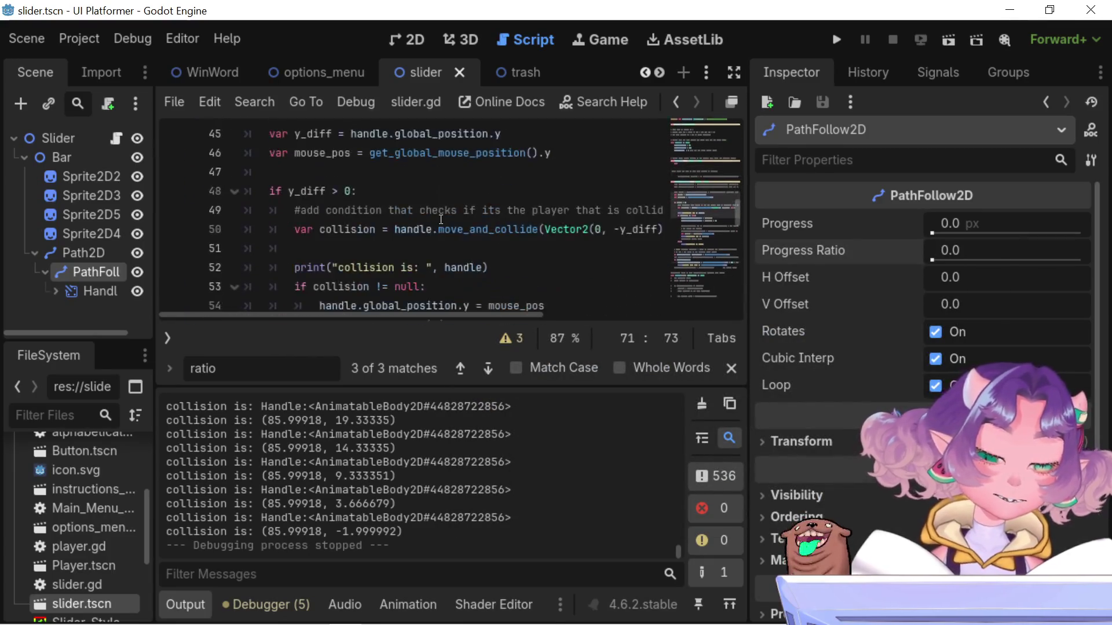
{"action": "scroll", "coordinate": [440, 219], "scroll_direction": "down", "scroll_amount": 2}
{"action": "double_click", "coordinate": [521, 191]}
{"action": "scroll", "coordinate": [531, 213], "scroll_direction": "up", "scroll_amount": 14}
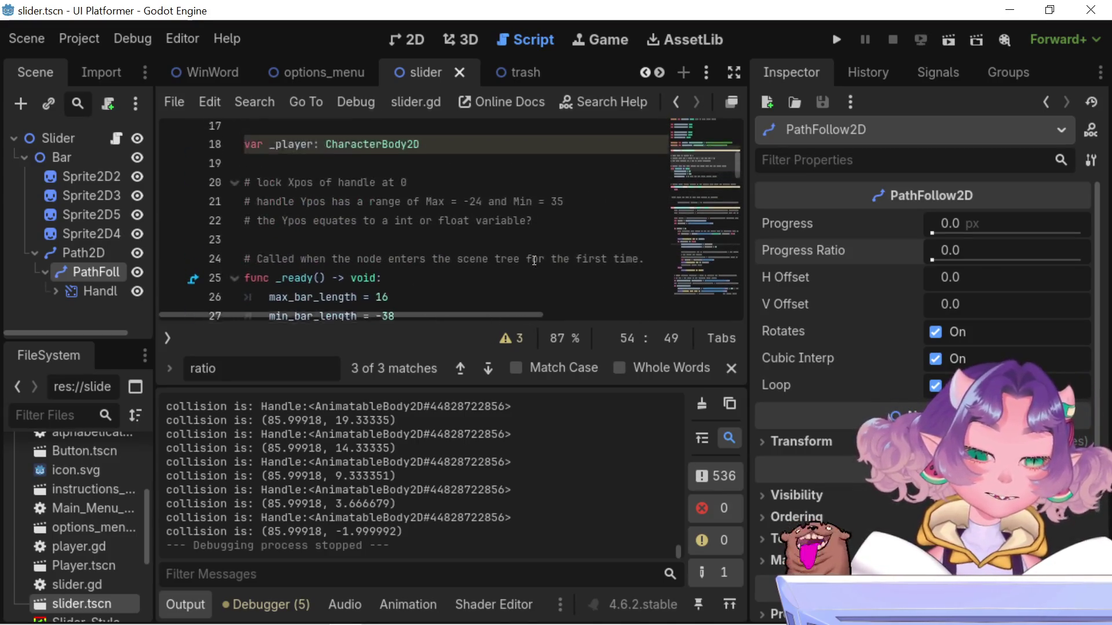
{"action": "scroll", "coordinate": [534, 260], "scroll_direction": "down", "scroll_amount": 1}
{"action": "key", "text": "ctrl+f"}
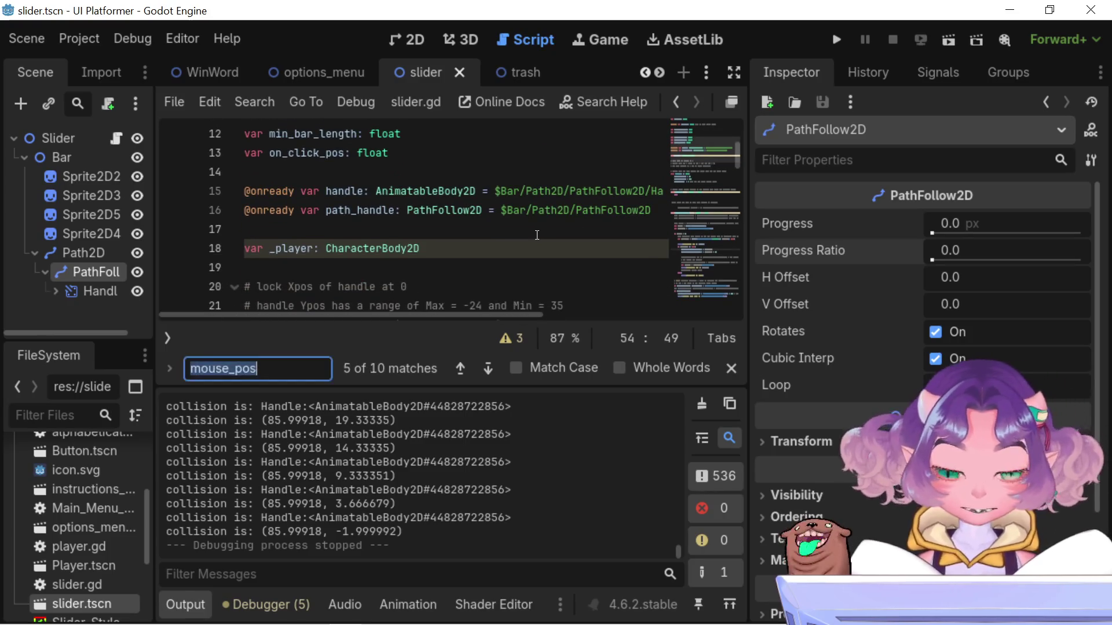
{"action": "key", "text": "Return"}
{"action": "key", "text": "Return"}
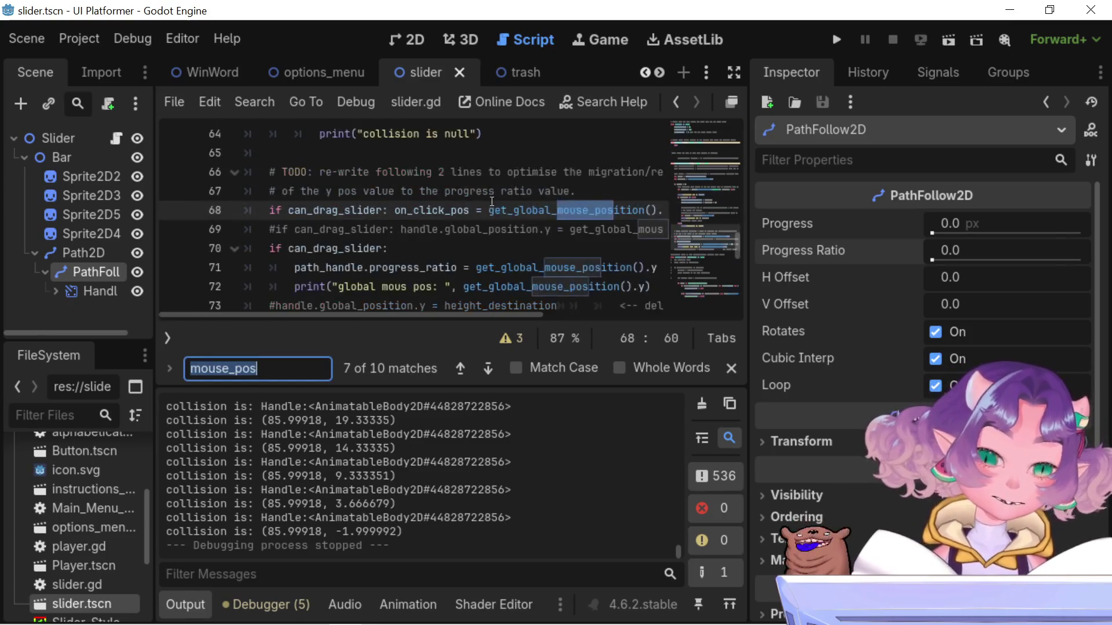
{"action": "key", "text": "Return"}
{"action": "key", "text": "Return"}
{"action": "key", "text": "Return"}
{"action": "key", "text": "Return"}
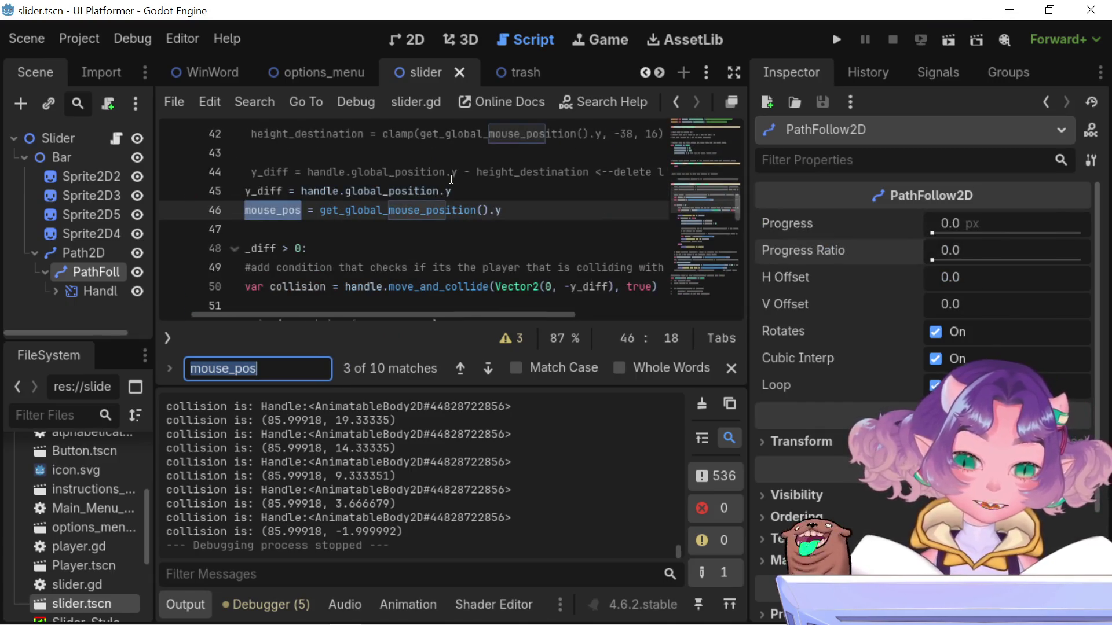
Append +100 to the get_global_mouse_position().y on line 46
{"action": "left_click_drag", "start_coordinate": [374, 314], "coordinate": [214, 284]}
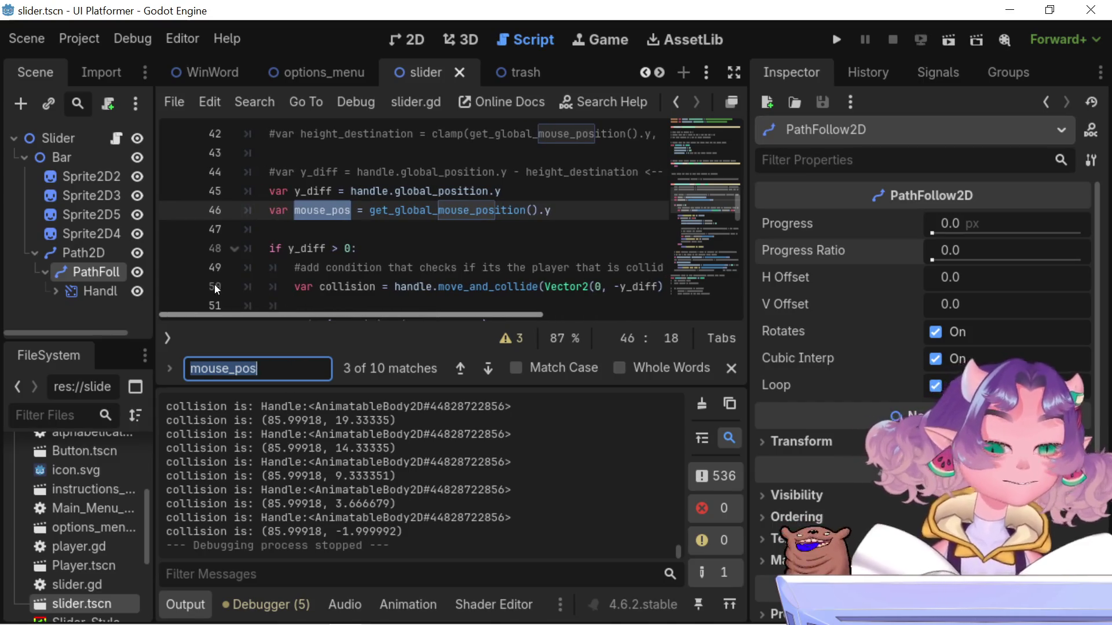
{"action": "left_click", "coordinate": [569, 216]}
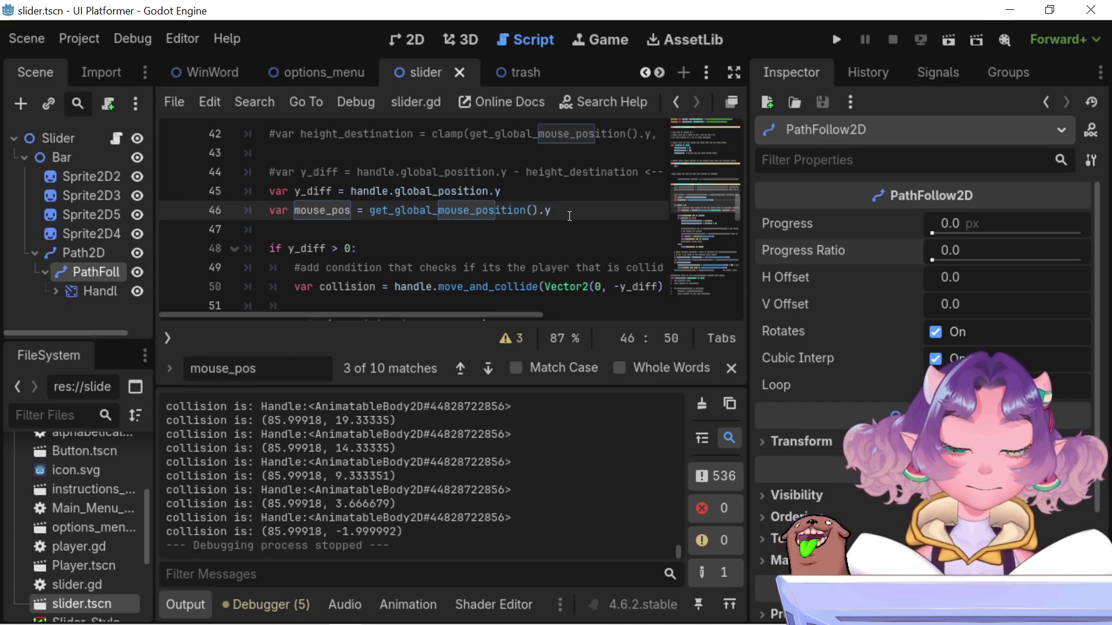
{"action": "type", "text": " +"}
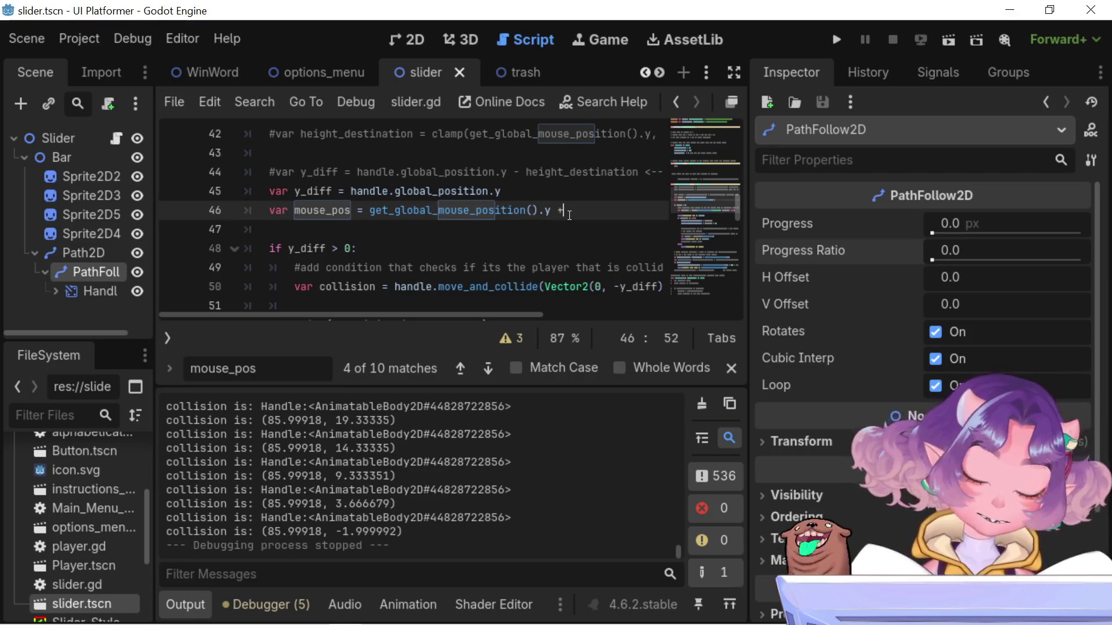
{"action": "type", "text": "100"}
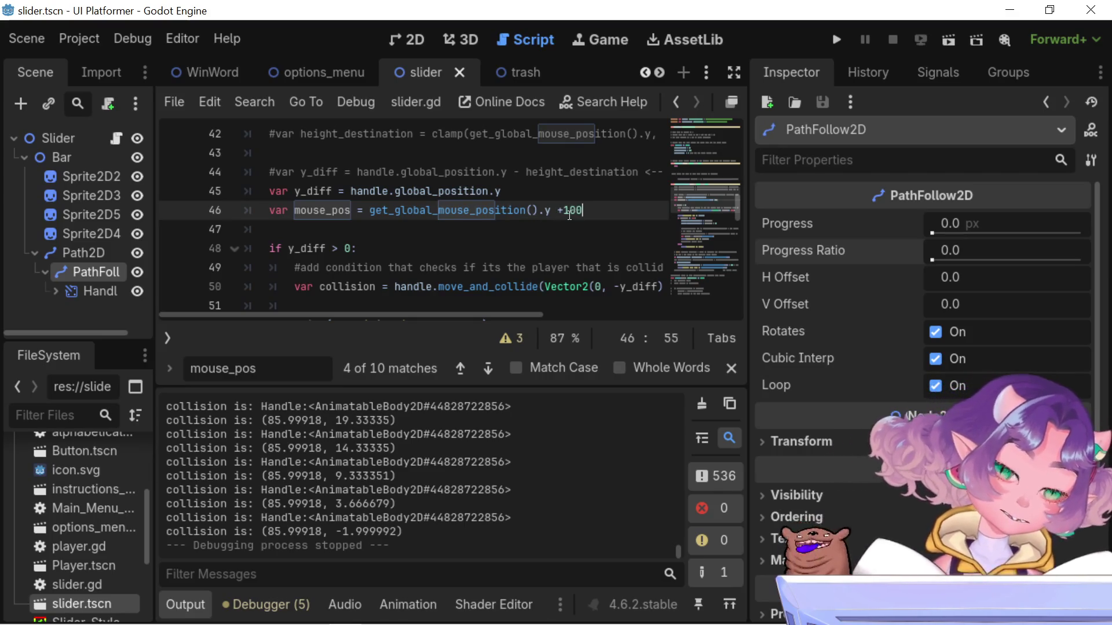
Jump to the next mouse_pos use and select the handle-position lines 54–55
{"action": "double_click", "coordinate": [327, 210]}
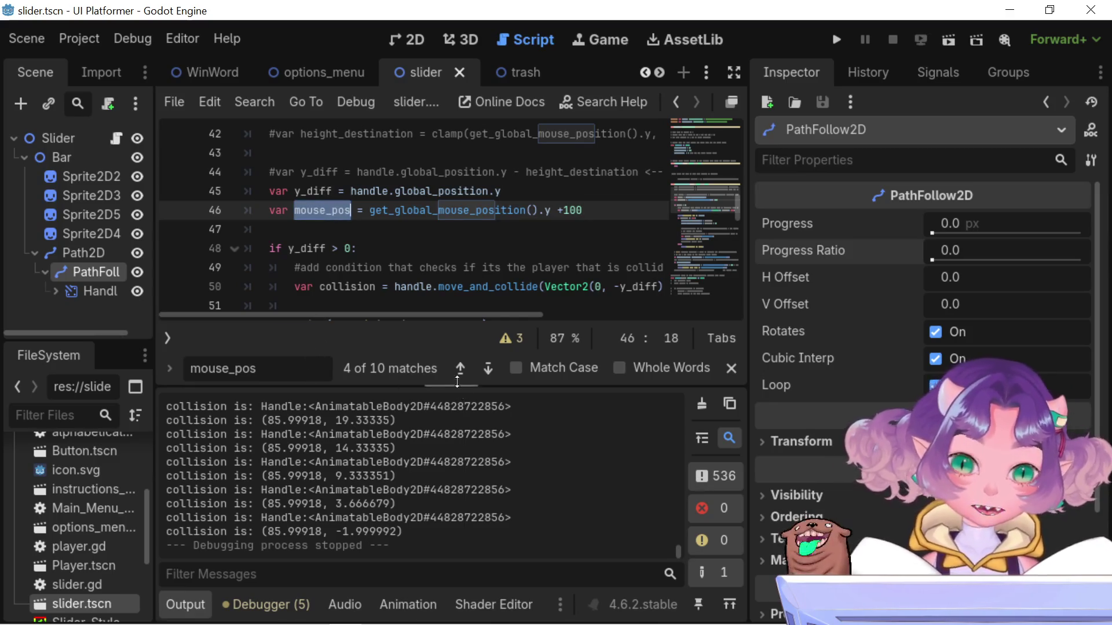
{"action": "key", "text": "Return"}
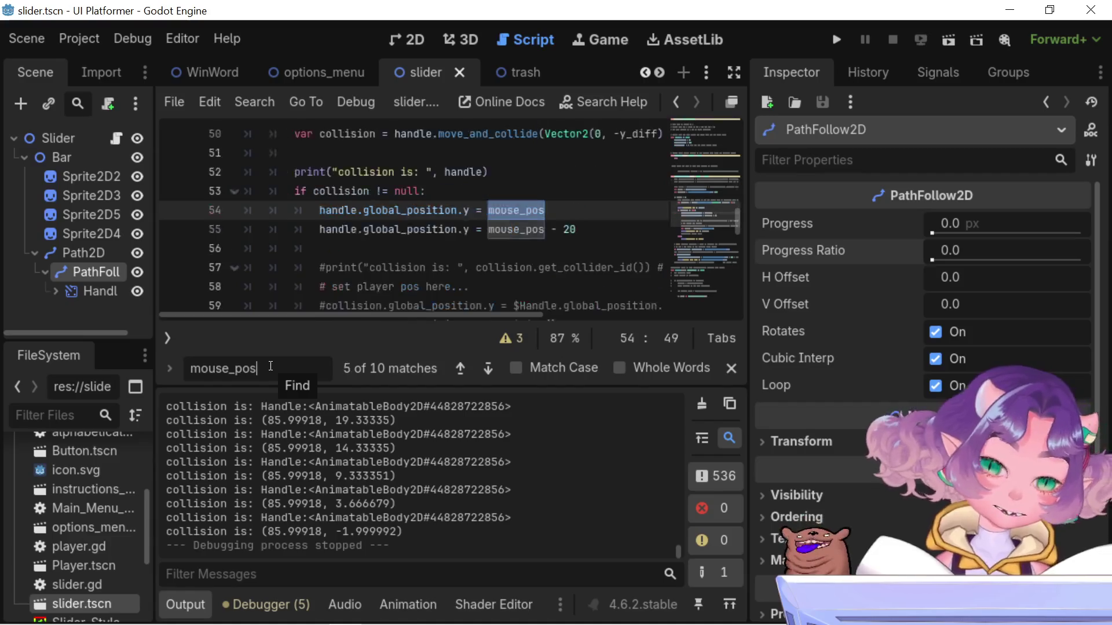
{"action": "mouse_move", "coordinate": [577, 230]}
{"action": "left_mouse_down"}
{"action": "mouse_move", "coordinate": [278, 230]}
{"action": "mouse_move", "coordinate": [320, 217]}
{"action": "mouse_move", "coordinate": [241, 218]}
{"action": "left_mouse_up"}
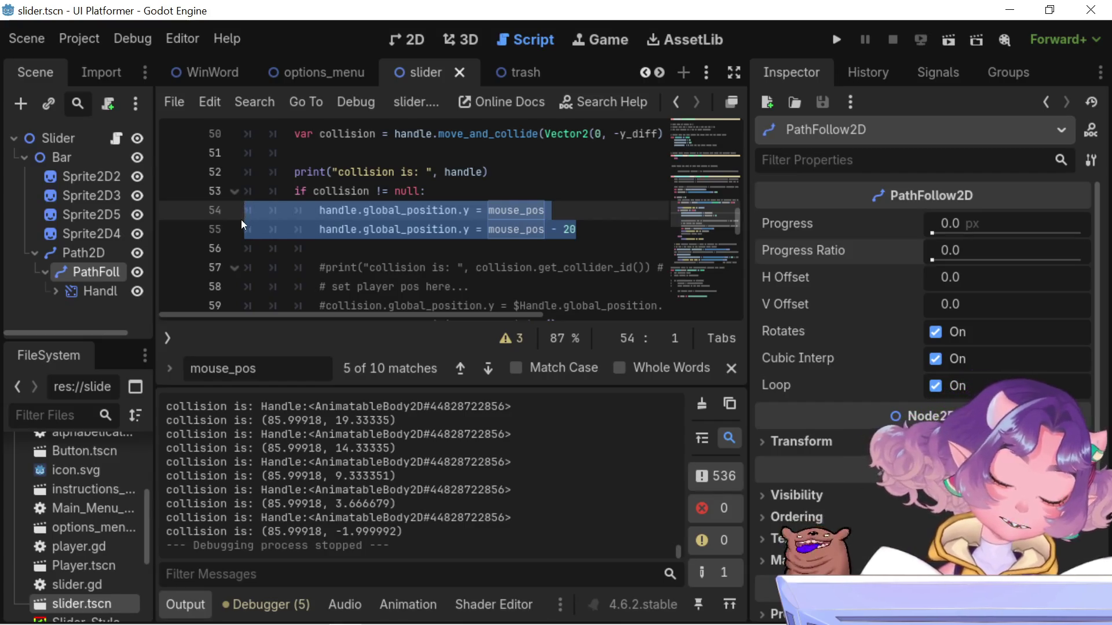
Comment out lines 54–55, then return to line 46 to space the offset as + 100
{"action": "key", "text": "Delete"}
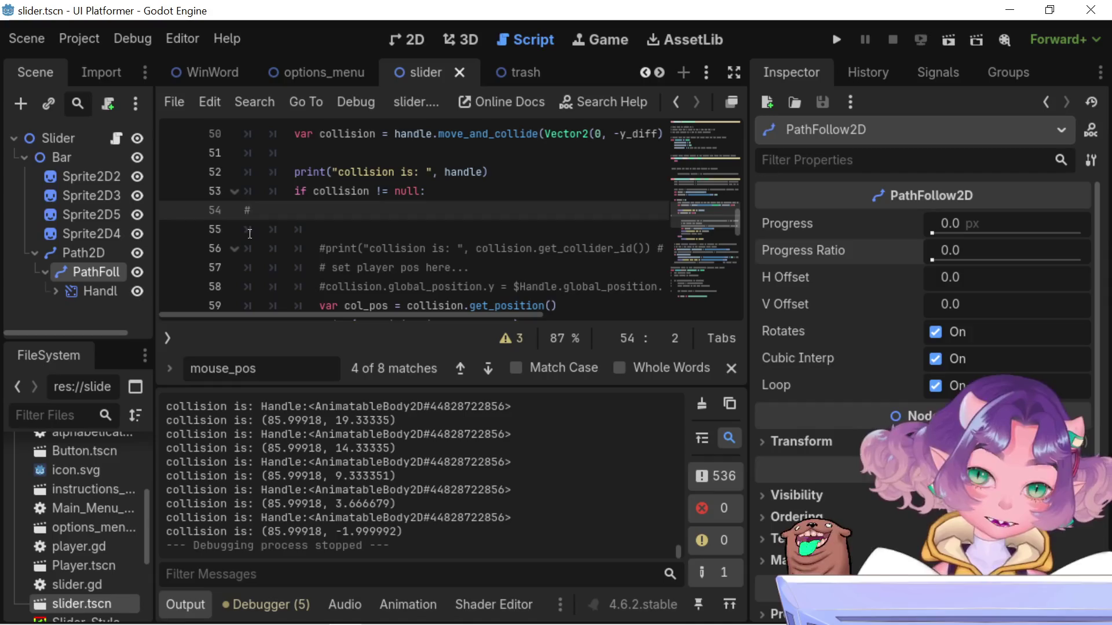
{"action": "key", "text": "ctrl+z"}
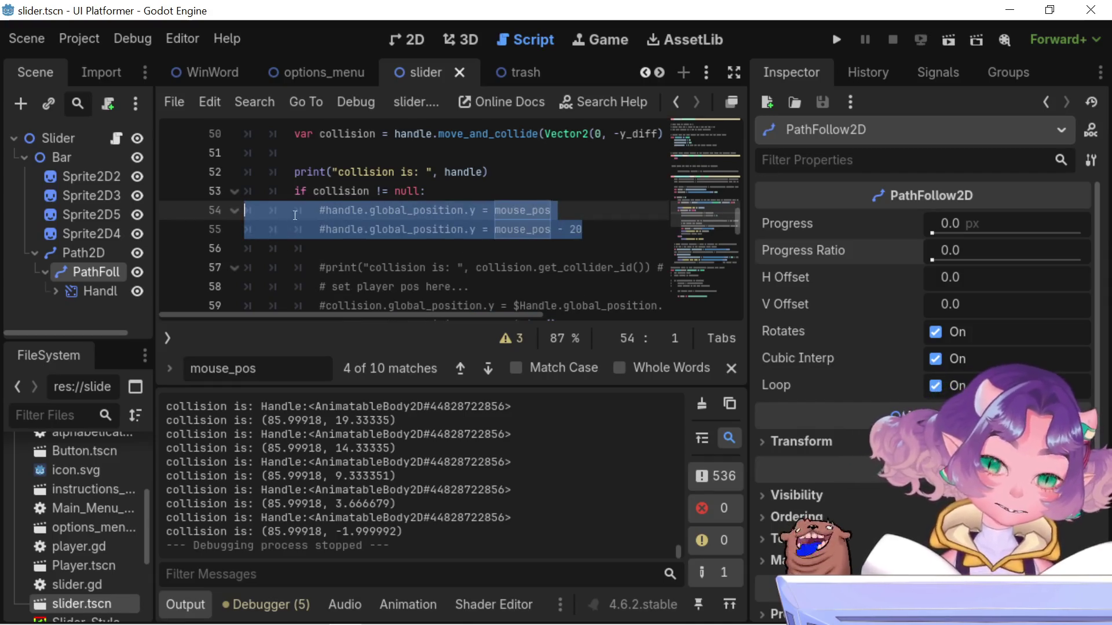
{"action": "scroll", "coordinate": [381, 260], "scroll_direction": "up", "scroll_amount": 9}
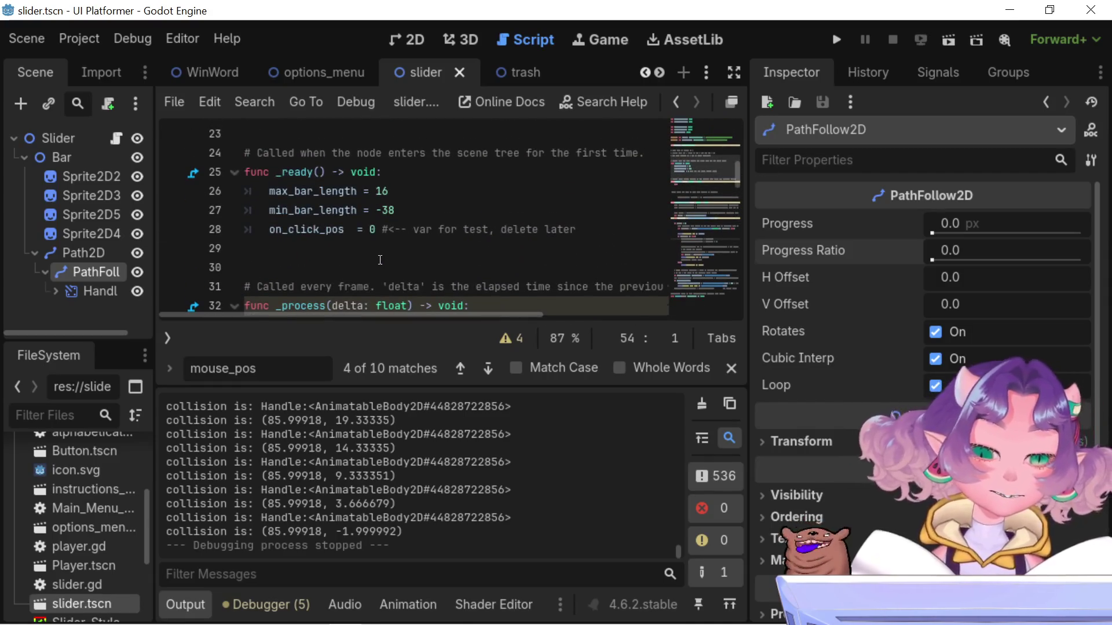
{"action": "scroll", "coordinate": [381, 260], "scroll_direction": "up", "scroll_amount": 1}
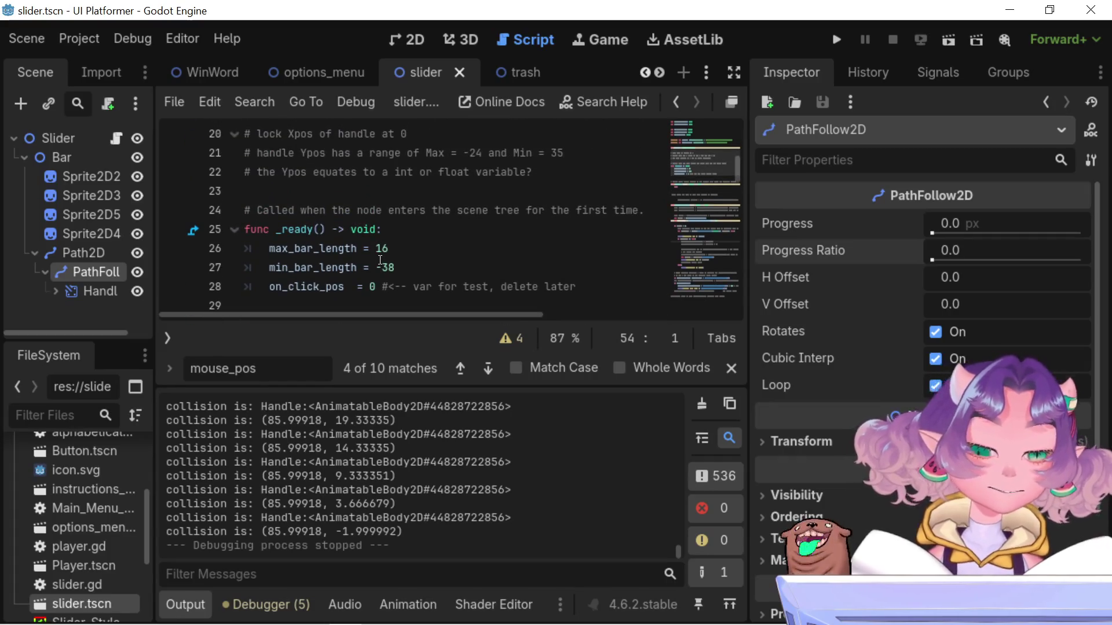
{"action": "scroll", "coordinate": [380, 260], "scroll_direction": "down", "scroll_amount": 5}
{"action": "scroll", "coordinate": [381, 260], "scroll_direction": "up", "scroll_amount": 5}
{"action": "scroll", "coordinate": [380, 260], "scroll_direction": "up", "scroll_amount": 3}
{"action": "scroll", "coordinate": [380, 260], "scroll_direction": "down", "scroll_amount": 3}
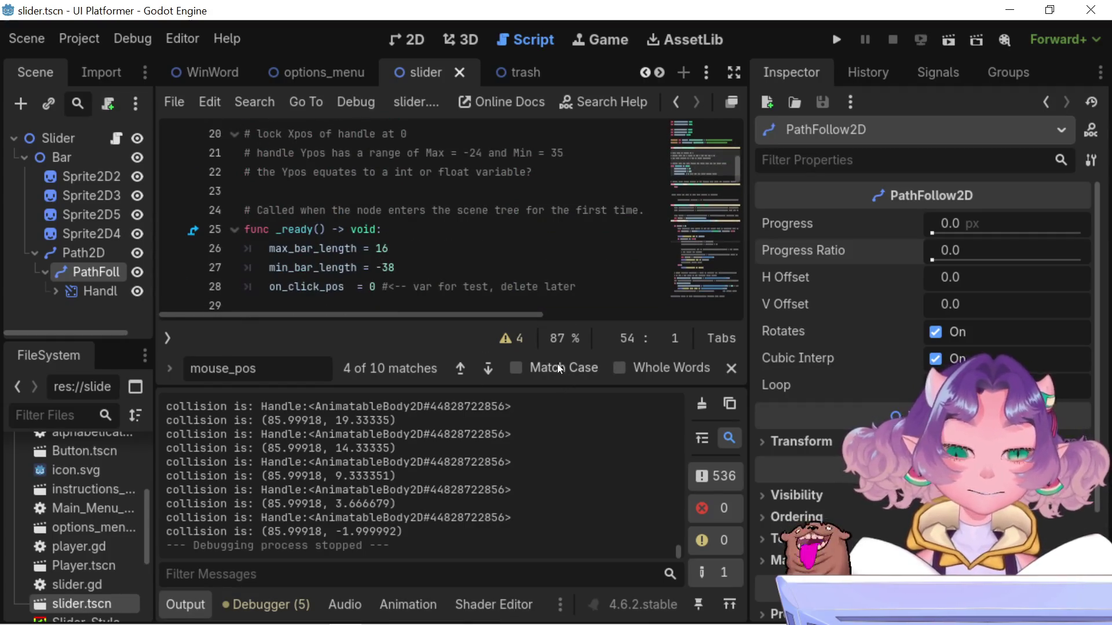
{"action": "left_click", "coordinate": [460, 369]}
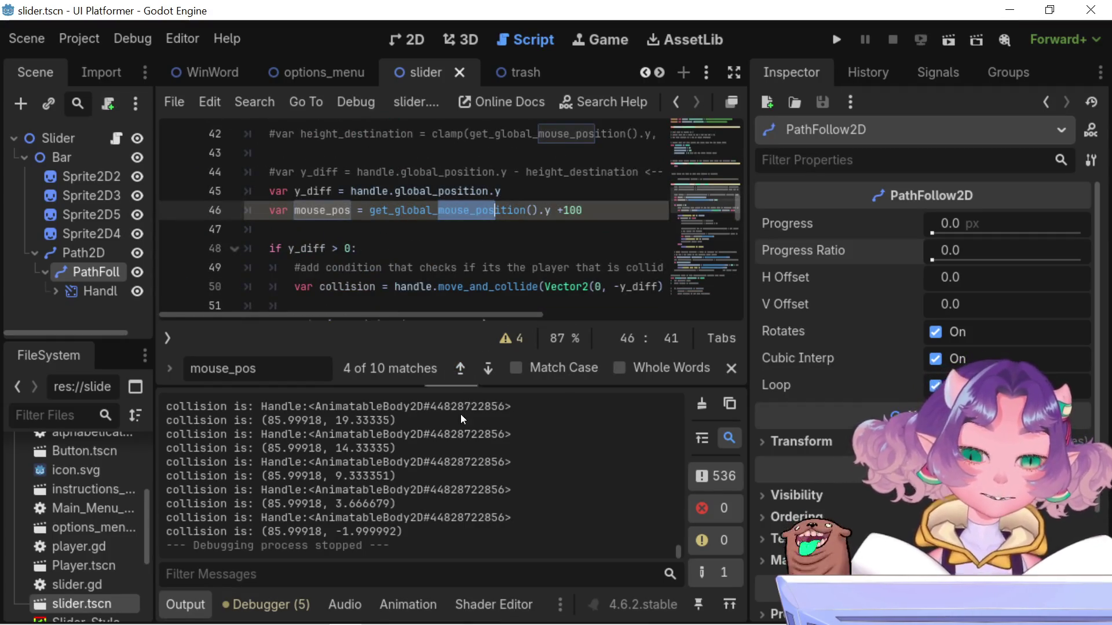
{"action": "left_click", "coordinate": [566, 217]}
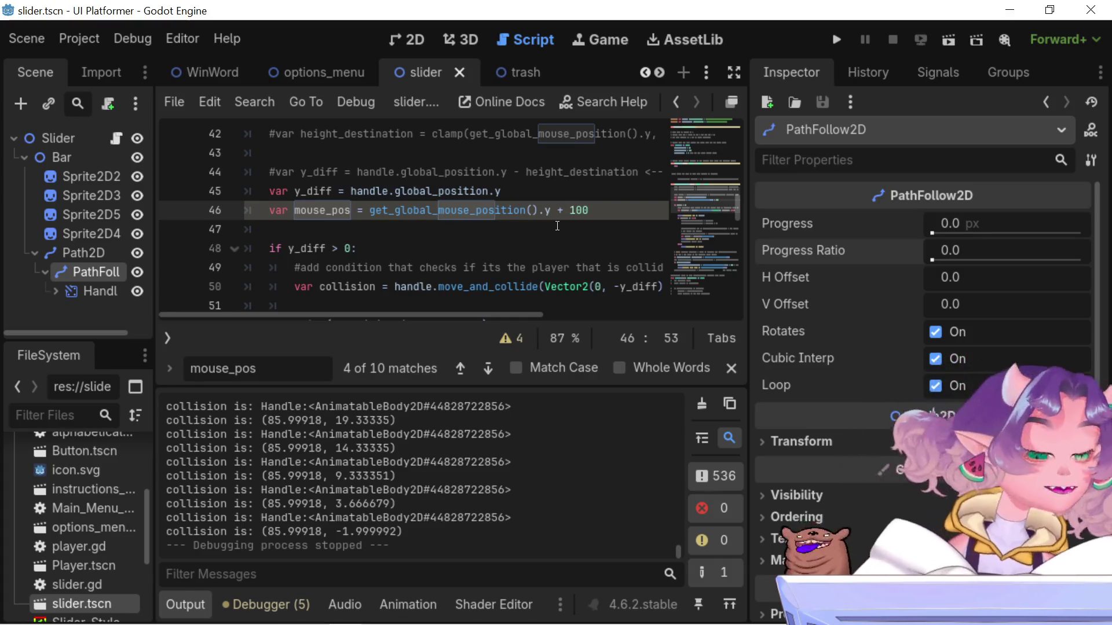
Start a new line beneath the can_drag_slider check on line 70
{"action": "mouse_move", "coordinate": [293, 91]}
{"action": "scroll", "coordinate": [381, 207], "scroll_direction": "down", "scroll_amount": 9}
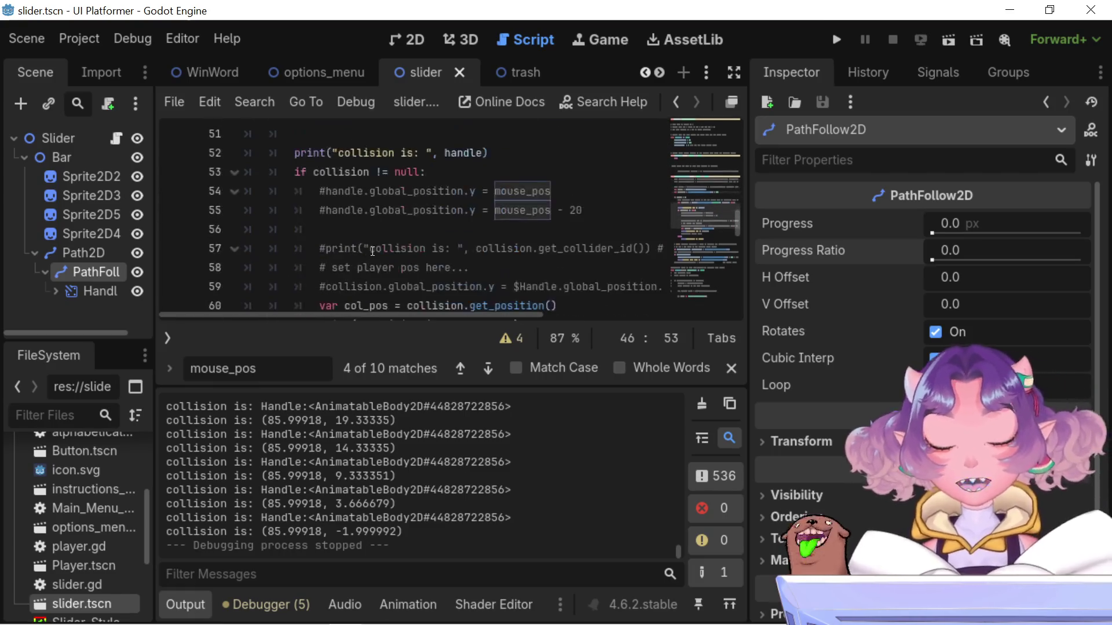
{"action": "scroll", "coordinate": [381, 207], "scroll_direction": "down", "scroll_amount": 8}
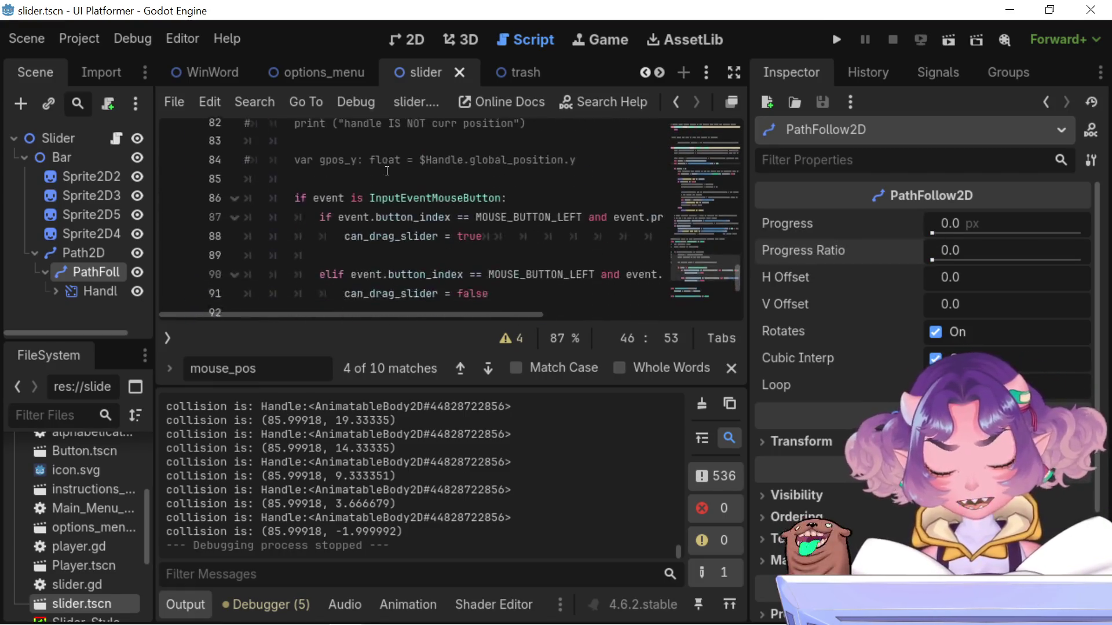
{"action": "scroll", "coordinate": [433, 76], "scroll_direction": "down", "scroll_amount": 1}
{"action": "scroll", "coordinate": [425, 297], "scroll_direction": "down", "scroll_amount": 1}
{"action": "scroll", "coordinate": [426, 284], "scroll_direction": "up", "scroll_amount": 5}
{"action": "scroll", "coordinate": [427, 275], "scroll_direction": "down", "scroll_amount": 1}
{"action": "scroll", "coordinate": [426, 275], "scroll_direction": "down", "scroll_amount": 2}
{"action": "scroll", "coordinate": [427, 274], "scroll_direction": "up", "scroll_amount": 2}
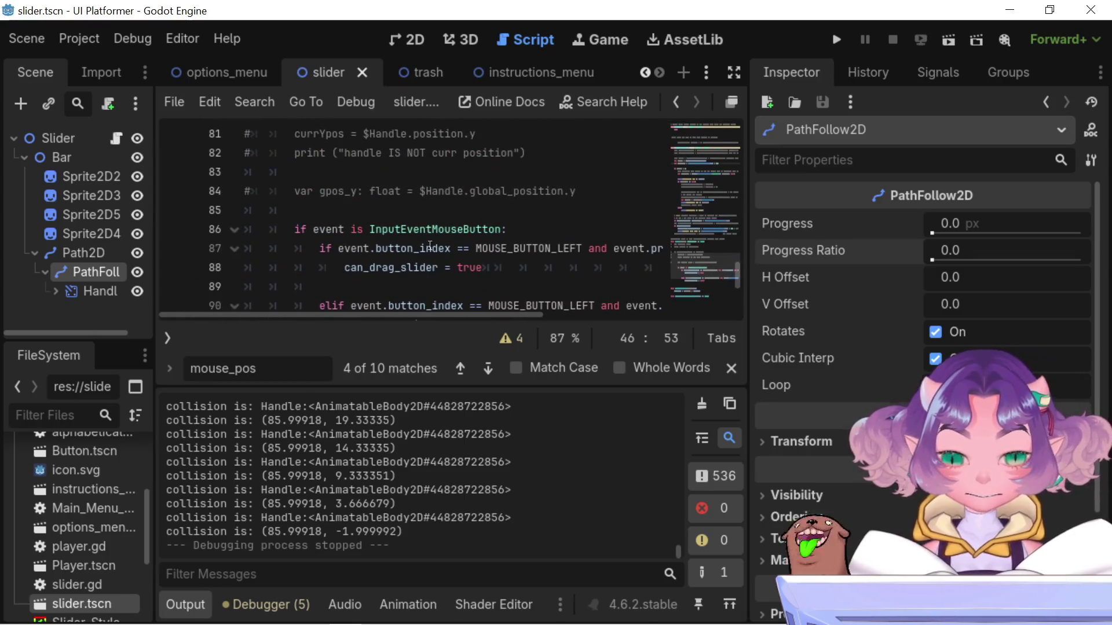
{"action": "scroll", "coordinate": [440, 226], "scroll_direction": "down", "scroll_amount": 4}
{"action": "scroll", "coordinate": [442, 217], "scroll_direction": "down", "scroll_amount": 1}
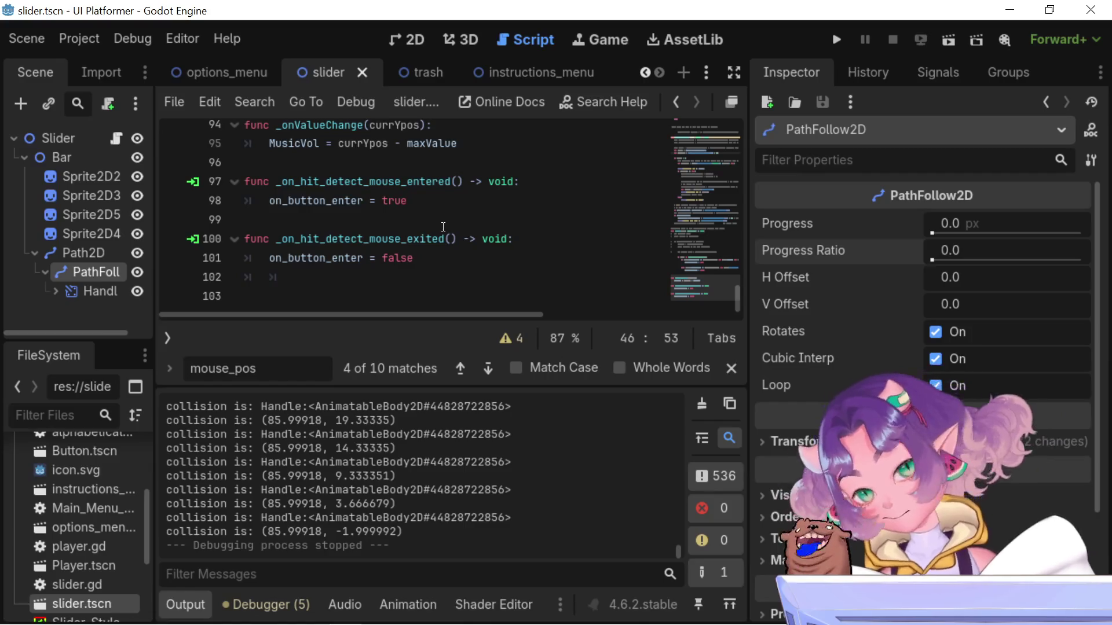
{"action": "scroll", "coordinate": [443, 227], "scroll_direction": "up", "scroll_amount": 9}
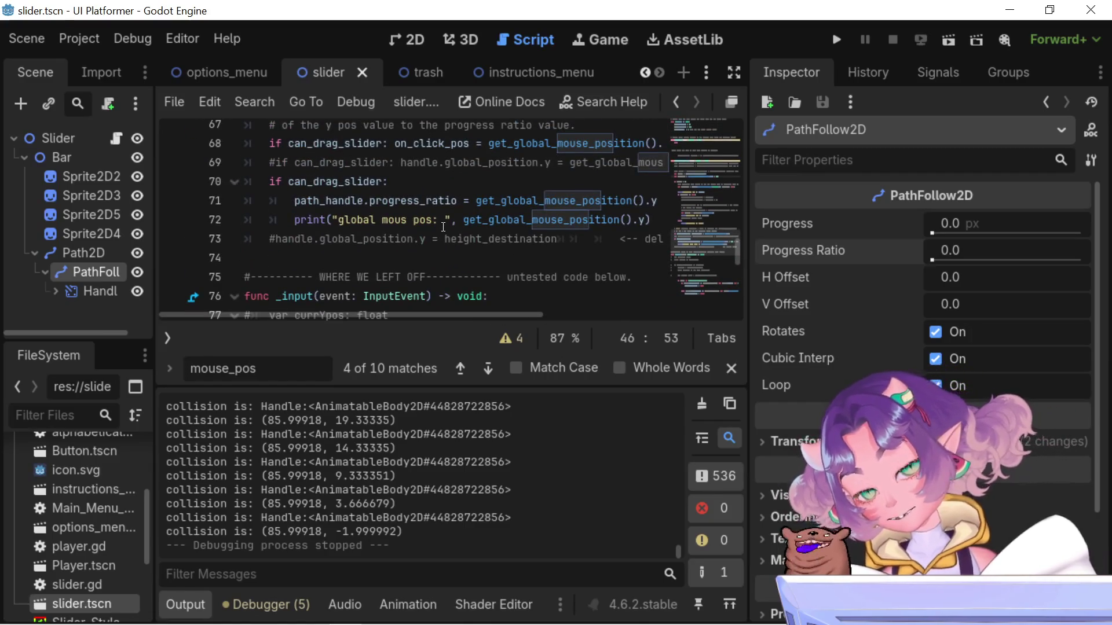
{"action": "scroll", "coordinate": [428, 238], "scroll_direction": "up", "scroll_amount": 1}
{"action": "left_click", "coordinate": [420, 241]}
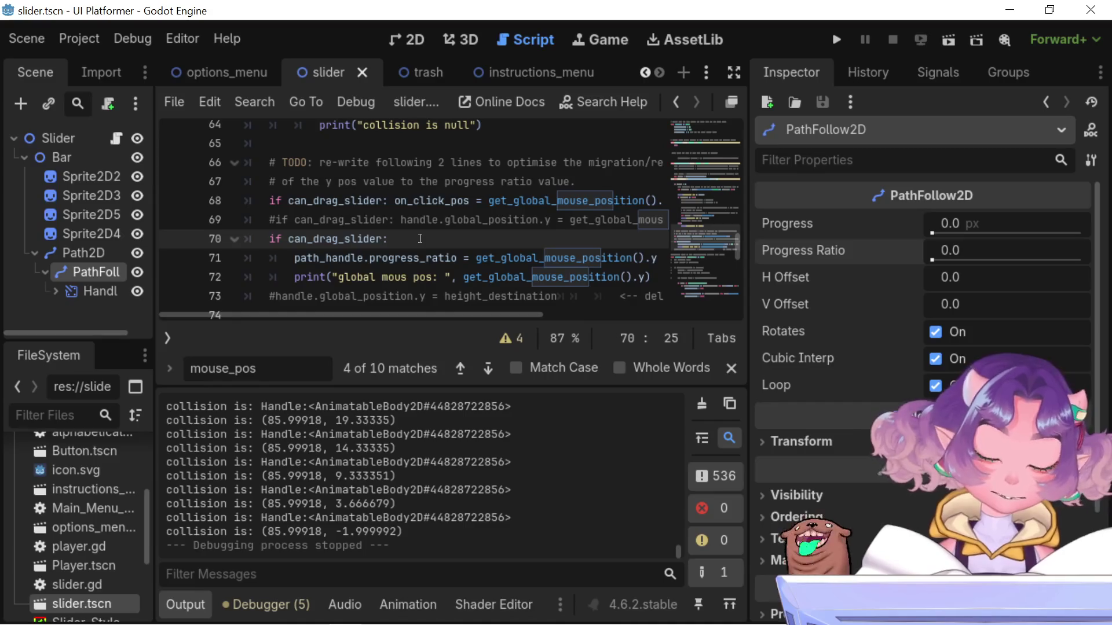
{"action": "key", "text": "Return"}
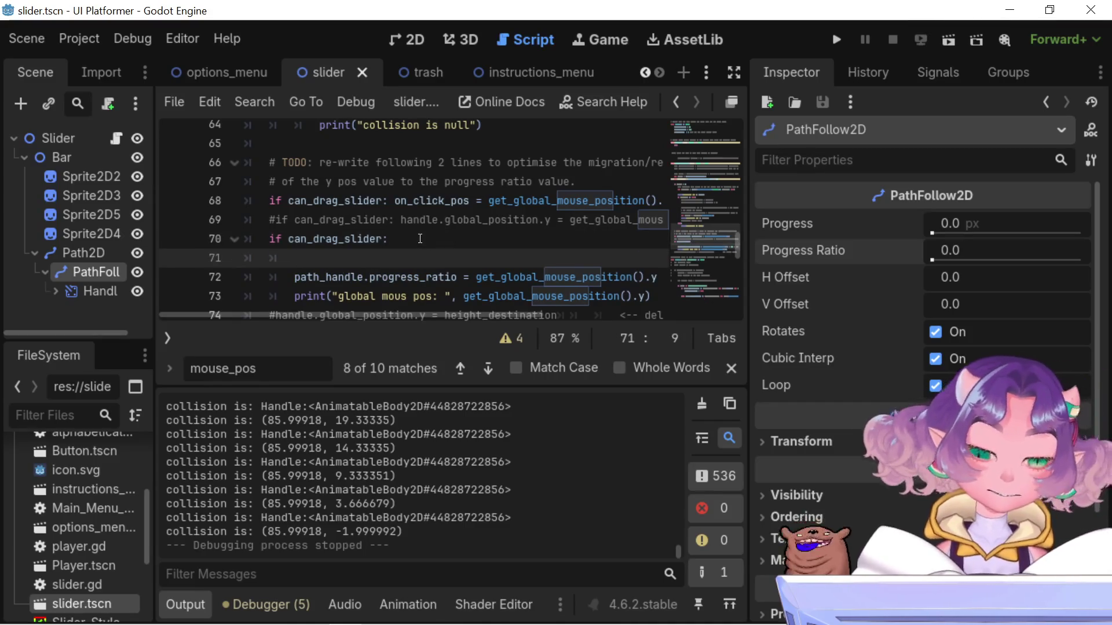
Write the condition if mouse_pos > 0: on the new line 71
{"action": "type", "text": "if mouse"}
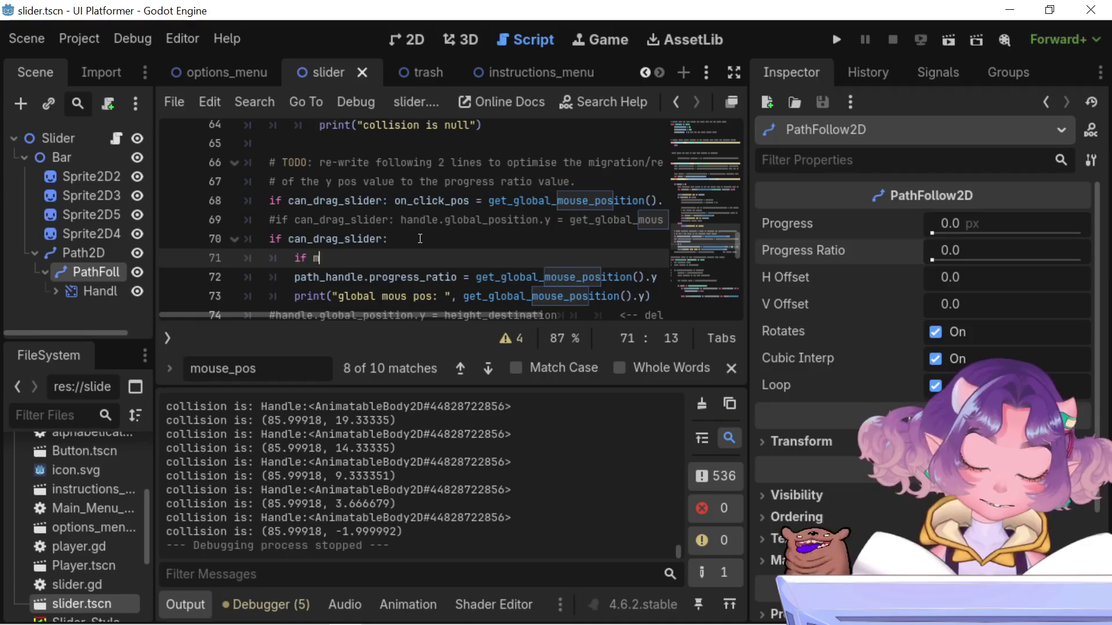
{"action": "key", "text": "Return"}
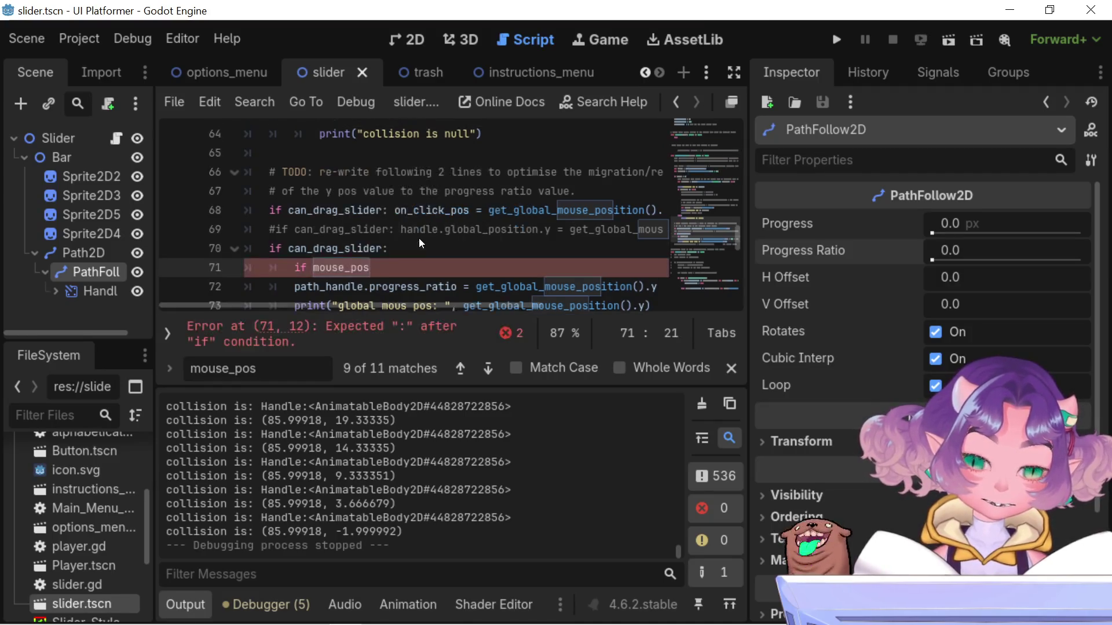
{"action": "type", "text": ">0"}
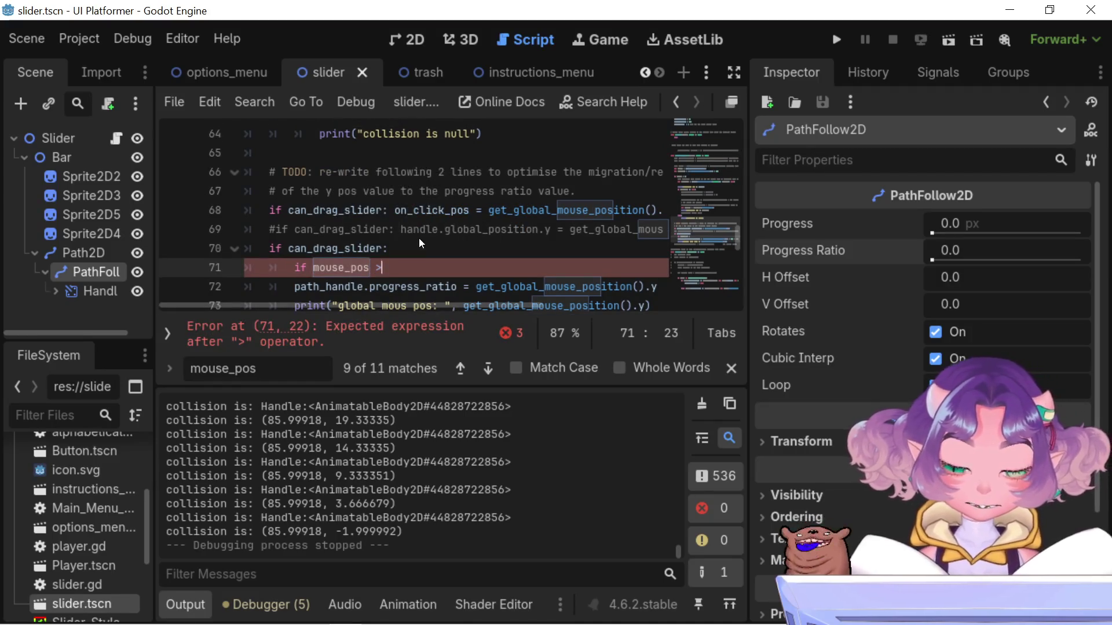
{"action": "key", "text": "BackSpace"}
{"action": "type", "text": "0:"}
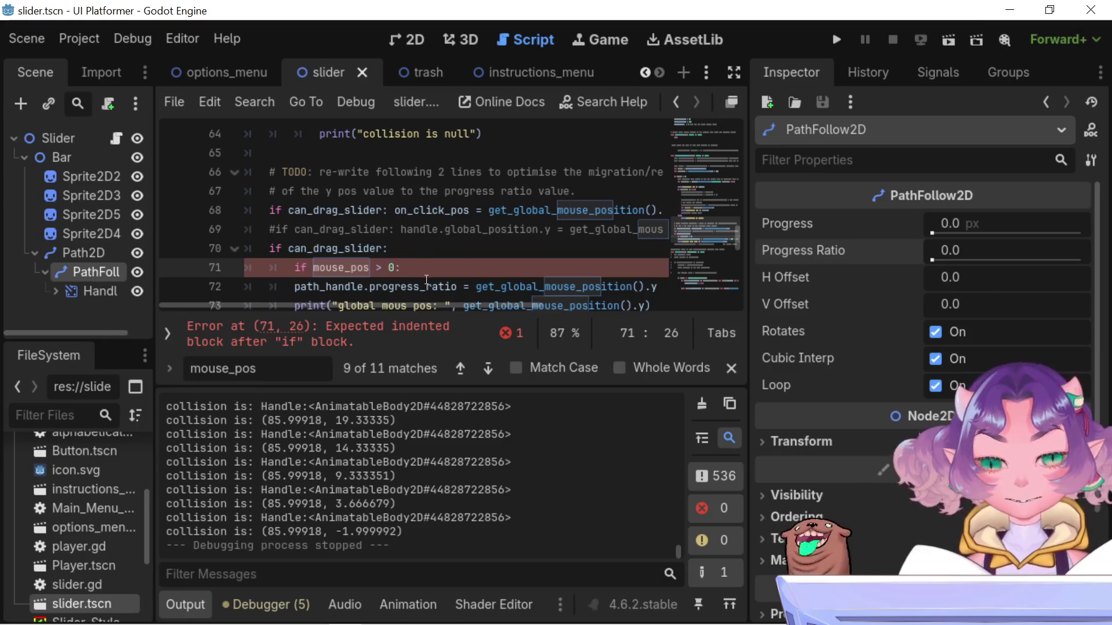
{"action": "mouse_move", "coordinate": [428, 286]}
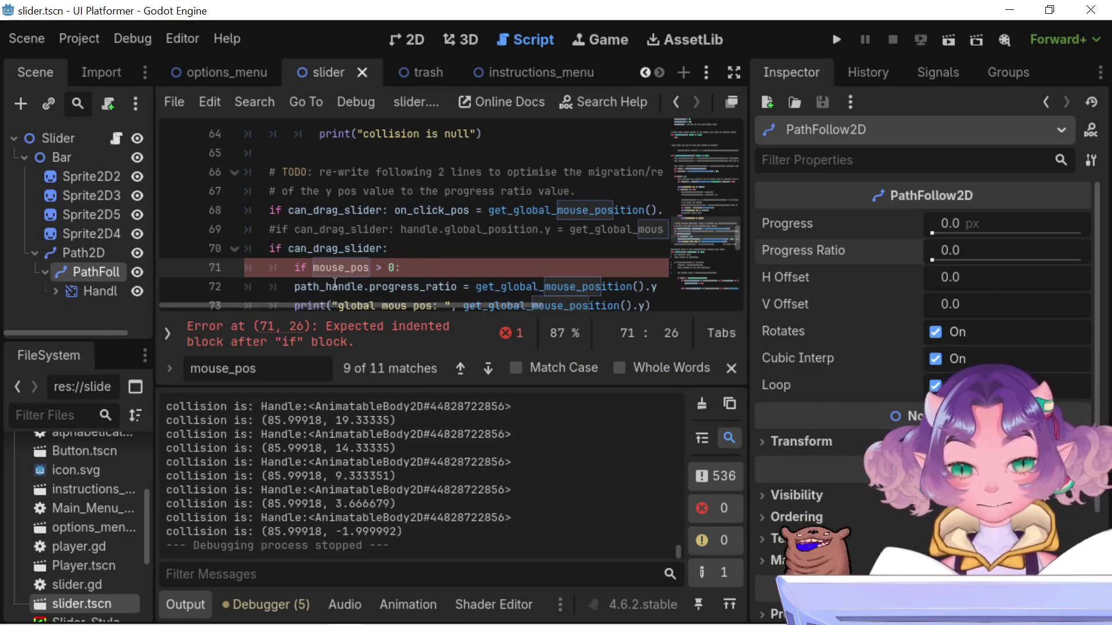
{"action": "scroll", "coordinate": [328, 277], "scroll_direction": "down", "scroll_amount": 1}
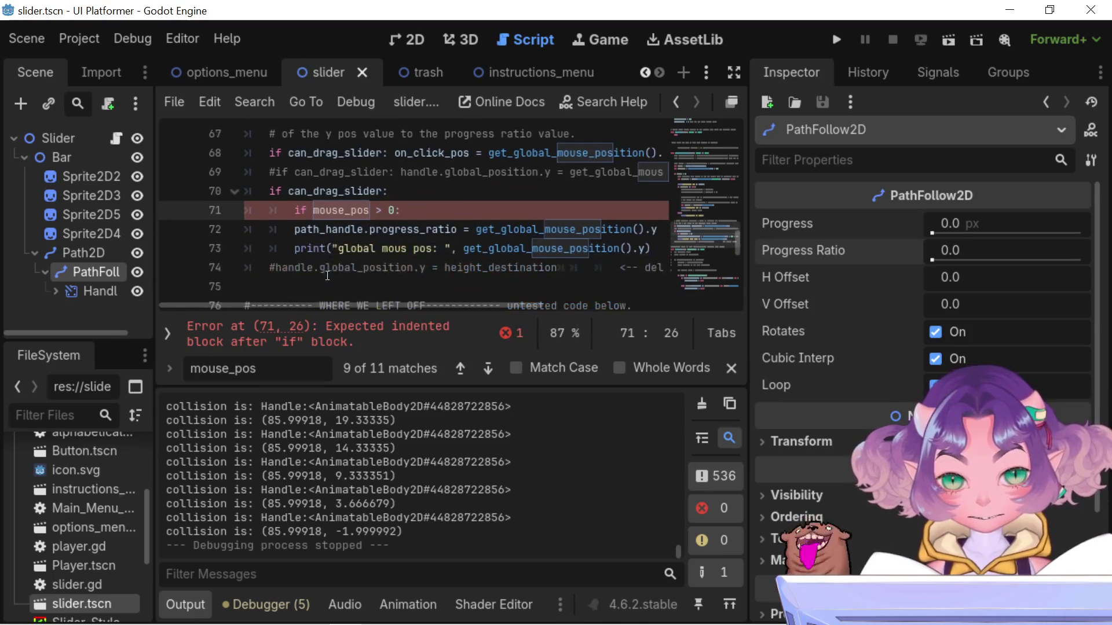
Indent the progress_ratio and print lines 72–73 under the mouse_pos > 0 check
{"action": "left_click_drag", "start_coordinate": [651, 249], "coordinate": [125, 228]}
{"action": "key", "text": "Tab"}
{"action": "scroll", "coordinate": [397, 207], "scroll_direction": "up", "scroll_amount": 6}
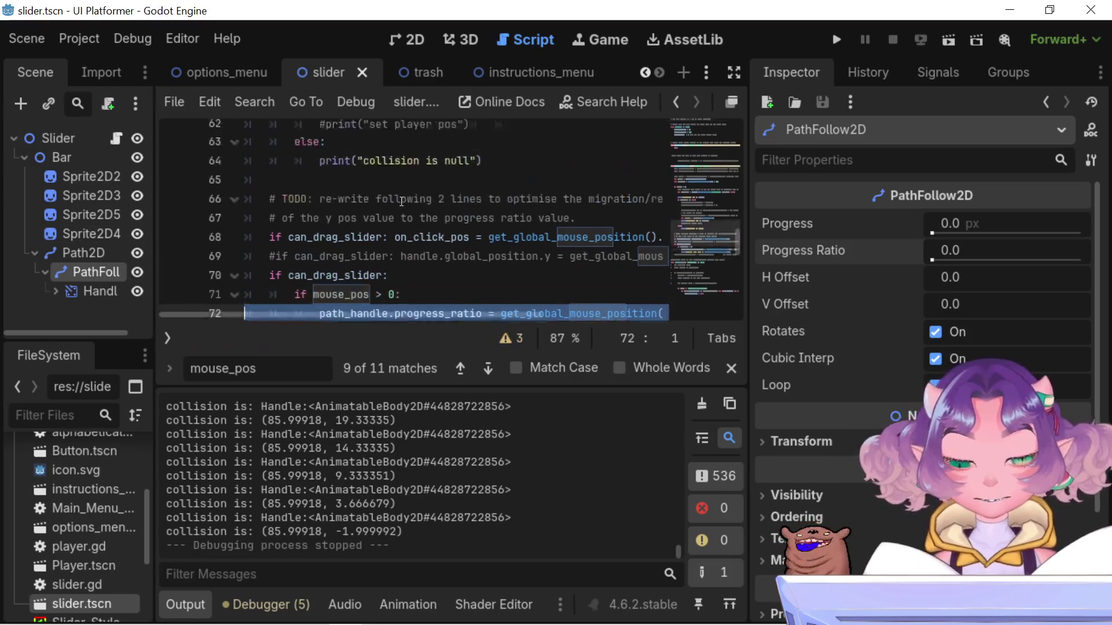
{"action": "scroll", "coordinate": [396, 207], "scroll_direction": "up", "scroll_amount": 3}
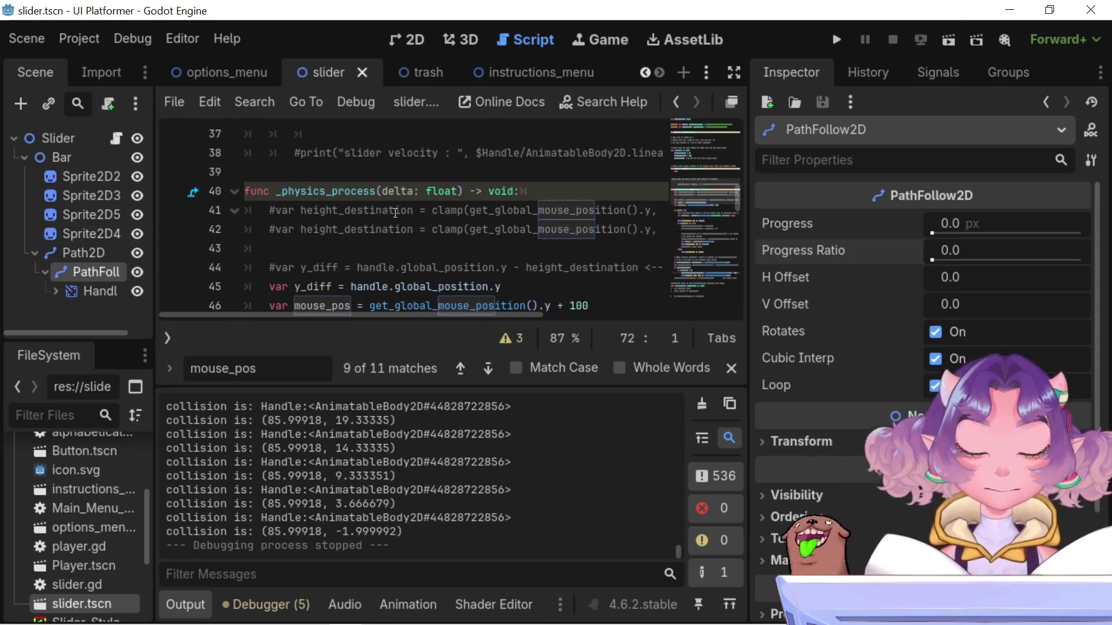
{"action": "scroll", "coordinate": [392, 220], "scroll_direction": "down", "scroll_amount": 1}
{"action": "scroll", "coordinate": [392, 226], "scroll_direction": "up", "scroll_amount": 6}
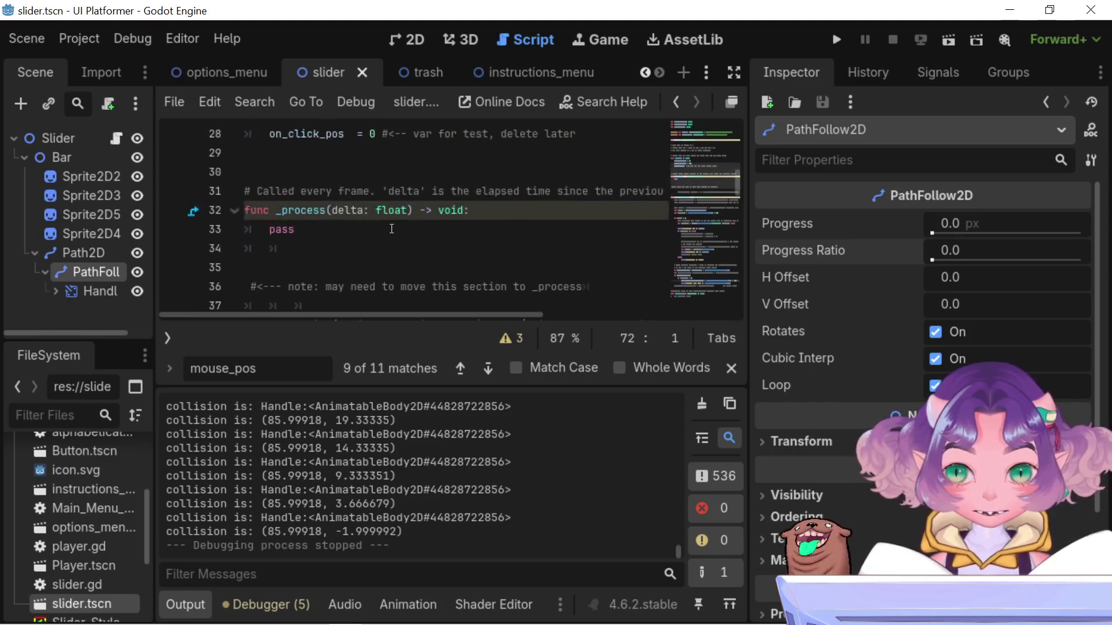
{"action": "scroll", "coordinate": [392, 234], "scroll_direction": "down", "scroll_amount": 6}
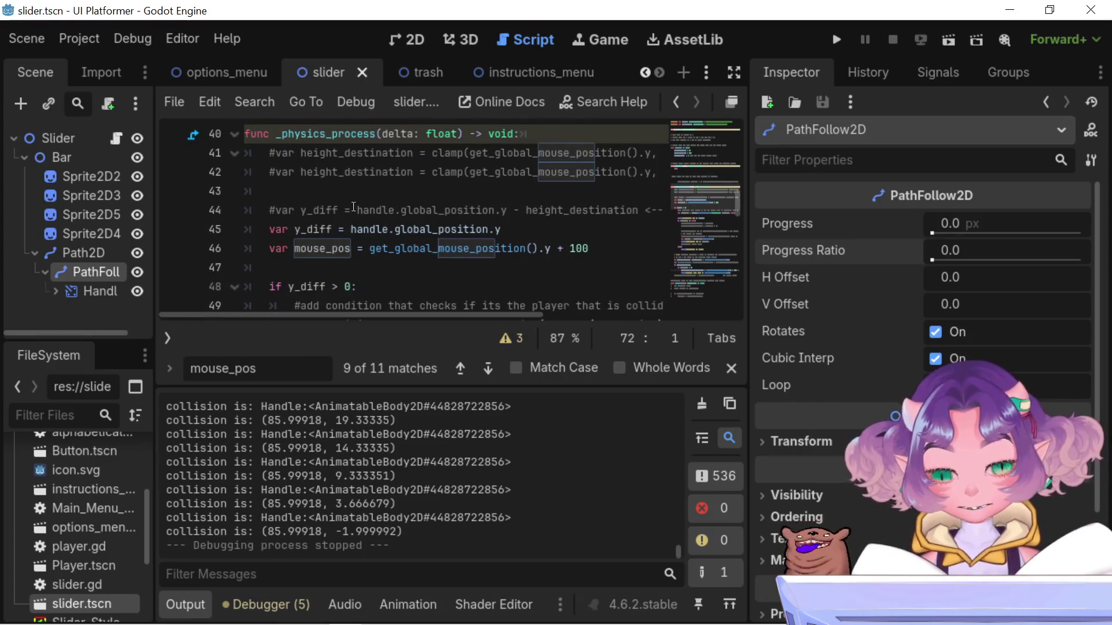
{"action": "scroll", "coordinate": [335, 213], "scroll_direction": "down", "scroll_amount": 1}
Review the if y_diff > 0 condition on line 48 and the rest of the script
{"action": "left_click", "coordinate": [268, 230]}
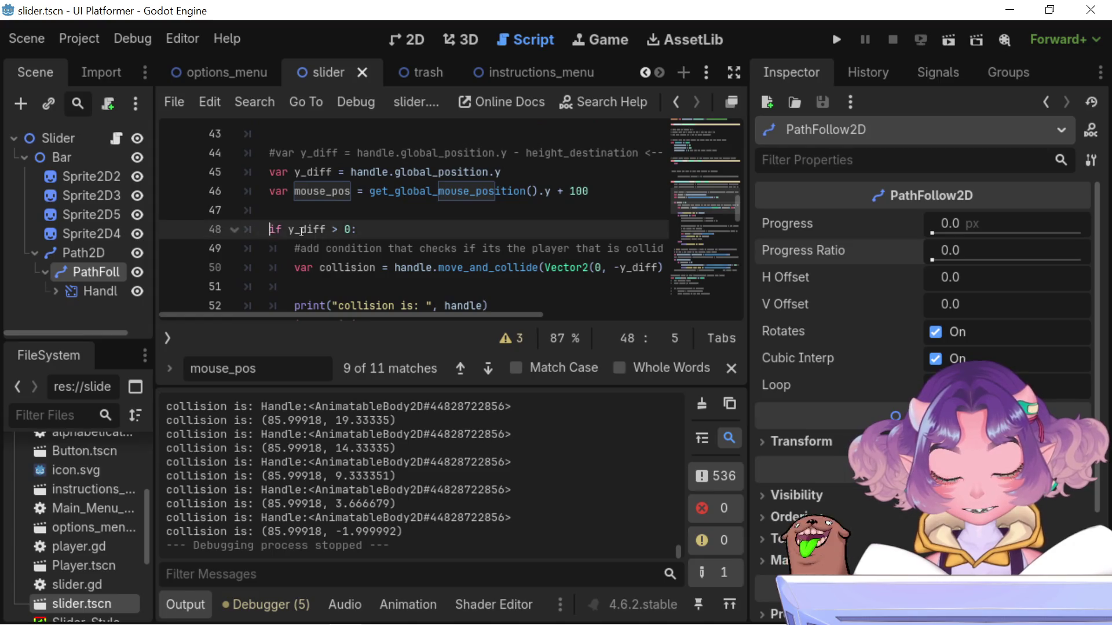
{"action": "left_click", "coordinate": [379, 231]}
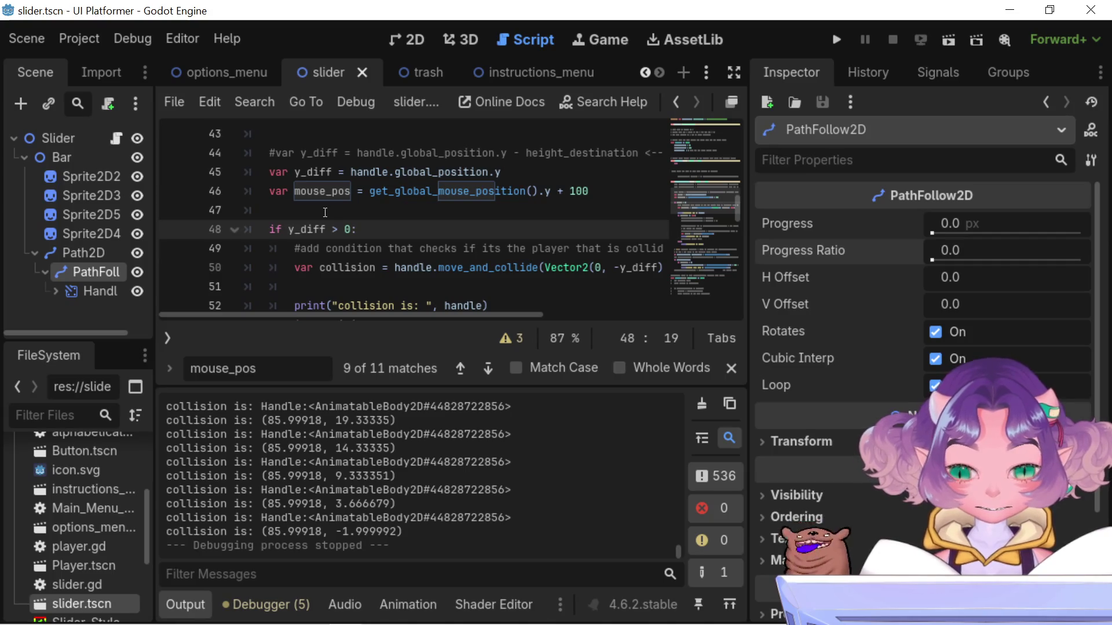
{"action": "scroll", "coordinate": [325, 212], "scroll_direction": "down", "scroll_amount": 3}
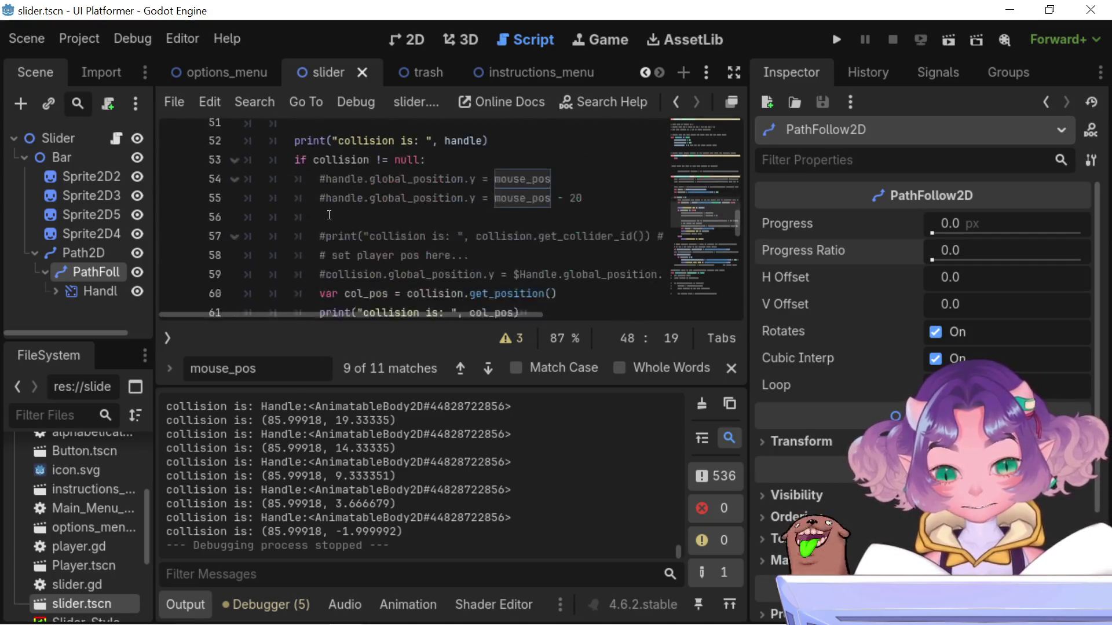
{"action": "scroll", "coordinate": [325, 213], "scroll_direction": "up", "scroll_amount": 2}
{"action": "scroll", "coordinate": [324, 173], "scroll_direction": "down", "scroll_amount": 1}
{"action": "scroll", "coordinate": [324, 173], "scroll_direction": "up", "scroll_amount": 1}
{"action": "scroll", "coordinate": [323, 173], "scroll_direction": "up", "scroll_amount": 2}
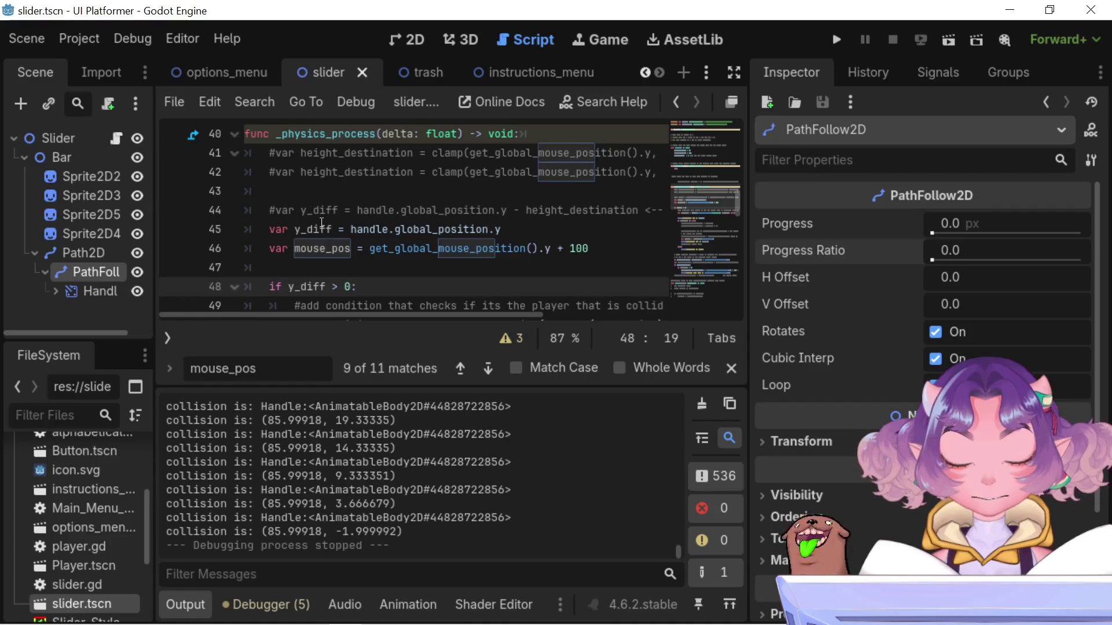
{"action": "scroll", "coordinate": [322, 222], "scroll_direction": "down", "scroll_amount": 8}
{"action": "scroll", "coordinate": [322, 228], "scroll_direction": "down", "scroll_amount": 2}
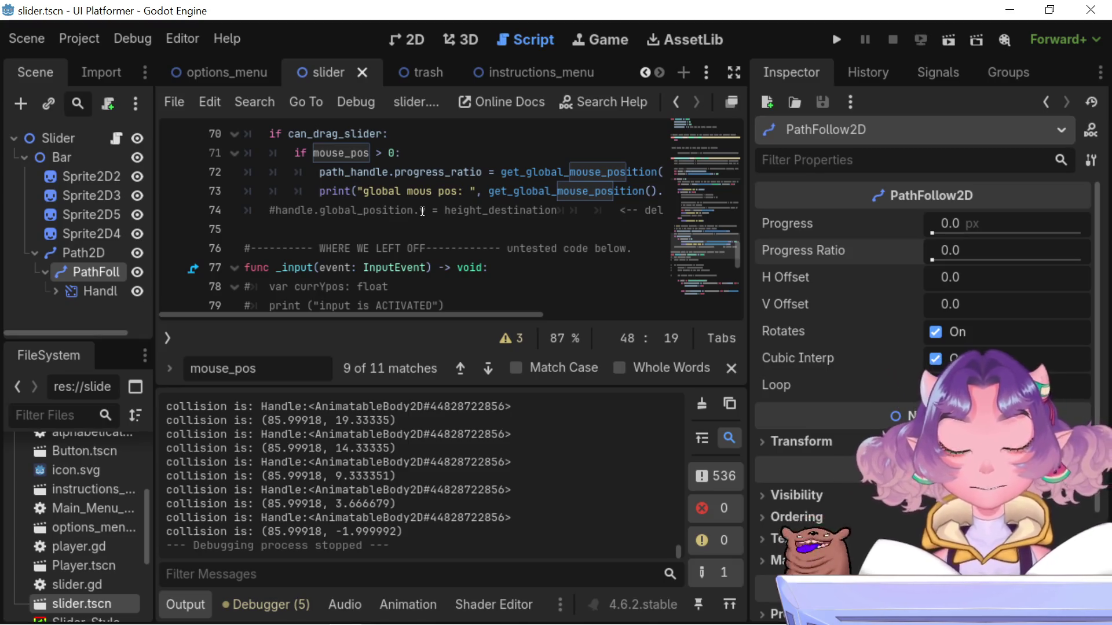
Add an if mouse_pos < 55: line beneath the mouse_pos > 0 check
{"action": "left_click", "coordinate": [406, 159]}
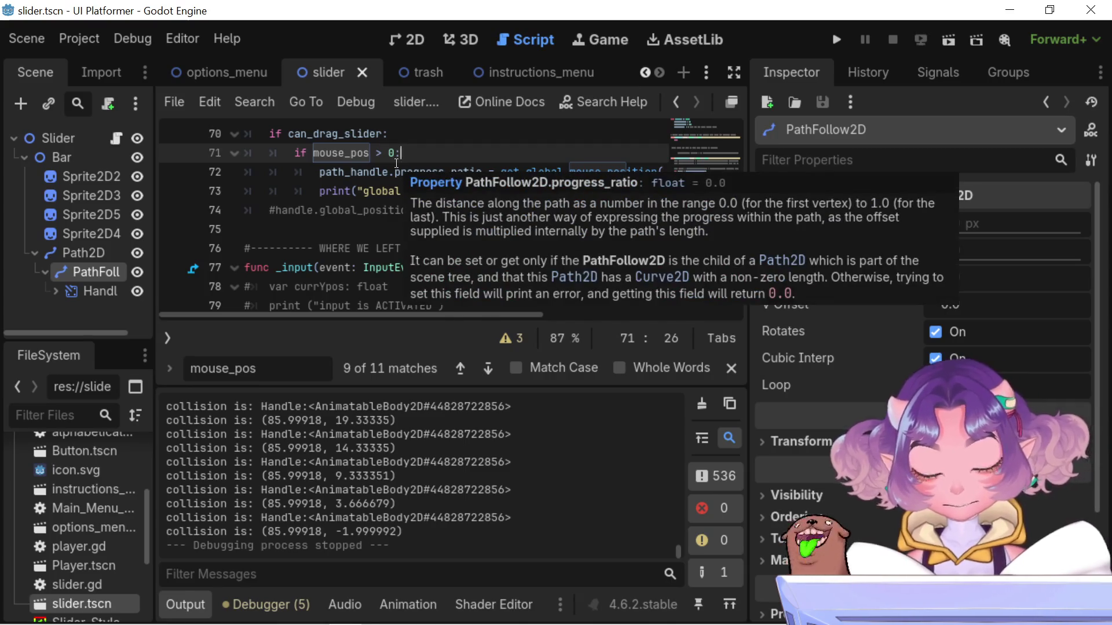
{"action": "left_click", "coordinate": [396, 163]}
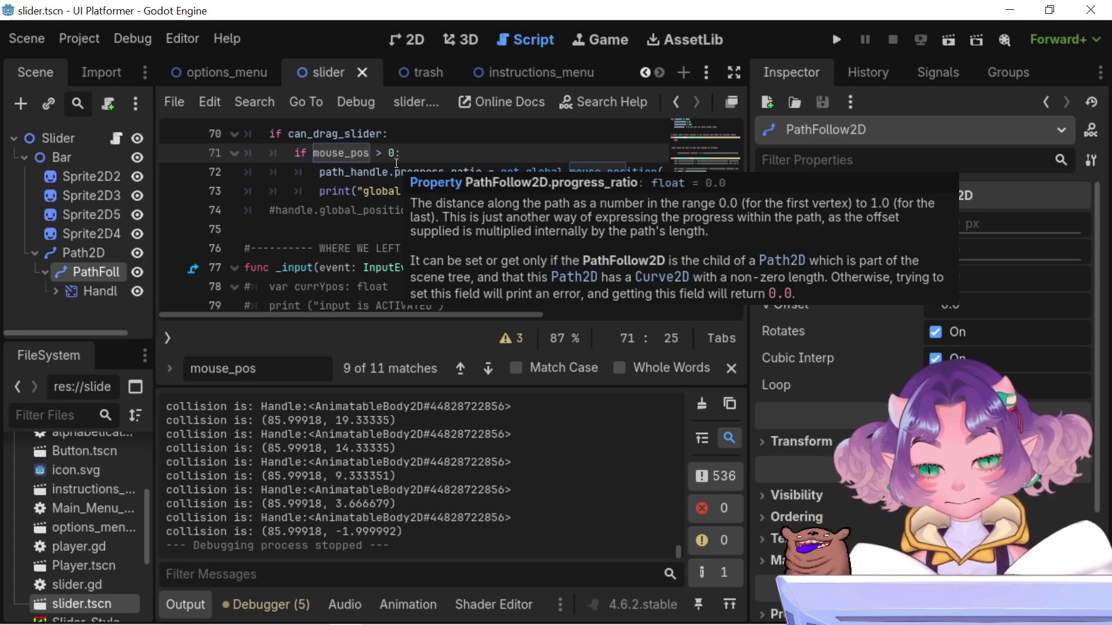
{"action": "key", "text": "End"}
{"action": "key", "text": "Return"}
{"action": "type", "text": "if"}
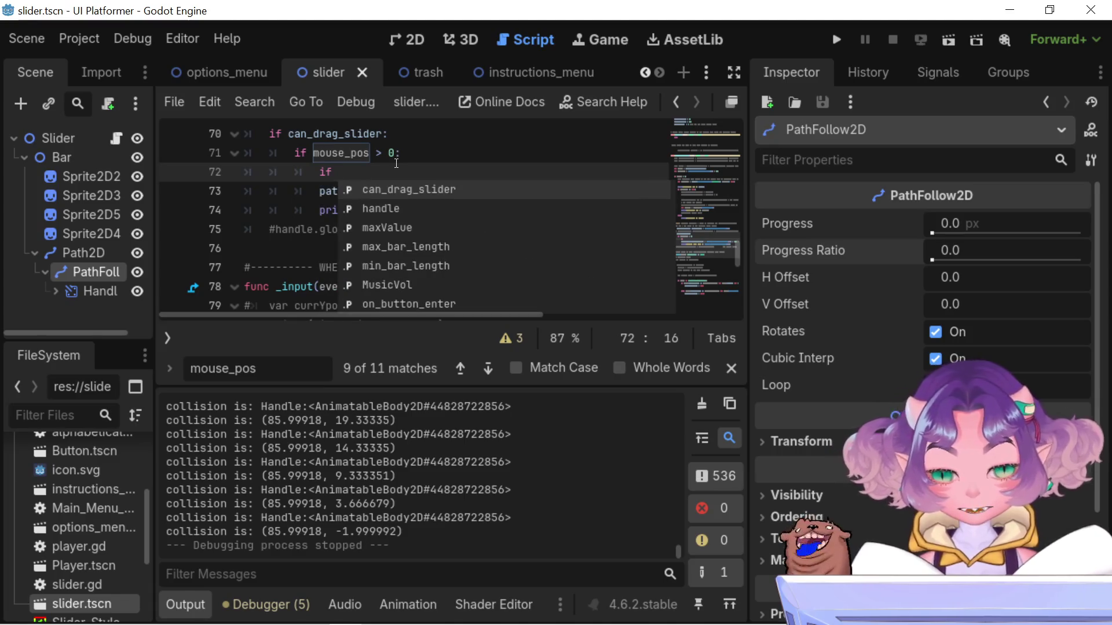
{"action": "type", "text": " mou"}
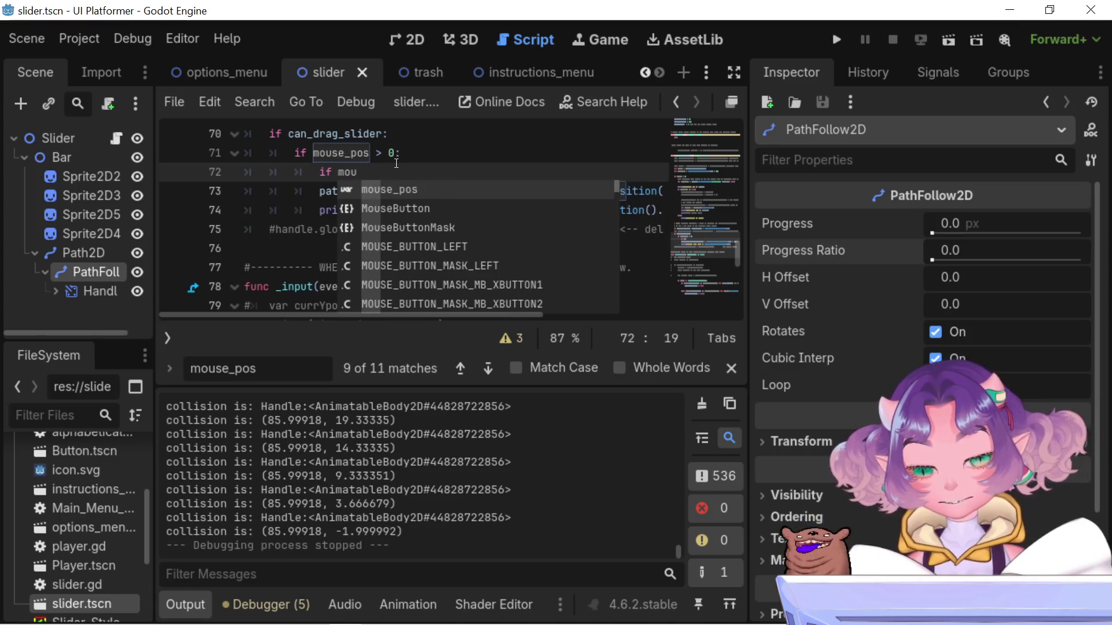
{"action": "key", "text": "Return"}
{"action": "type", "text": "< 55"}
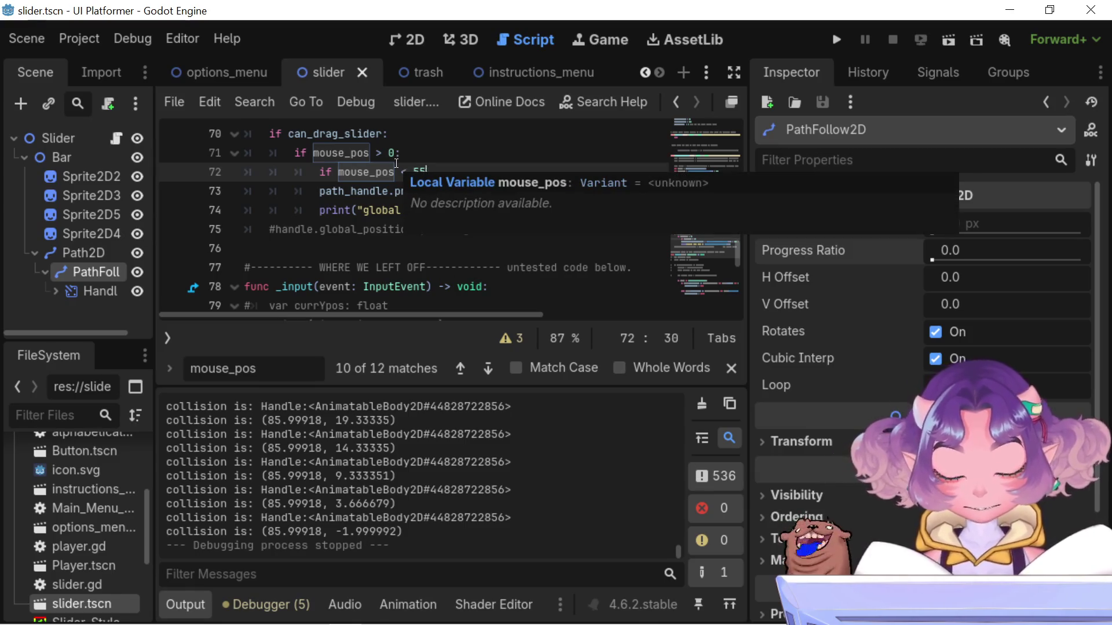
{"action": "type", "text": ":"}
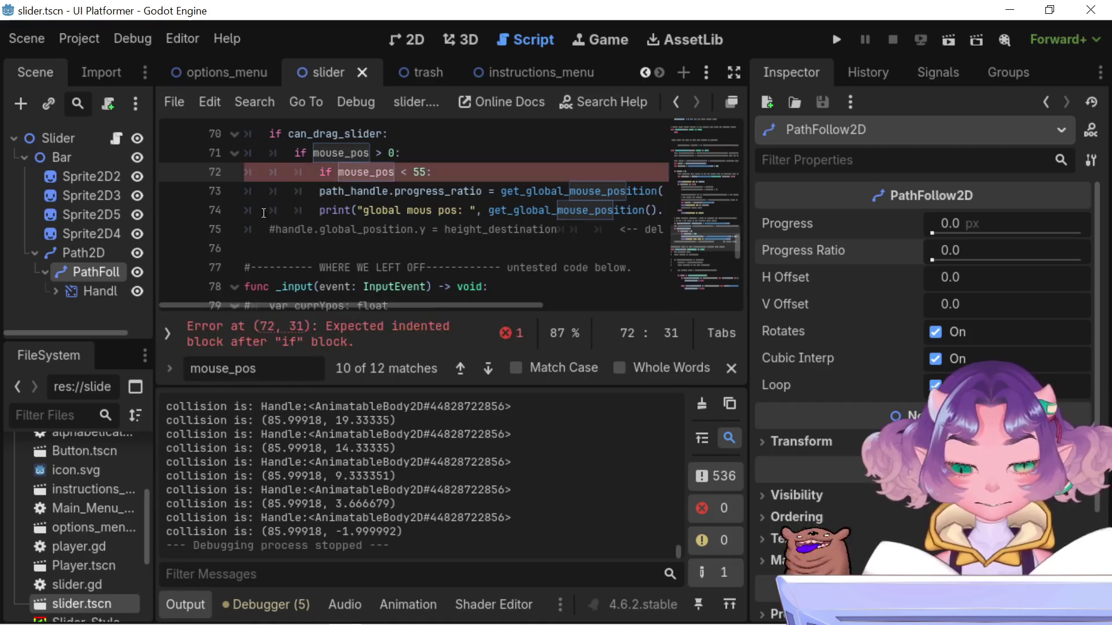
Indent lines 73–74 under the new check, save slider.gd, and run the game
{"action": "mouse_move", "coordinate": [663, 211]}
{"action": "left_mouse_down"}
{"action": "mouse_move", "coordinate": [52, 174]}
{"action": "mouse_move", "coordinate": [22, 184]}
{"action": "left_mouse_up"}
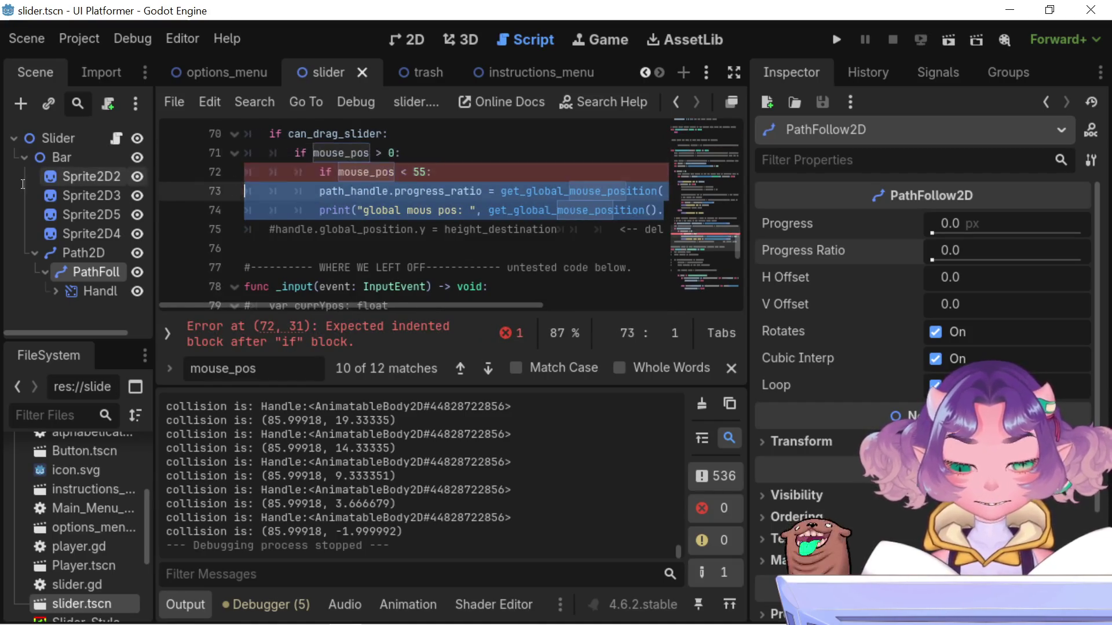
{"action": "key", "text": "Tab"}
{"action": "key", "text": "ctrl+s"}
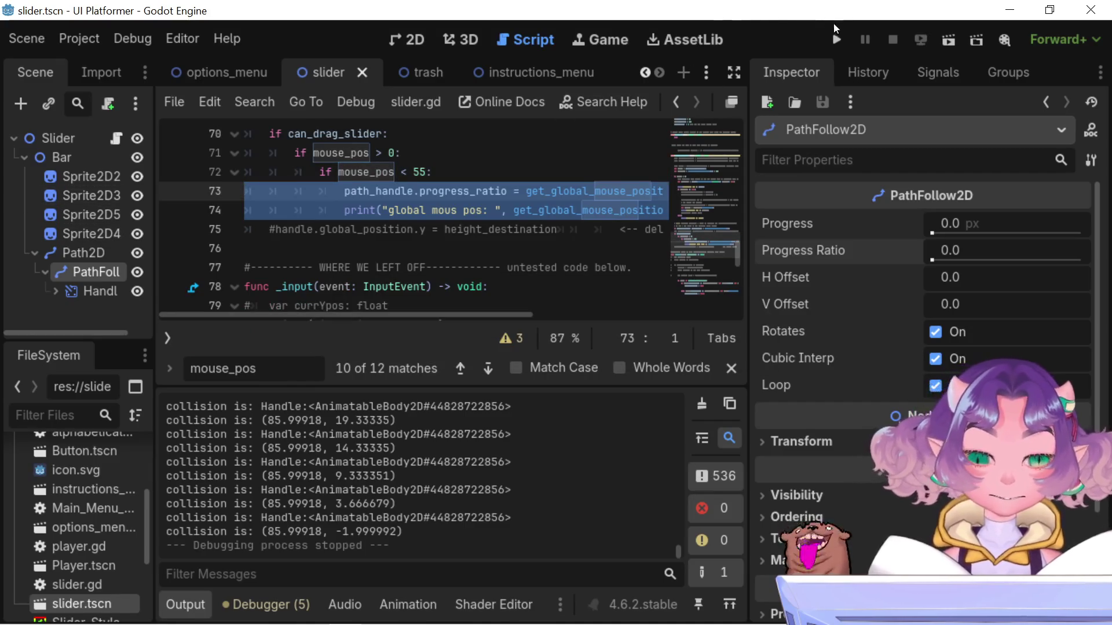
{"action": "left_click", "coordinate": [836, 29]}
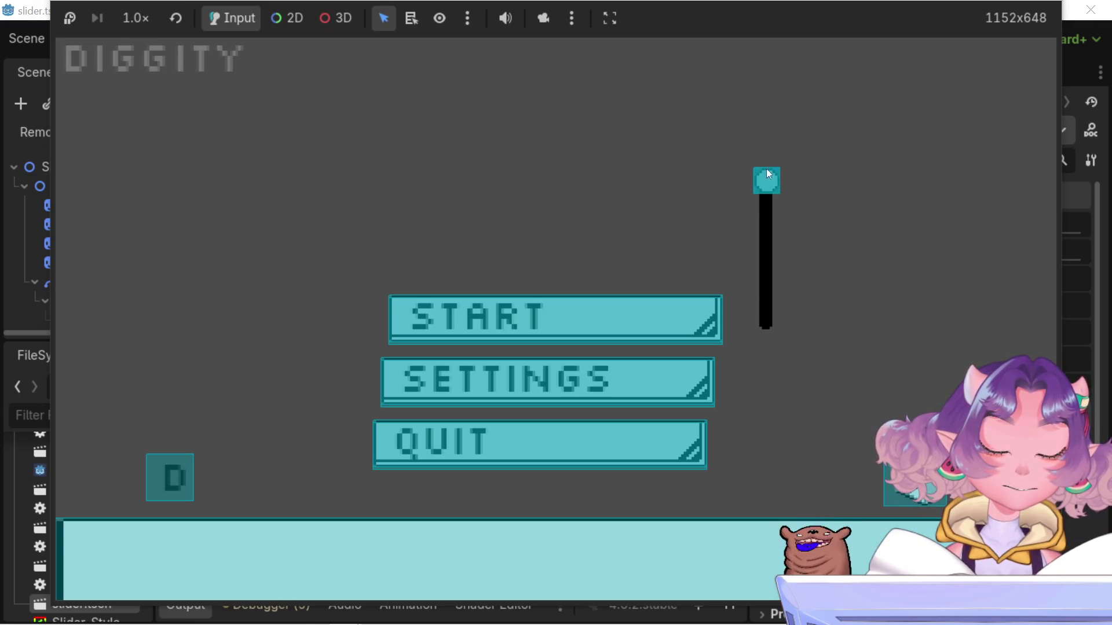
Pull the slider handle up to mid-track and then the top, then stop with F8
{"action": "scroll", "coordinate": [767, 200], "scroll_direction": "down", "scroll_amount": 6}
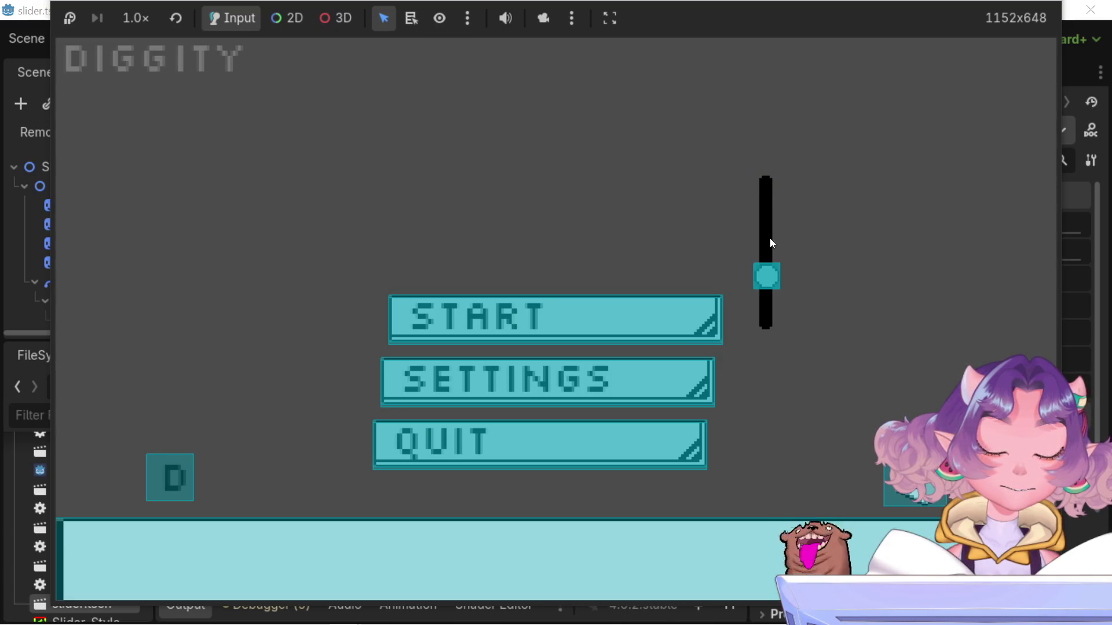
{"action": "scroll", "coordinate": [768, 191], "scroll_direction": "up", "scroll_amount": 6}
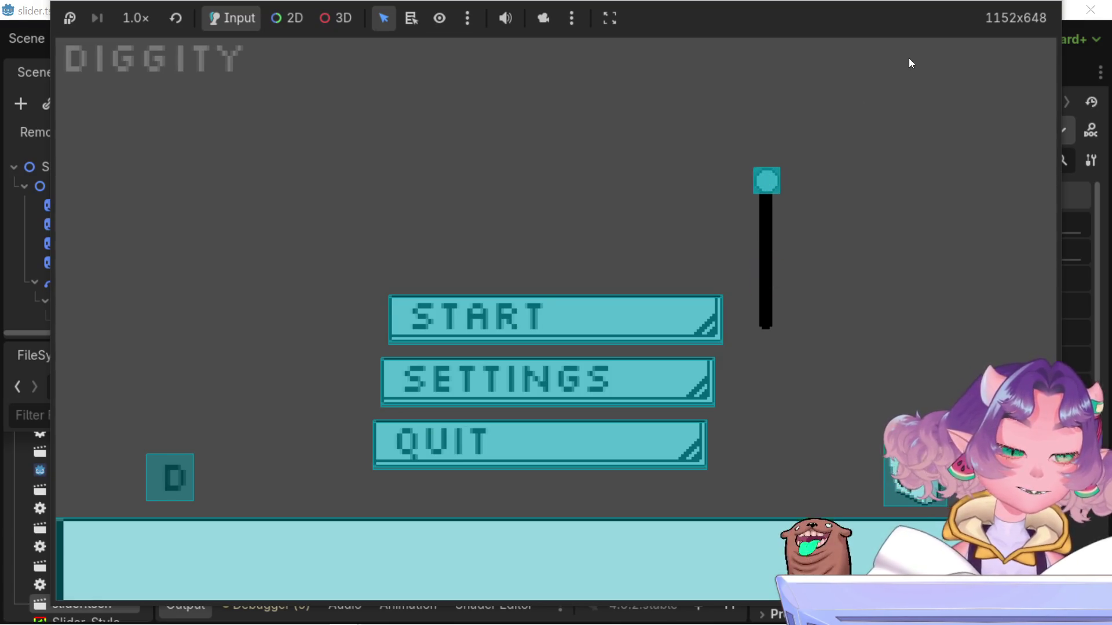
{"action": "scroll", "coordinate": [764, 185], "scroll_direction": "down", "scroll_amount": 3}
{"action": "scroll", "coordinate": [766, 191], "scroll_direction": "up", "scroll_amount": 3}
{"action": "scroll", "coordinate": [769, 198], "scroll_direction": "down", "scroll_amount": 6}
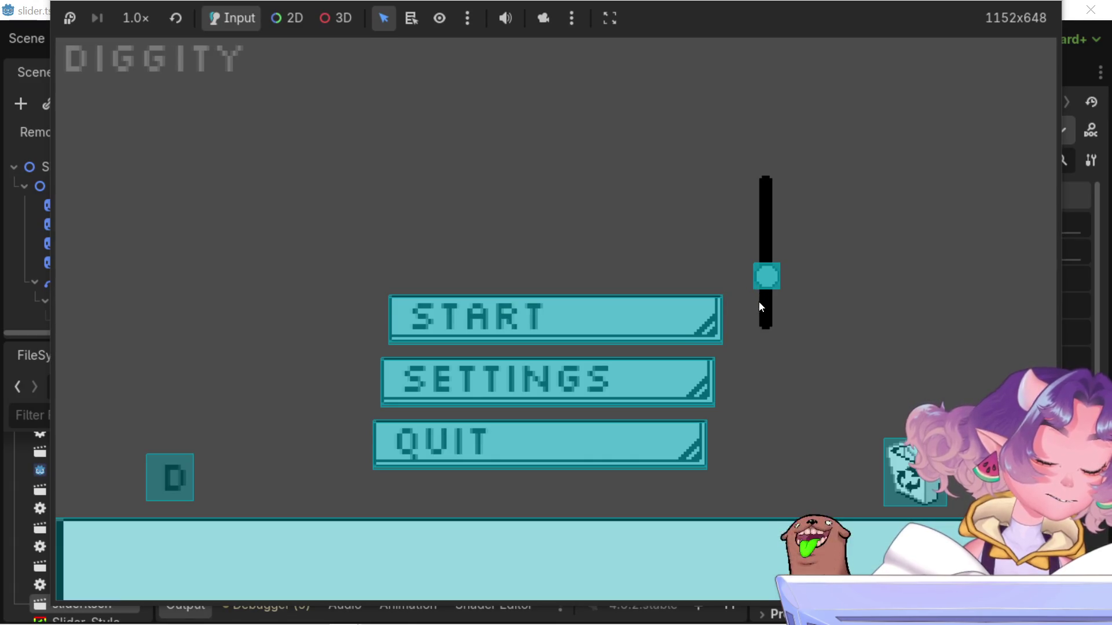
{"action": "left_click_drag", "start_coordinate": [769, 244], "coordinate": [766, 199]}
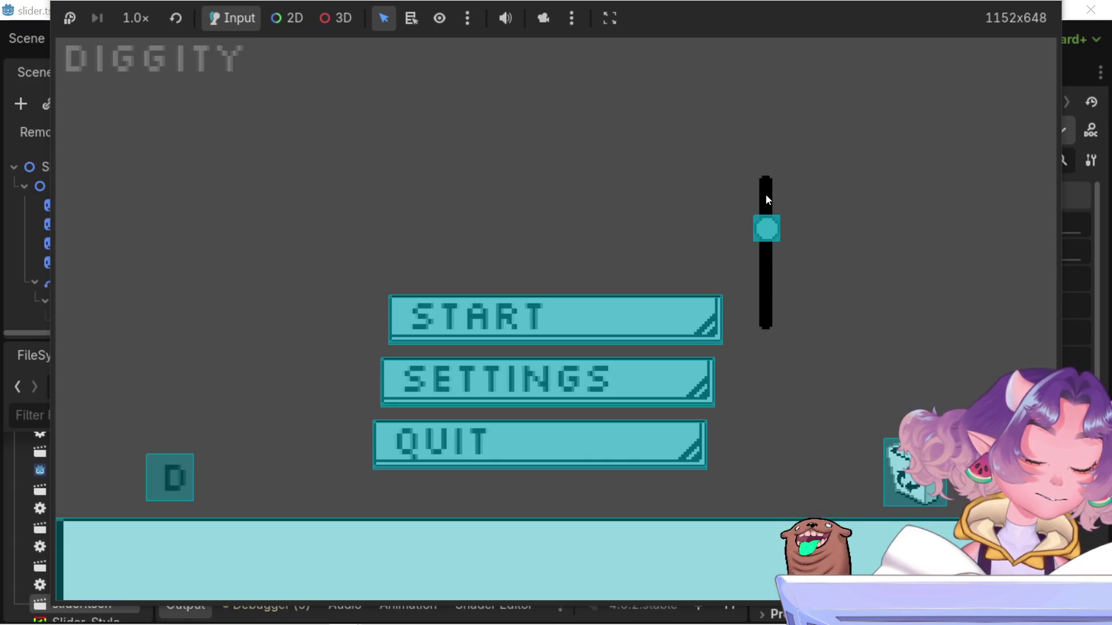
{"action": "left_click_drag", "start_coordinate": [766, 161], "coordinate": [789, 88]}
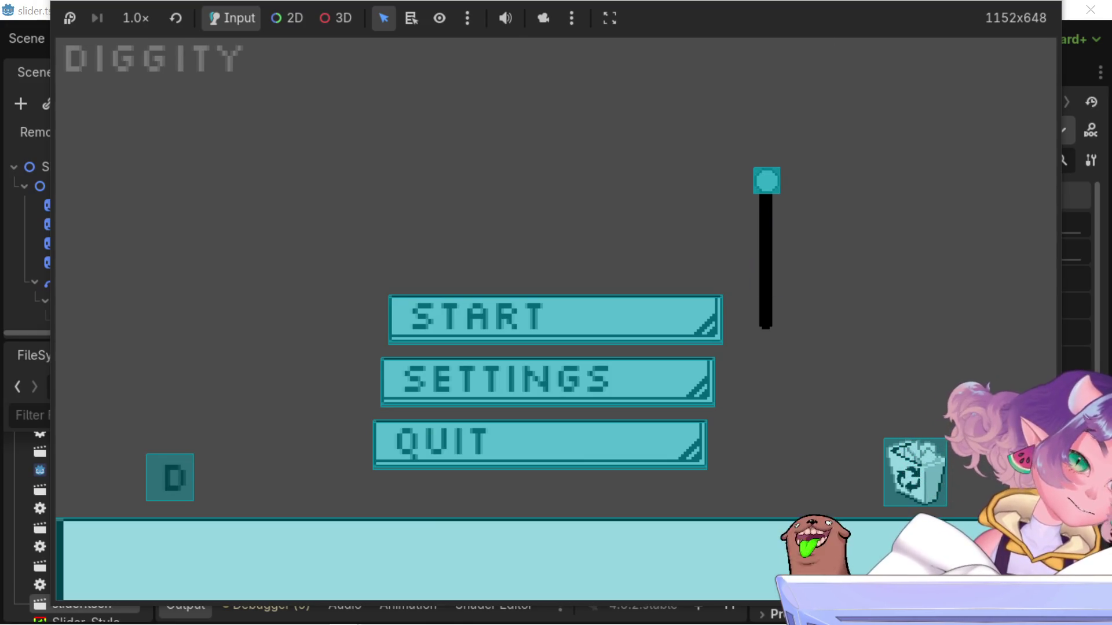
{"action": "key", "text": "F8"}
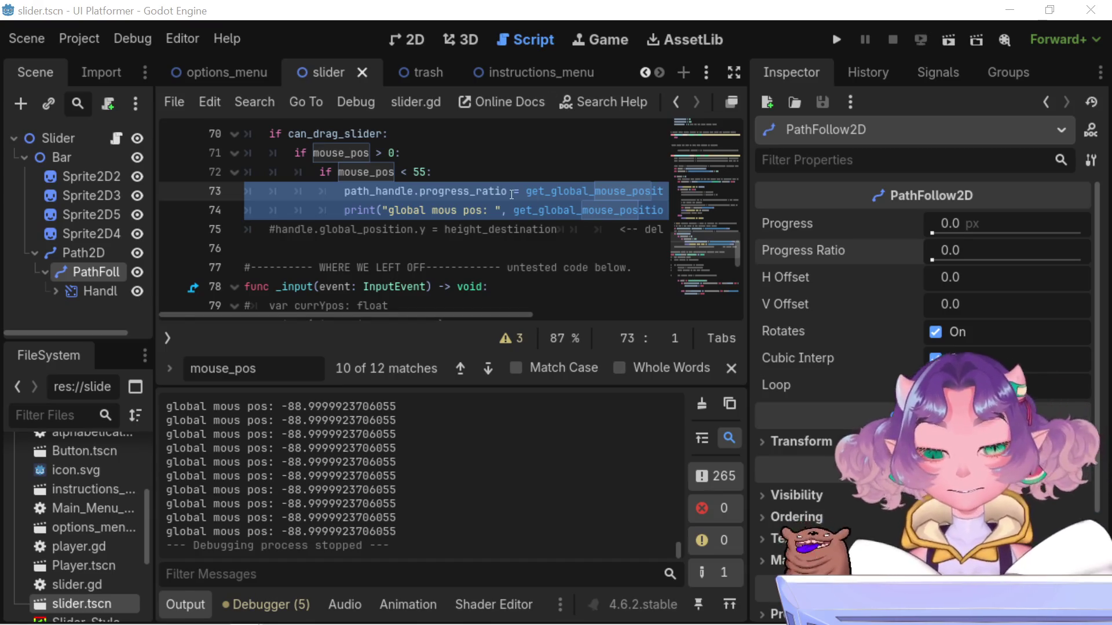
{"action": "scroll", "coordinate": [522, 196], "scroll_direction": "down", "scroll_amount": 1}
{"action": "scroll", "coordinate": [522, 196], "scroll_direction": "up", "scroll_amount": 1}
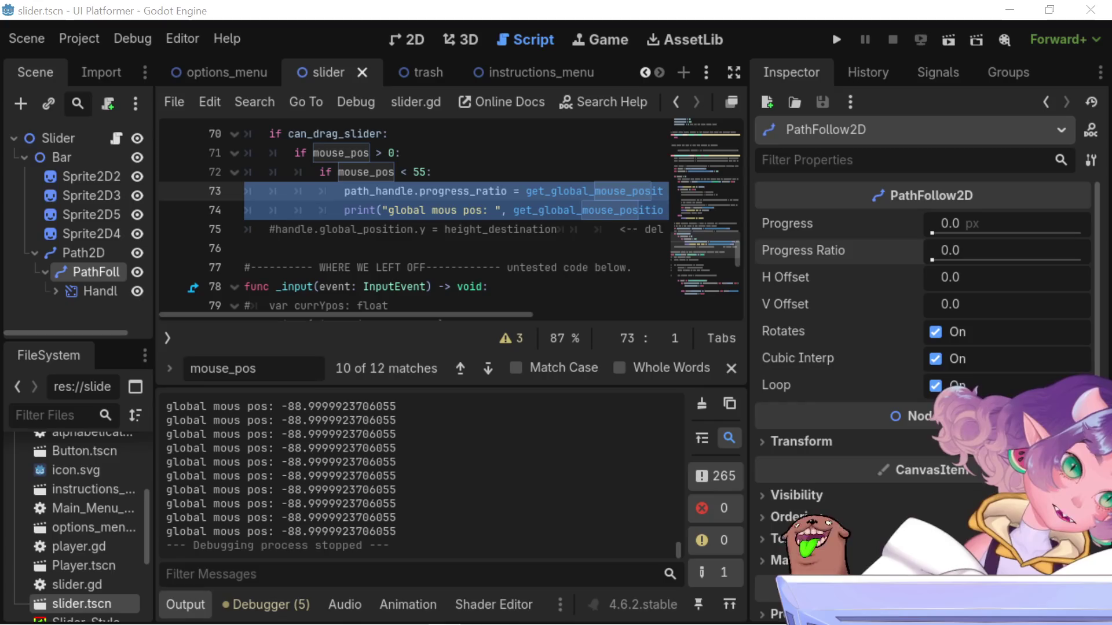
{"action": "left_click", "coordinate": [592, 231]}
{"action": "key", "text": "shift+Down"}
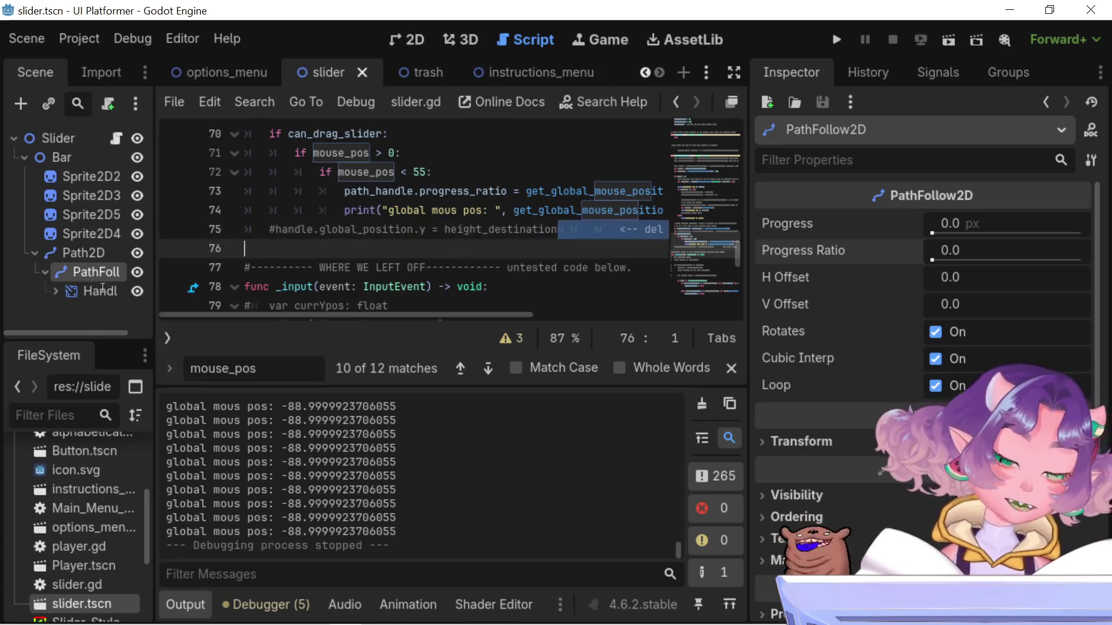
{"action": "key", "text": "shift+Up"}
{"action": "key", "text": "shift+Up"}
{"action": "key", "text": "shift+Up"}
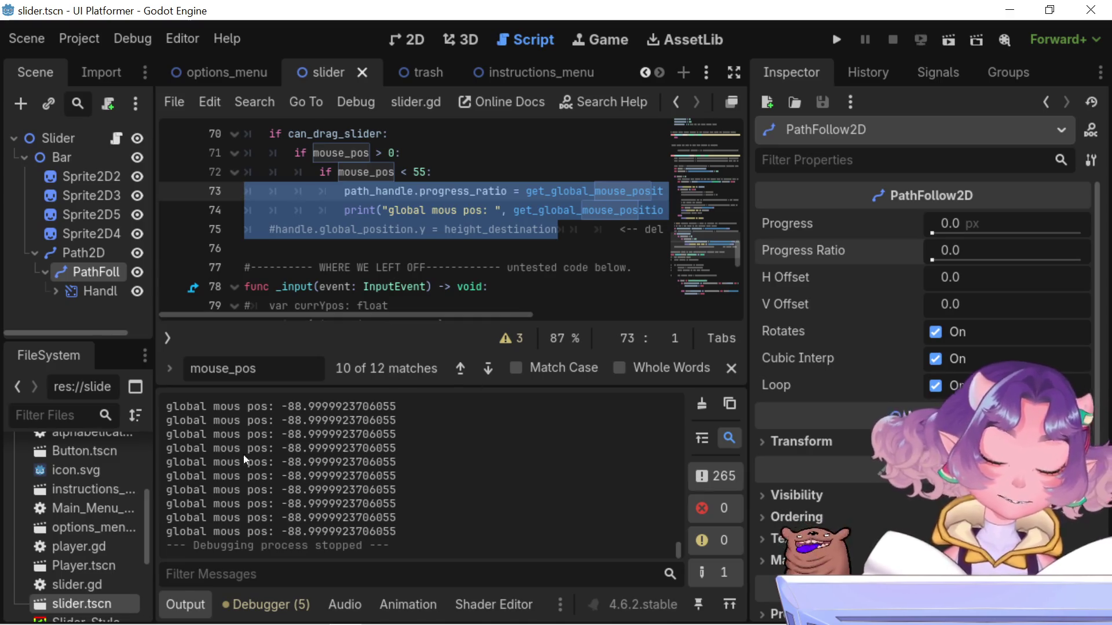
{"action": "scroll", "coordinate": [388, 516], "scroll_direction": "up", "scroll_amount": 2}
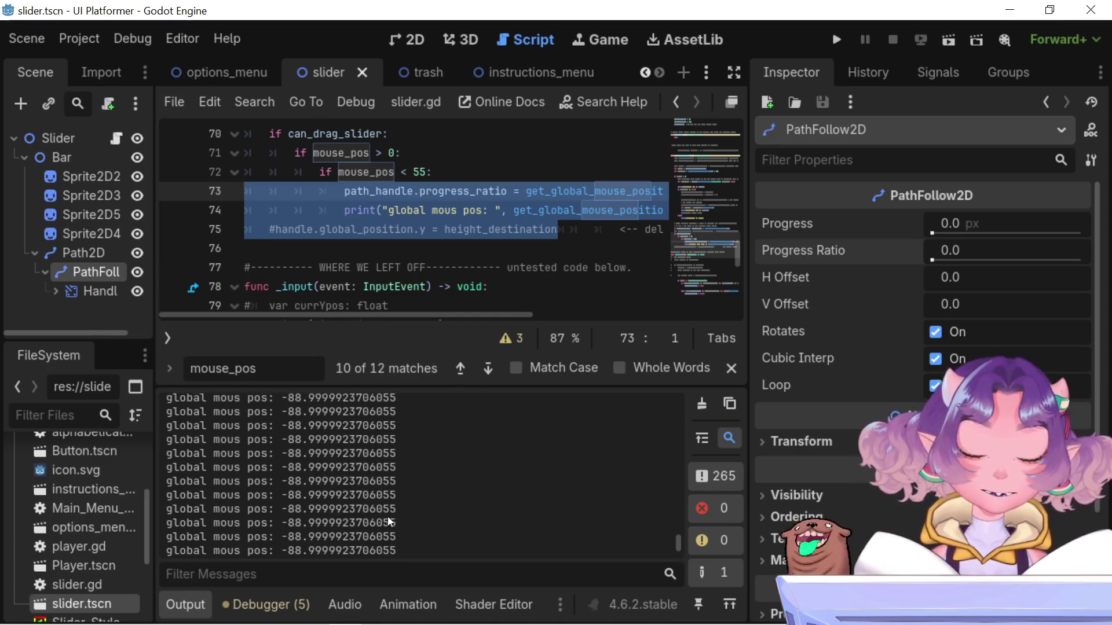
{"action": "scroll", "coordinate": [367, 513], "scroll_direction": "up", "scroll_amount": 5}
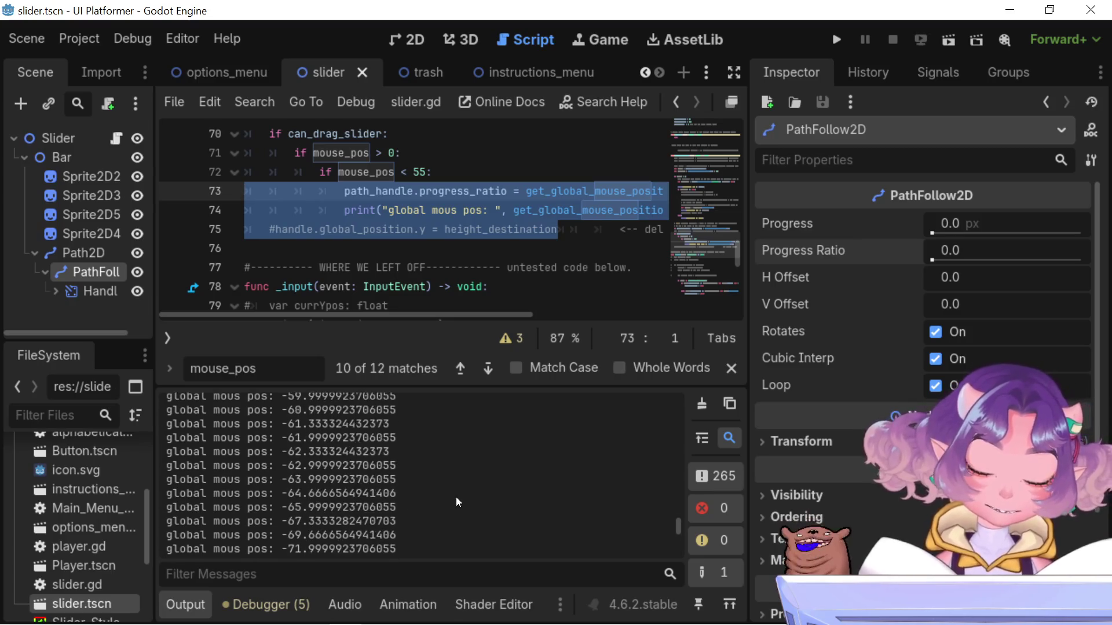
{"action": "scroll", "coordinate": [449, 416], "scroll_direction": "up", "scroll_amount": 6}
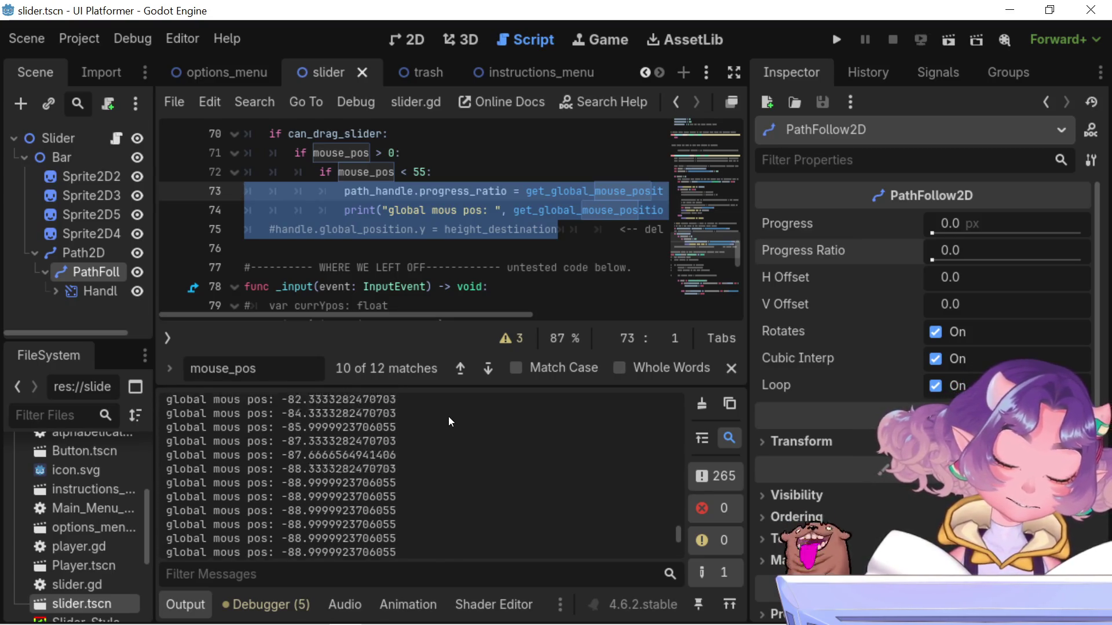
{"action": "scroll", "coordinate": [449, 416], "scroll_direction": "up", "scroll_amount": 6}
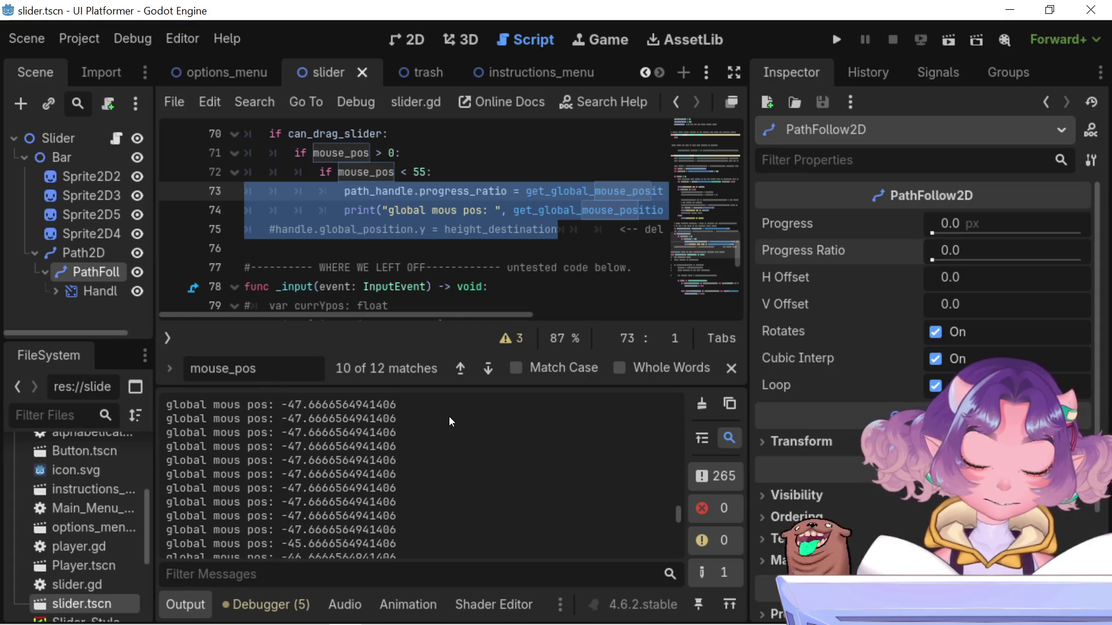
{"action": "scroll", "coordinate": [449, 416], "scroll_direction": "up", "scroll_amount": 6}
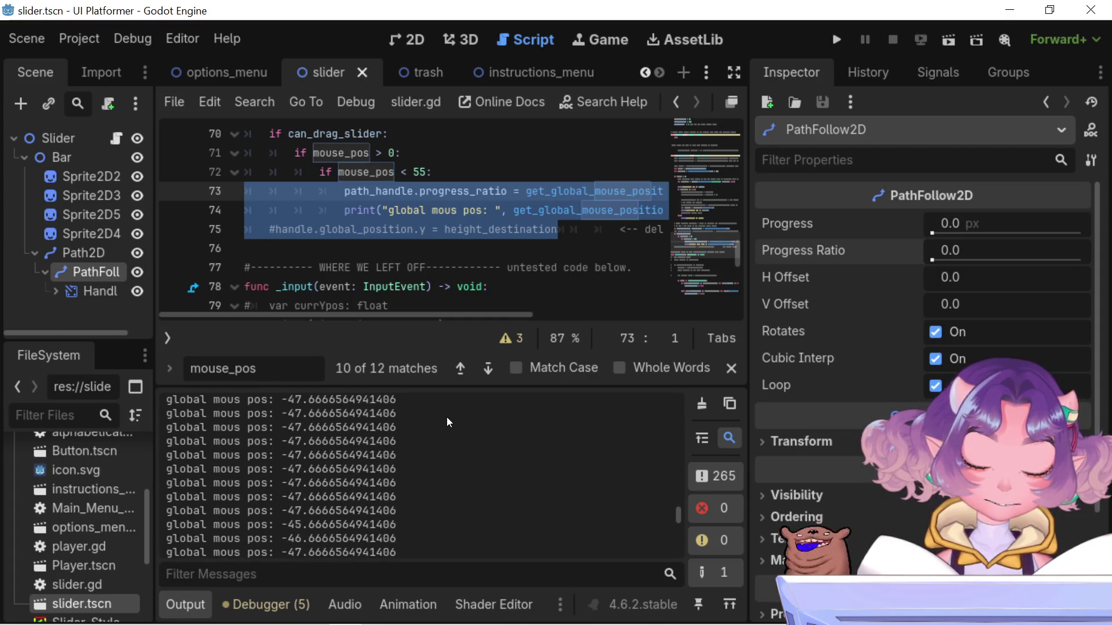
{"action": "scroll", "coordinate": [445, 417], "scroll_direction": "down", "scroll_amount": 10}
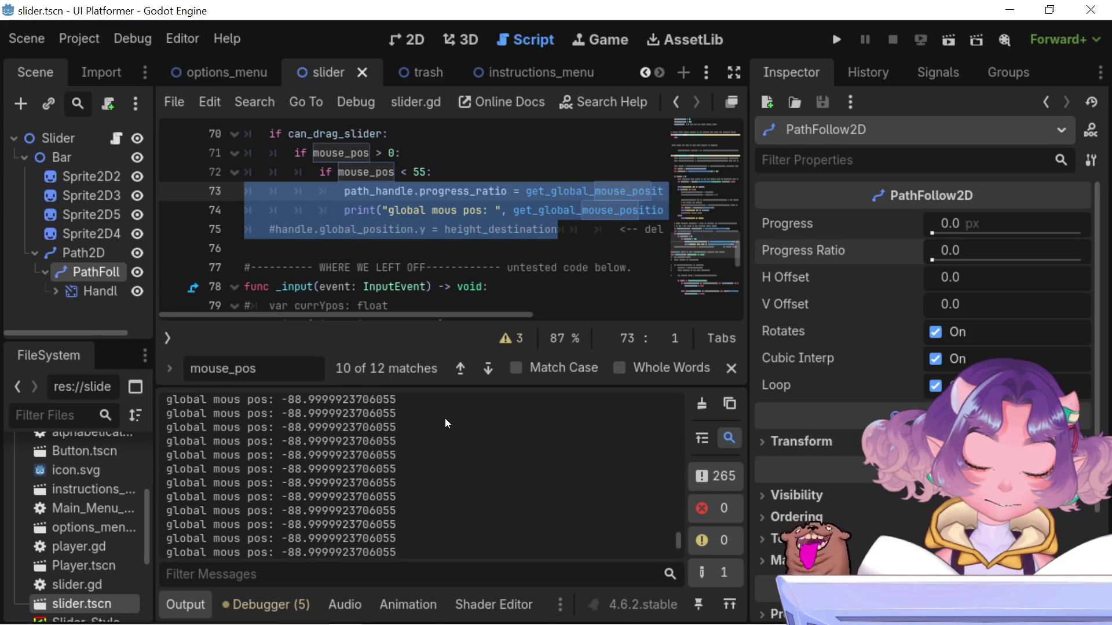
{"action": "key", "text": "F8"}
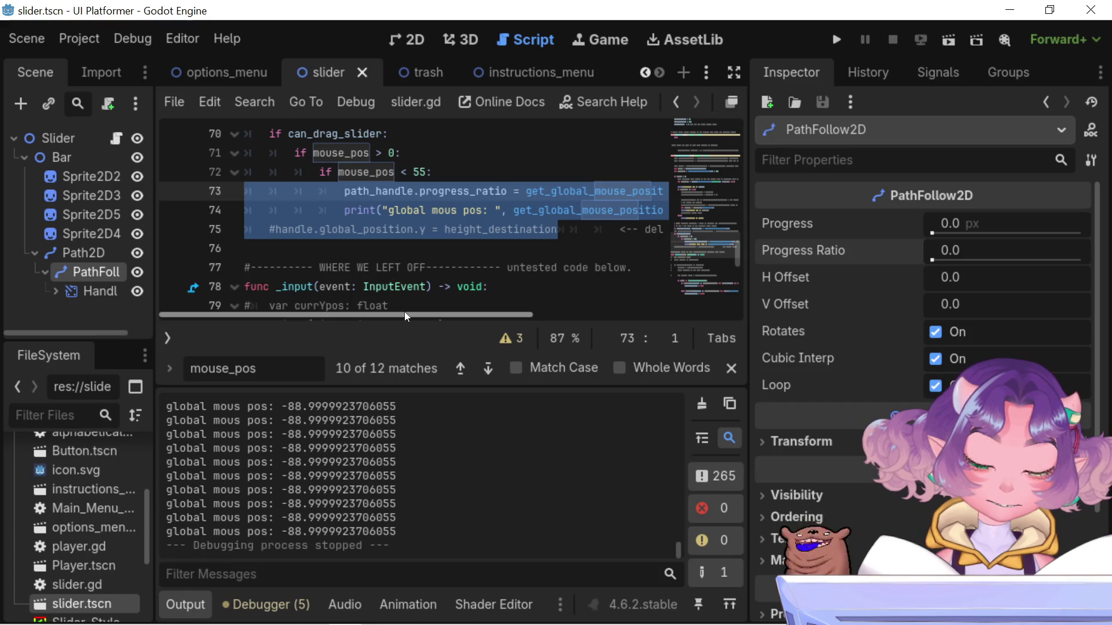
Replace get_global_mouse_position().y with mouse_pos in line 74's print, then run the project
{"action": "double_click", "coordinate": [577, 218]}
{"action": "mouse_move", "coordinate": [577, 217]}
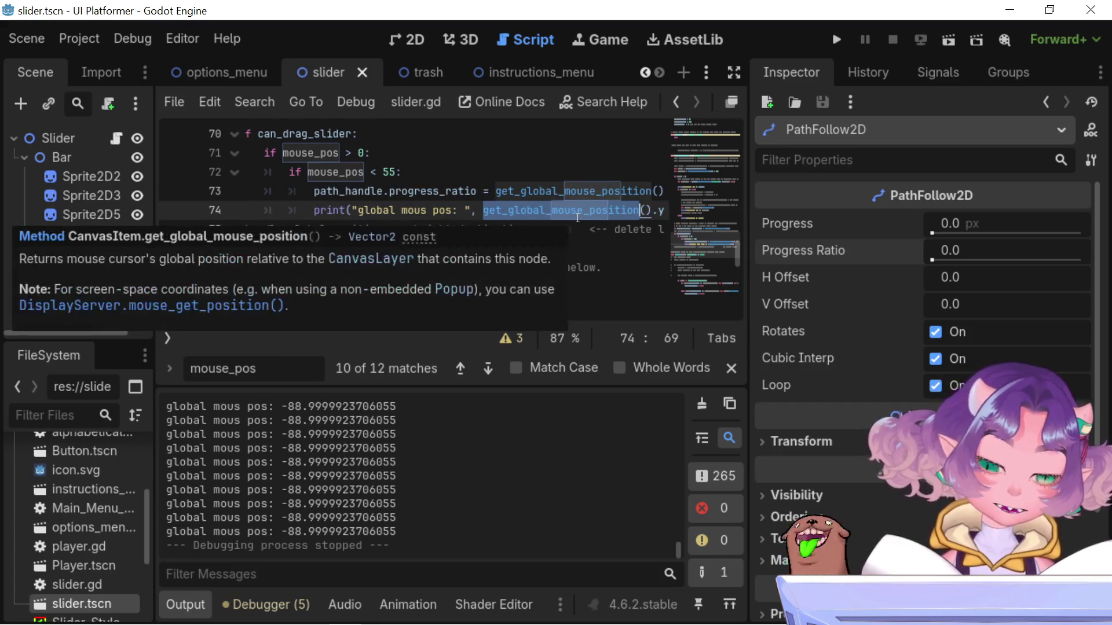
{"action": "left_click_drag", "start_coordinate": [665, 212], "coordinate": [452, 212]}
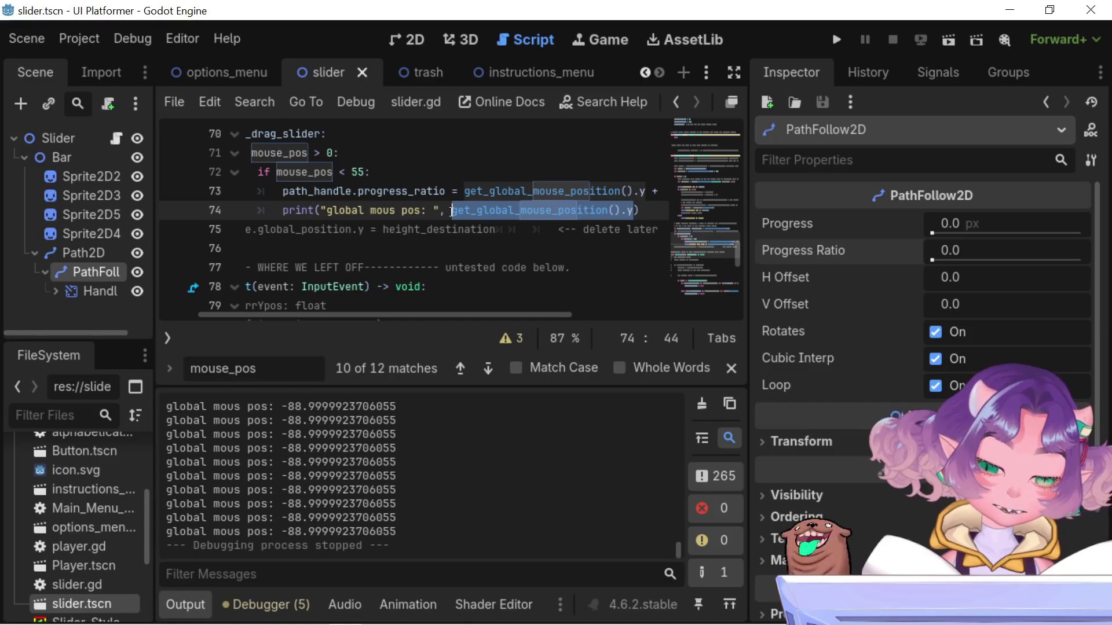
{"action": "key", "text": "BackSpace"}
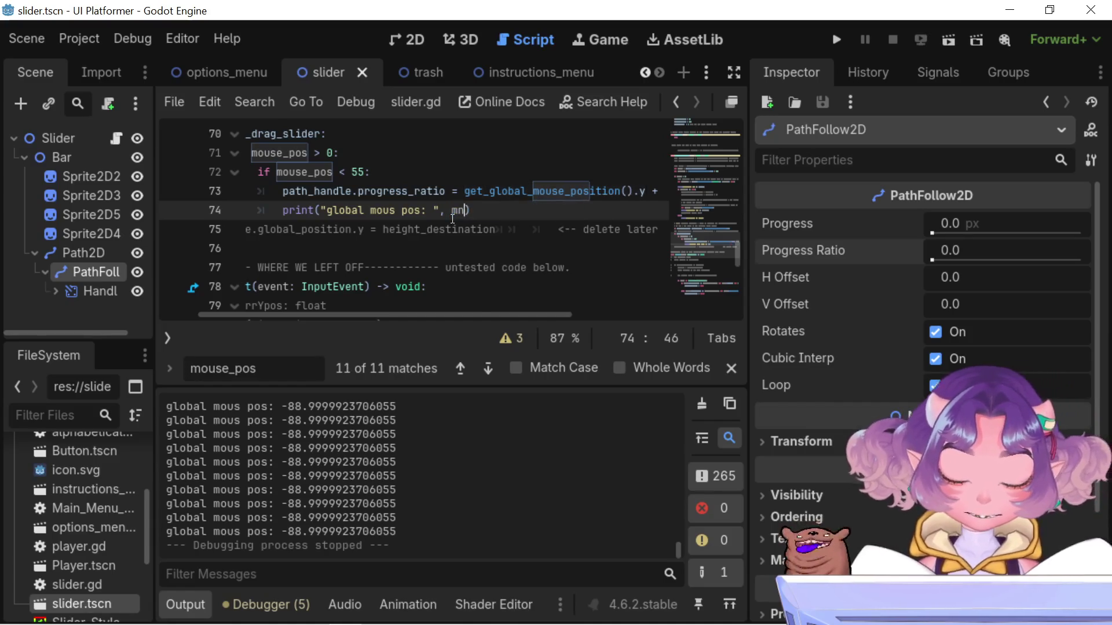
{"action": "type", "text": "mo"}
{"action": "type", "text": "use"}
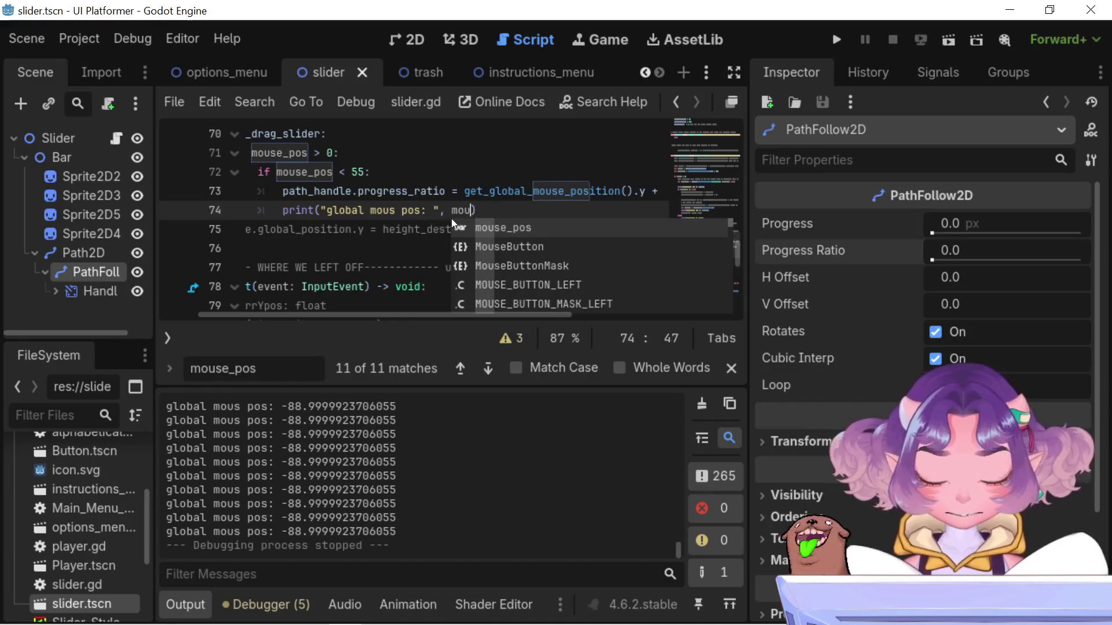
{"action": "key", "text": "Return"}
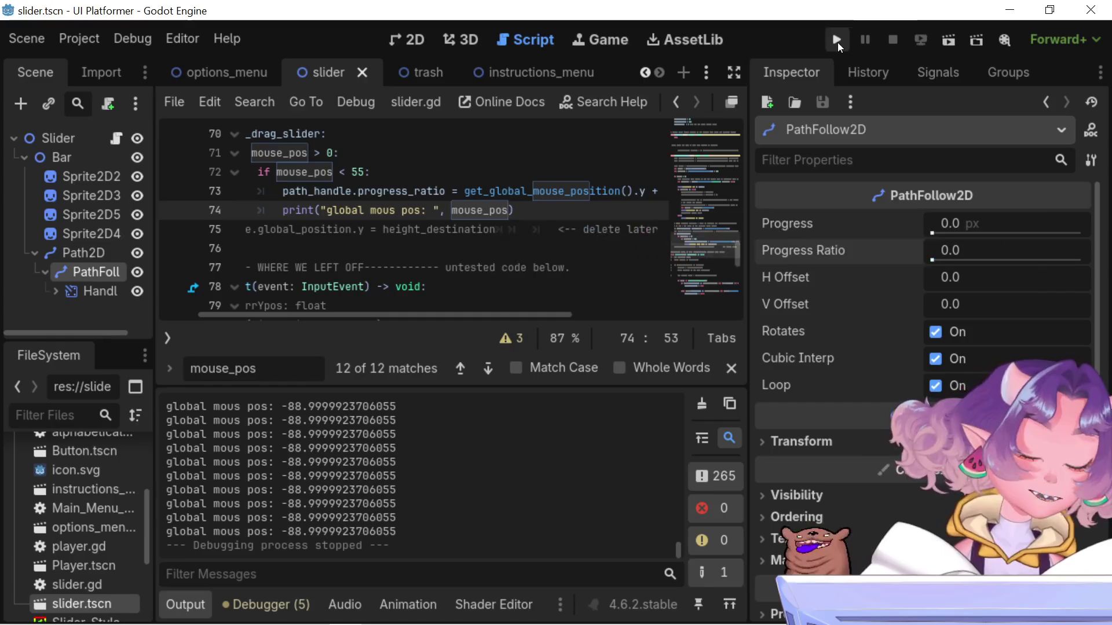
{"action": "left_click", "coordinate": [835, 40]}
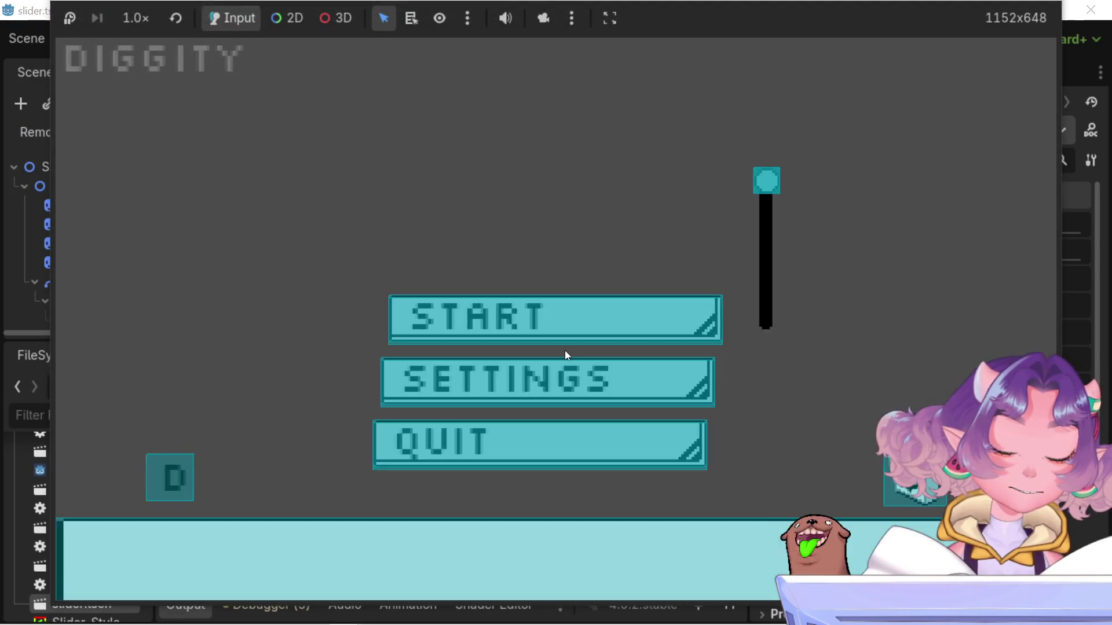
Test the slider by moving its handle partway down the track, then stop the game to log new mouse readings
{"action": "left_click", "coordinate": [767, 245]}
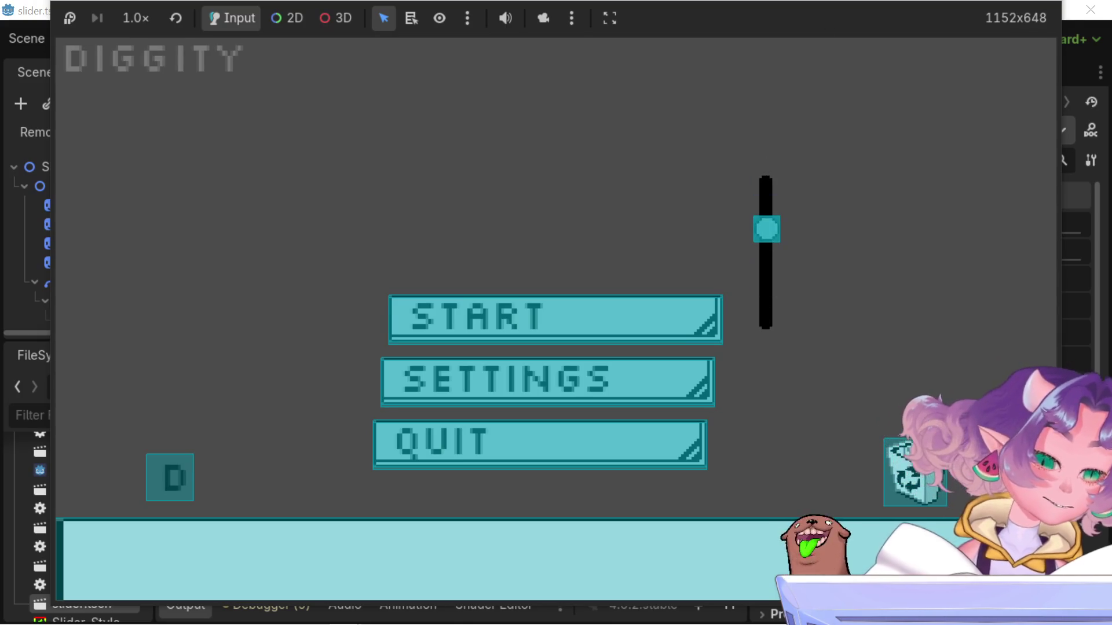
{"action": "left_click", "coordinate": [463, 445]}
{"action": "scroll", "coordinate": [334, 509], "scroll_direction": "up", "scroll_amount": 5}
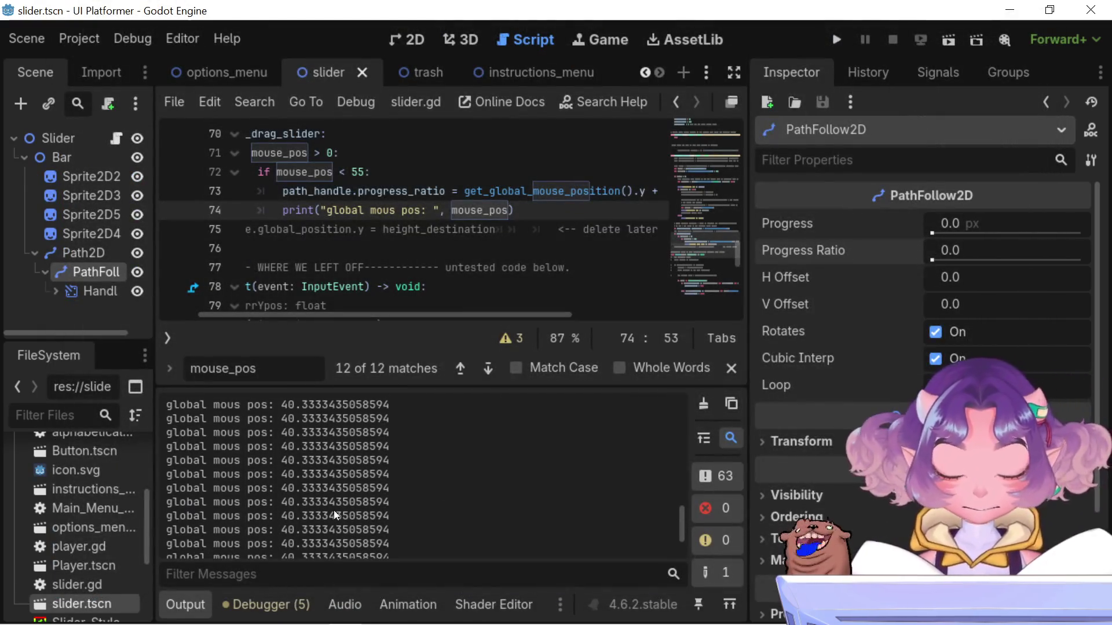
{"action": "scroll", "coordinate": [335, 509], "scroll_direction": "up", "scroll_amount": 5}
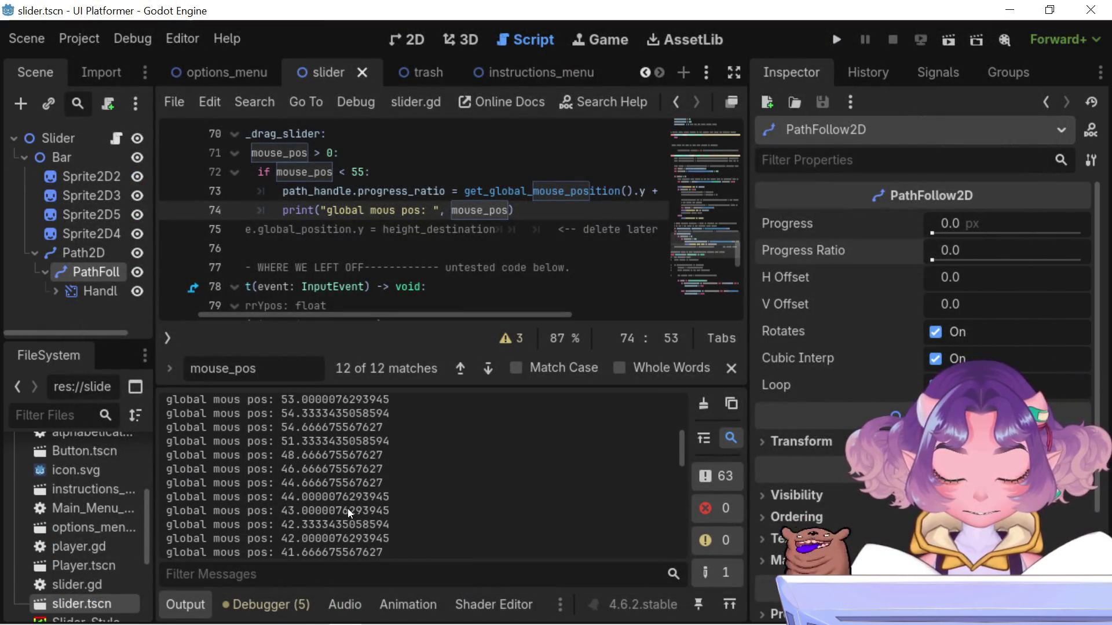
{"action": "scroll", "coordinate": [347, 509], "scroll_direction": "down", "scroll_amount": 3}
{"action": "scroll", "coordinate": [350, 508], "scroll_direction": "up", "scroll_amount": 8}
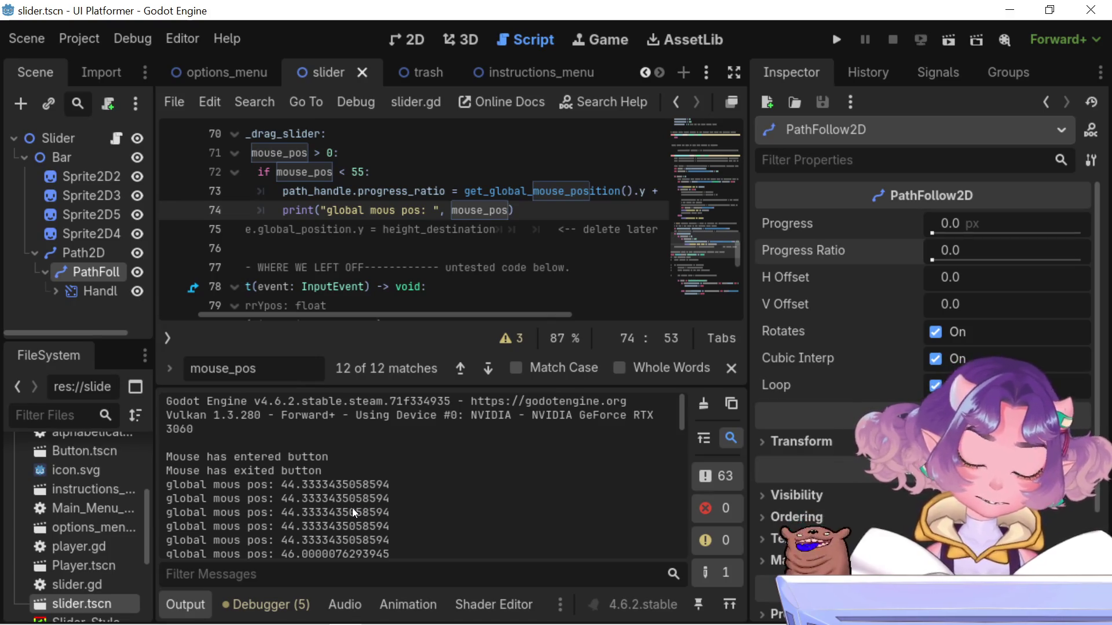
{"action": "left_click_drag", "start_coordinate": [378, 311], "coordinate": [330, 311]}
{"action": "scroll", "coordinate": [310, 267], "scroll_direction": "down", "scroll_amount": 4}
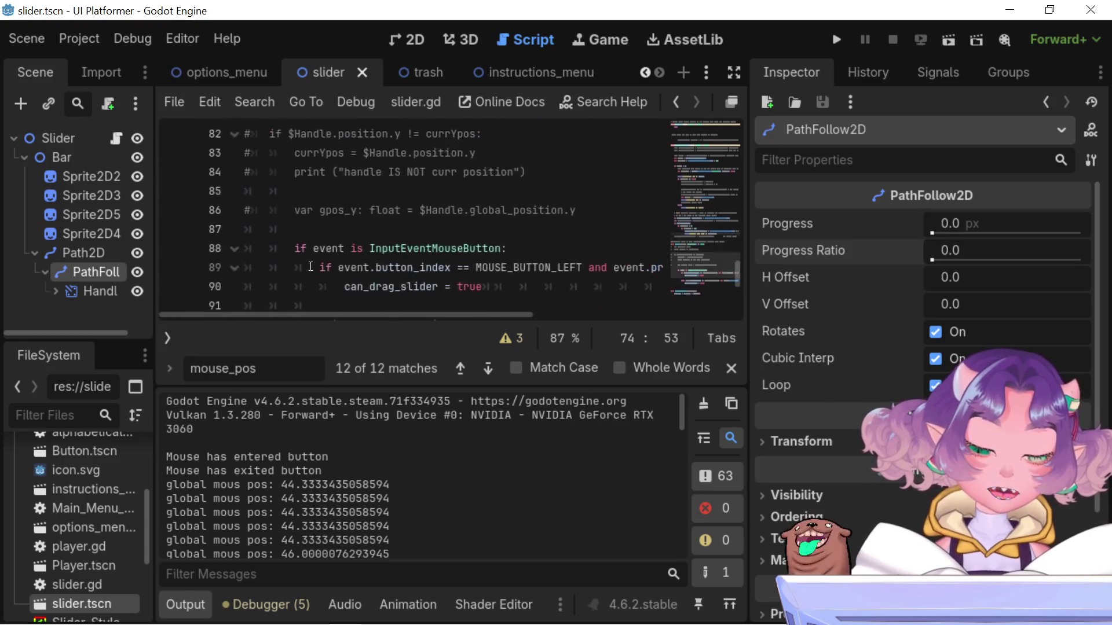
{"action": "scroll", "coordinate": [310, 267], "scroll_direction": "down", "scroll_amount": 3}
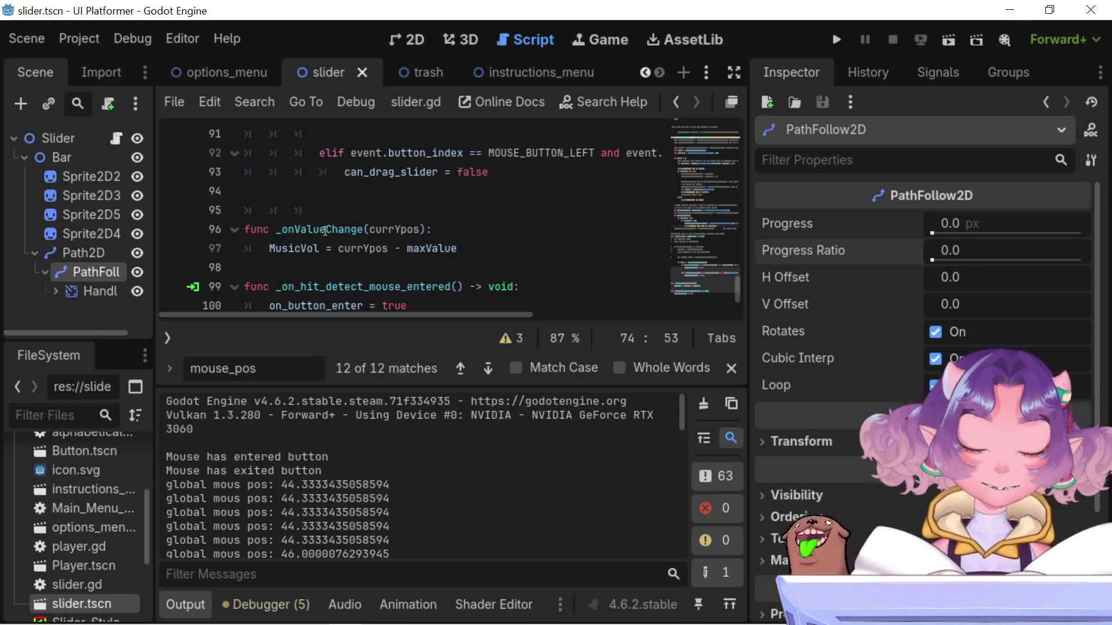
{"action": "scroll", "coordinate": [329, 228], "scroll_direction": "up", "scroll_amount": 6}
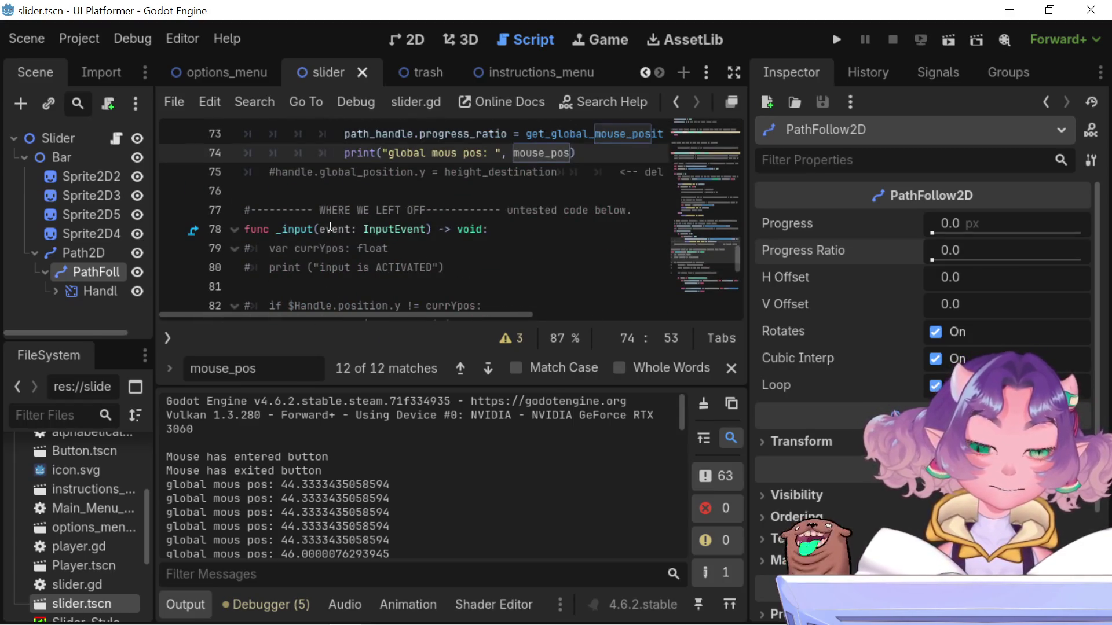
{"action": "scroll", "coordinate": [330, 226], "scroll_direction": "up", "scroll_amount": 11}
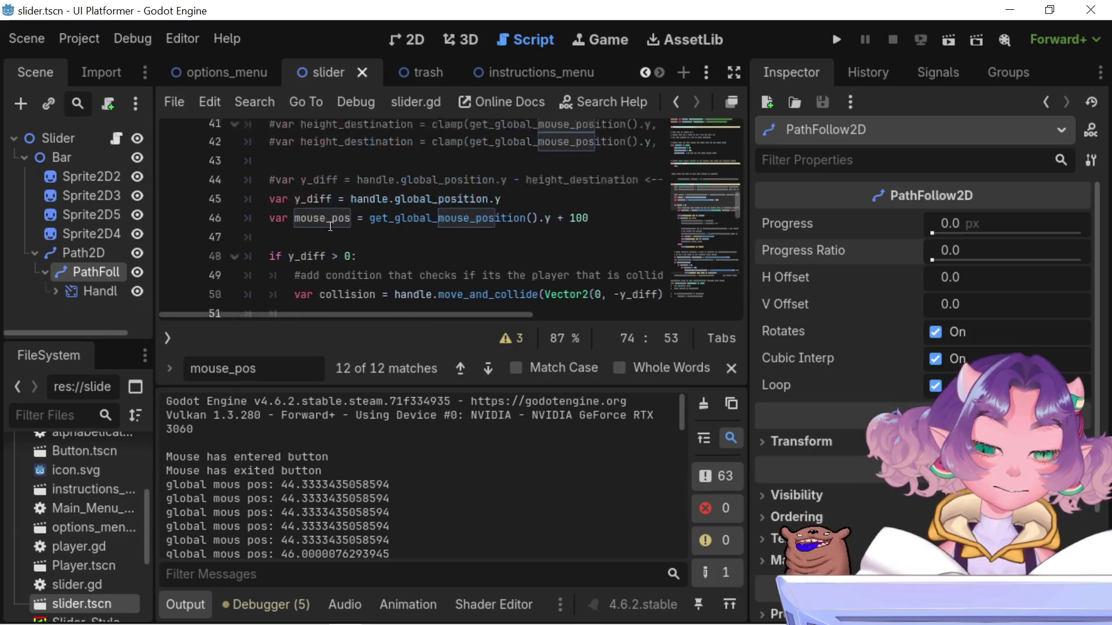
{"action": "scroll", "coordinate": [330, 226], "scroll_direction": "up", "scroll_amount": 2}
{"action": "scroll", "coordinate": [330, 226], "scroll_direction": "up", "scroll_amount": 5}
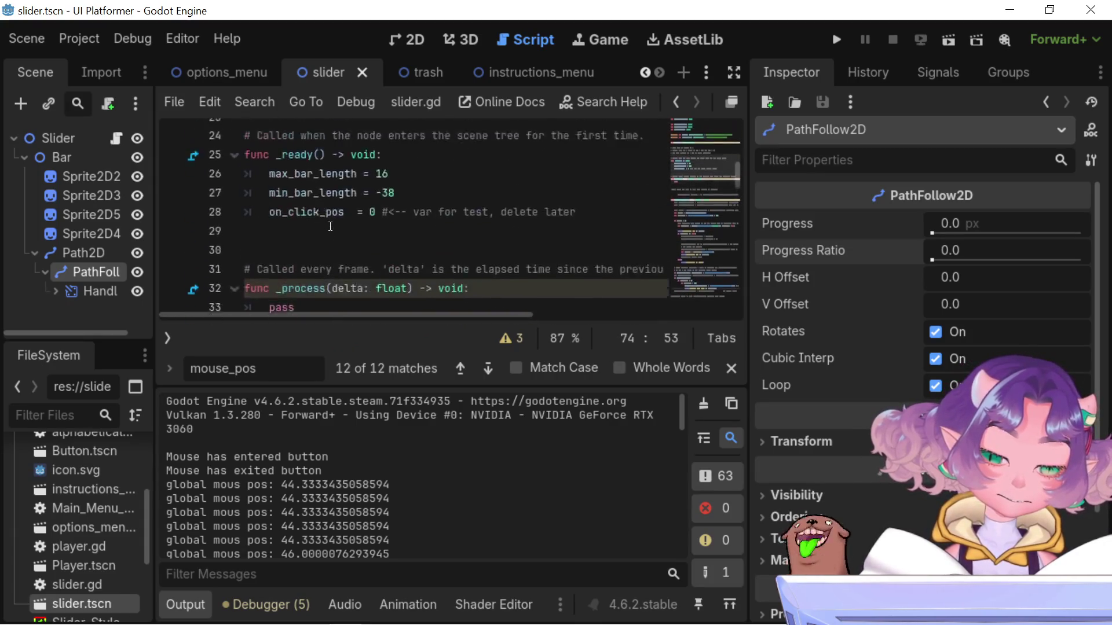
{"action": "scroll", "coordinate": [330, 225], "scroll_direction": "down", "scroll_amount": 5}
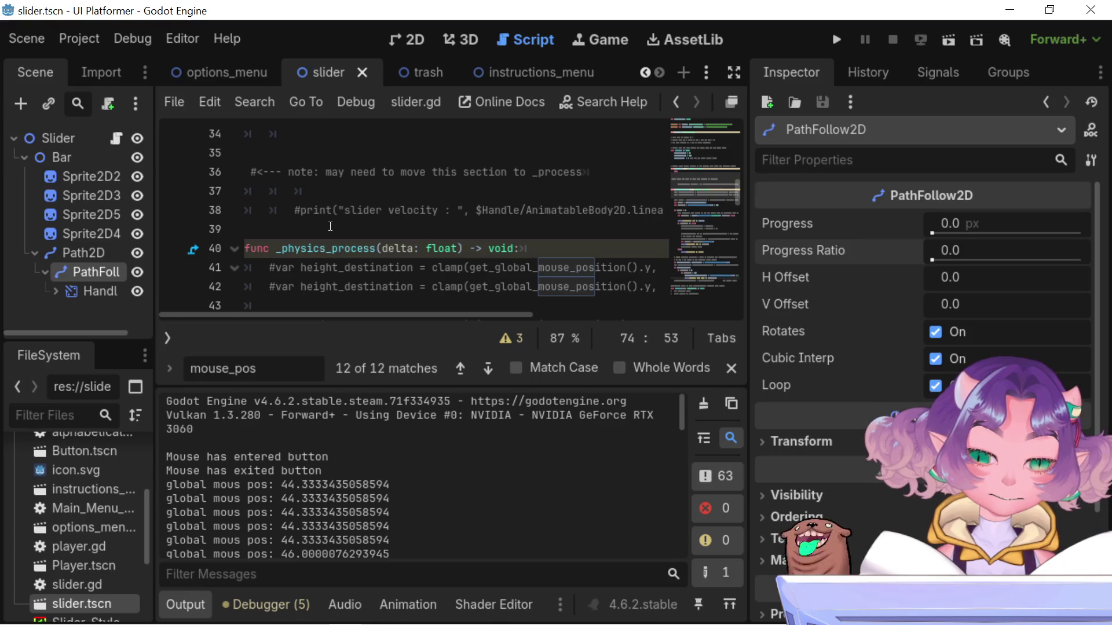
{"action": "scroll", "coordinate": [330, 226], "scroll_direction": "down", "scroll_amount": 1}
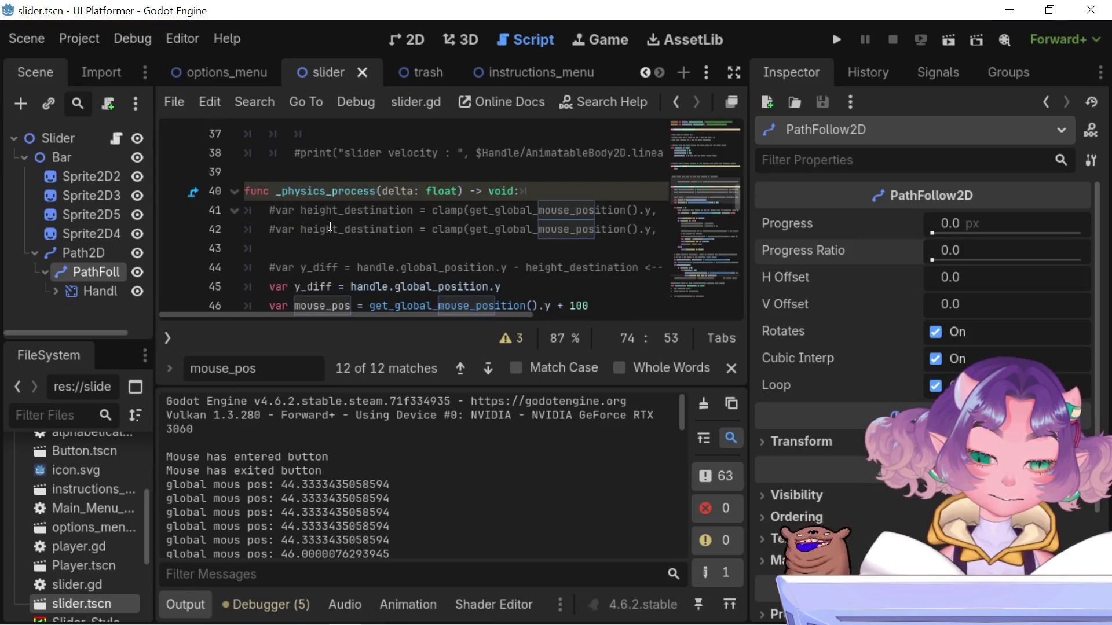
{"action": "scroll", "coordinate": [330, 226], "scroll_direction": "down", "scroll_amount": 1}
{"action": "scroll", "coordinate": [330, 226], "scroll_direction": "up", "scroll_amount": 4}
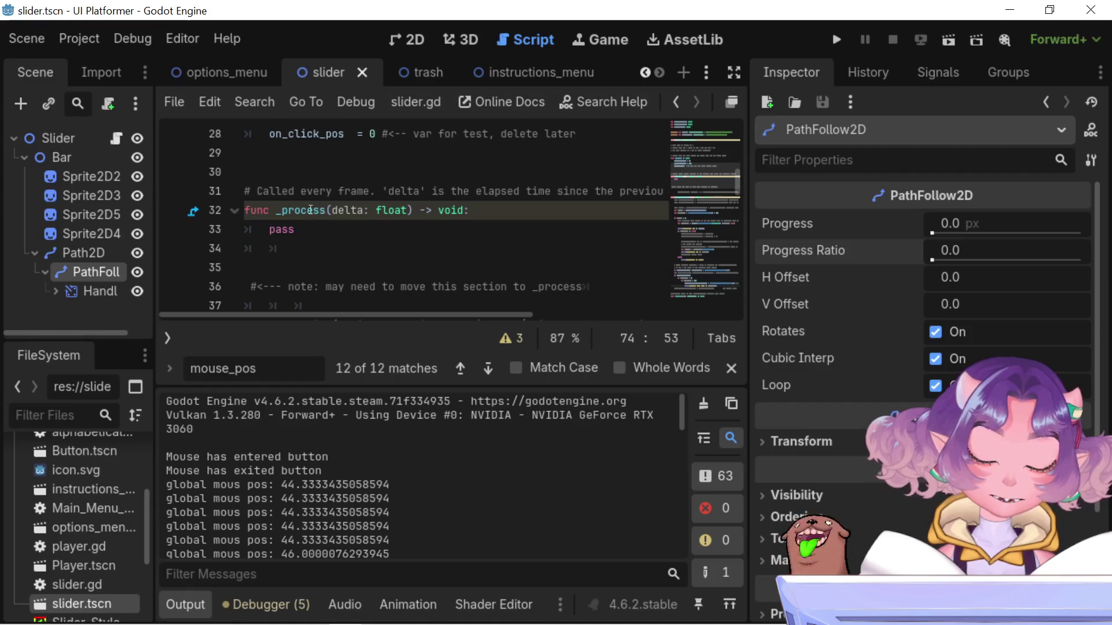
{"action": "double_click", "coordinate": [310, 210]}
{"action": "scroll", "coordinate": [312, 209], "scroll_direction": "down", "scroll_amount": 4}
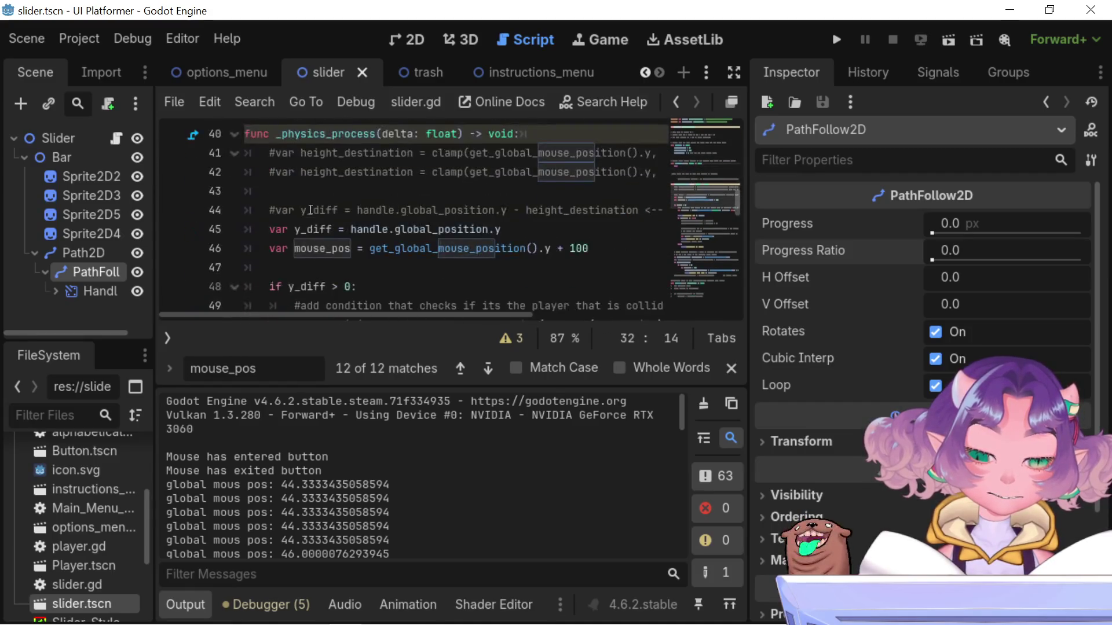
{"action": "double_click", "coordinate": [329, 133]}
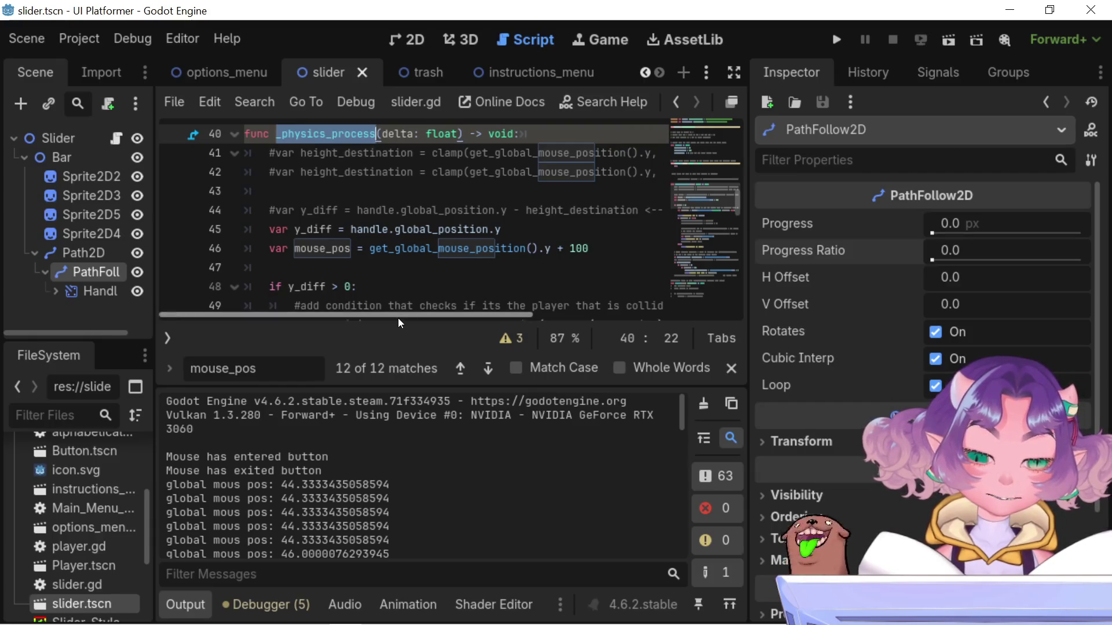
{"action": "mouse_move", "coordinate": [398, 318]}
{"action": "left_mouse_down"}
{"action": "mouse_move", "coordinate": [491, 336]}
{"action": "mouse_move", "coordinate": [625, 325]}
{"action": "mouse_move", "coordinate": [345, 273]}
{"action": "mouse_move", "coordinate": [373, 172]}
{"action": "left_mouse_up"}
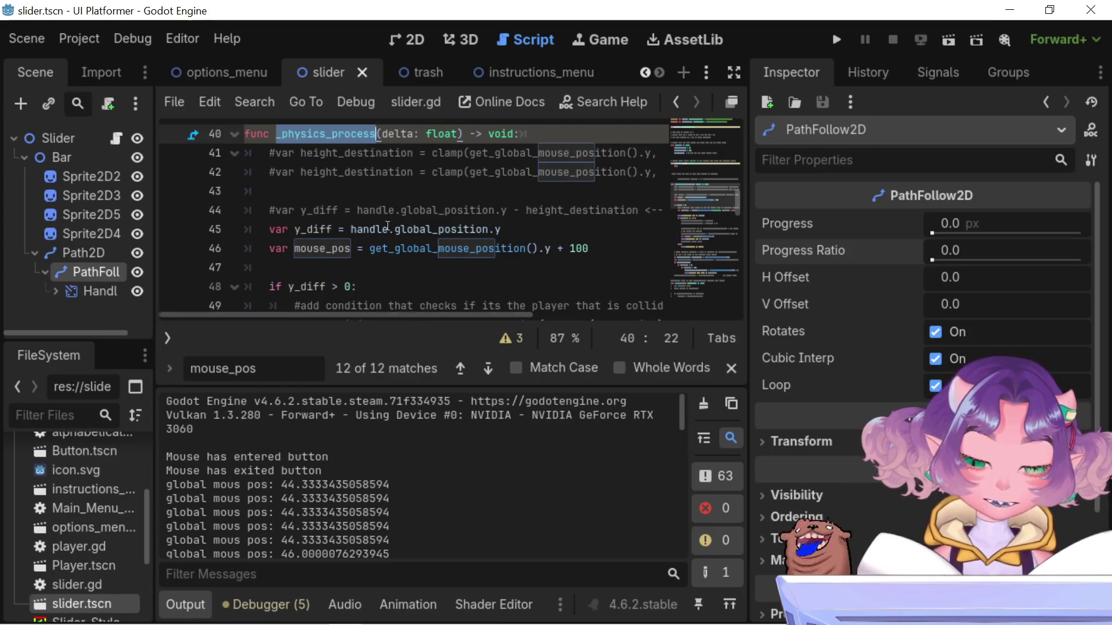
{"action": "left_click_drag", "start_coordinate": [431, 153], "coordinate": [632, 153]}
{"action": "scroll", "coordinate": [417, 214], "scroll_direction": "down", "scroll_amount": 1}
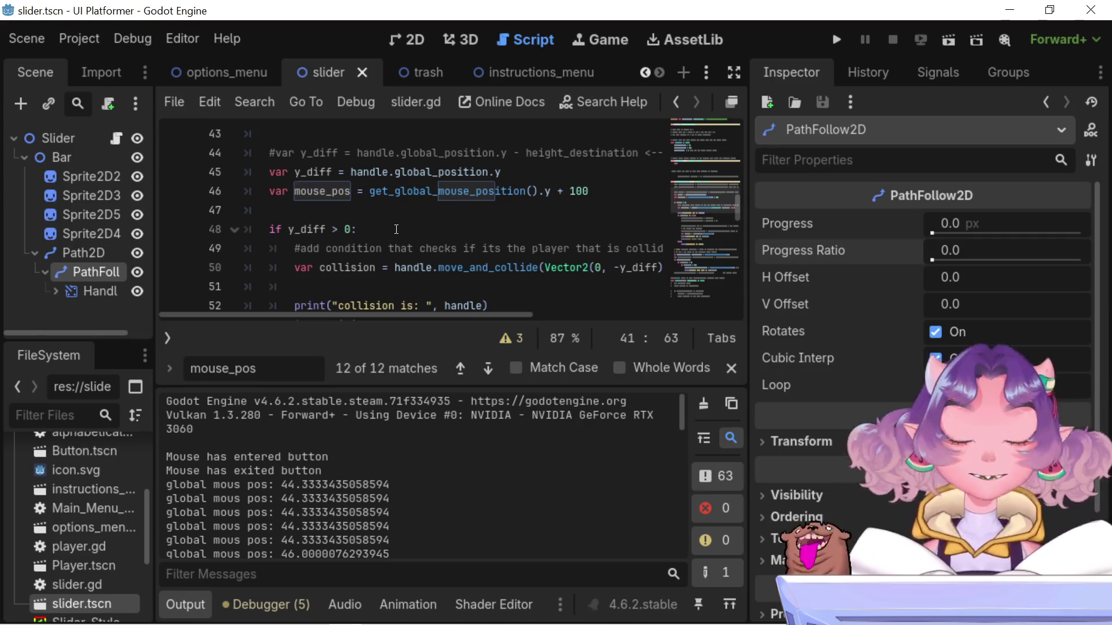
Look over the progress_ratio update inside the mouse_pos > 0 and < 55 checks in slider.gd
{"action": "scroll", "coordinate": [417, 208], "scroll_direction": "down", "scroll_amount": 1}
{"action": "scroll", "coordinate": [416, 207], "scroll_direction": "down", "scroll_amount": 5}
{"action": "scroll", "coordinate": [416, 219], "scroll_direction": "up", "scroll_amount": 5}
{"action": "scroll", "coordinate": [415, 218], "scroll_direction": "up", "scroll_amount": 1}
{"action": "scroll", "coordinate": [413, 219], "scroll_direction": "down", "scroll_amount": 4}
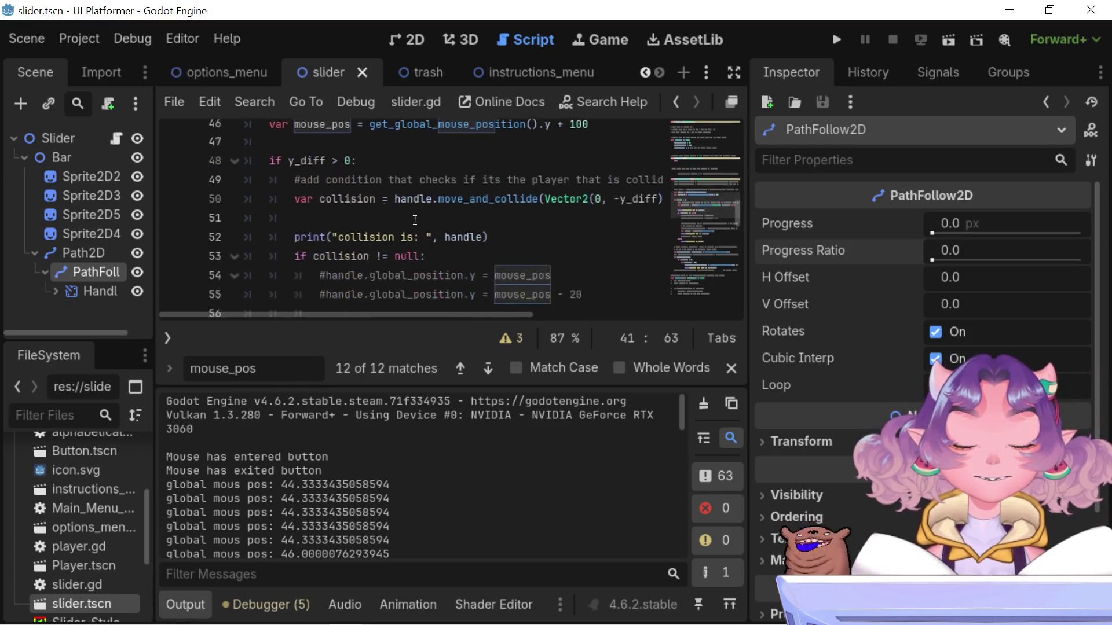
{"action": "scroll", "coordinate": [412, 220], "scroll_direction": "down", "scroll_amount": 1}
{"action": "scroll", "coordinate": [412, 219], "scroll_direction": "up", "scroll_amount": 2}
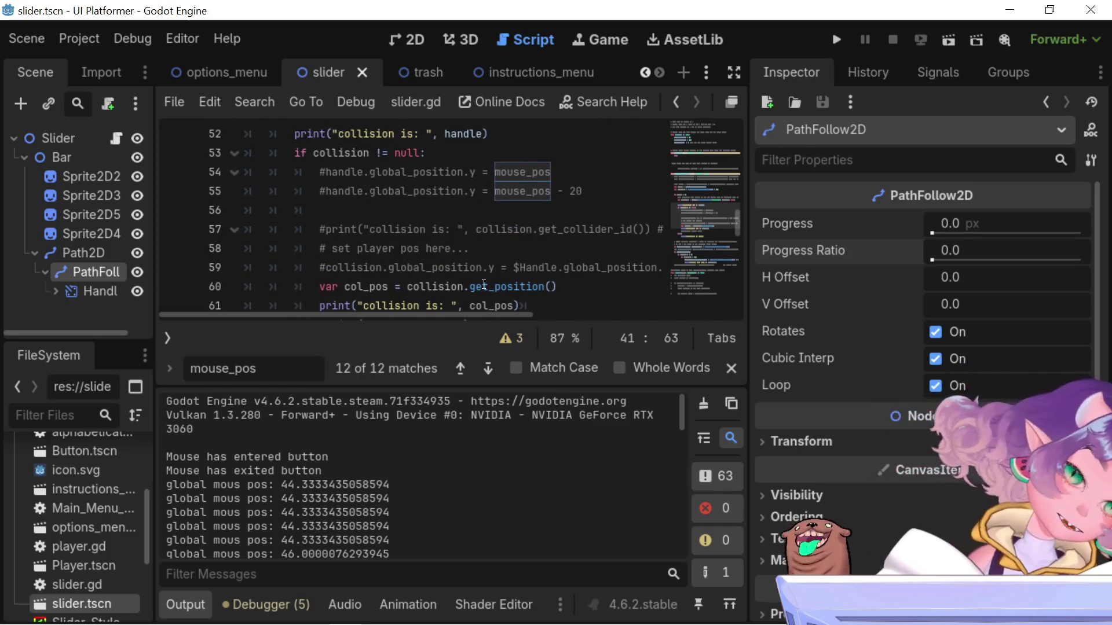
{"action": "mouse_move", "coordinate": [484, 284]}
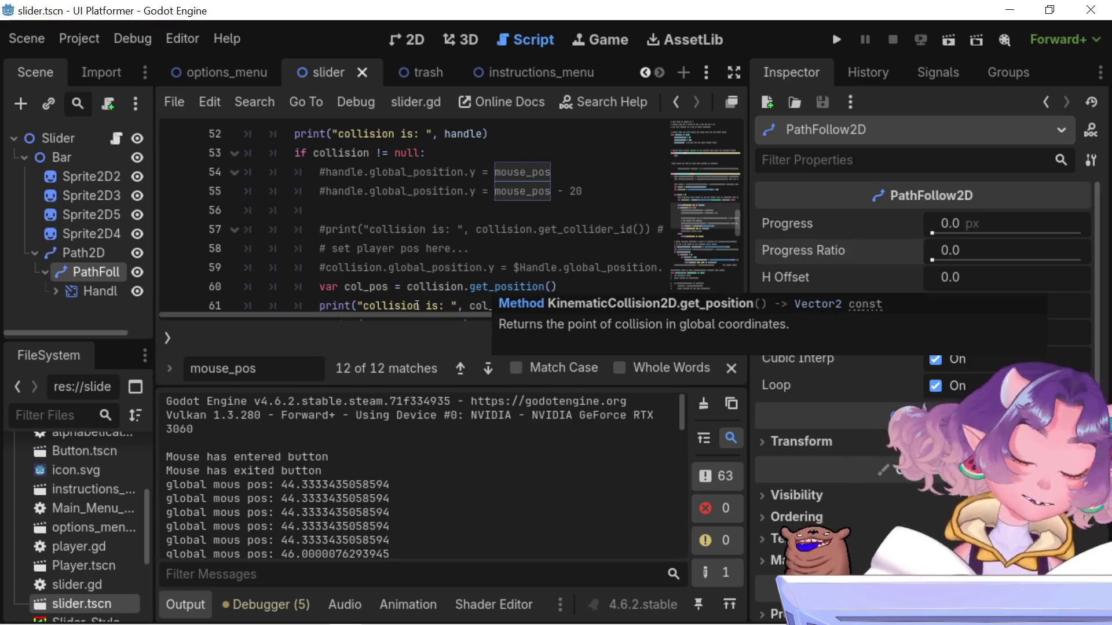
{"action": "mouse_move", "coordinate": [426, 314]}
{"action": "left_mouse_down"}
{"action": "mouse_move", "coordinate": [535, 298]}
{"action": "mouse_move", "coordinate": [494, 299]}
{"action": "mouse_move", "coordinate": [431, 270]}
{"action": "left_mouse_up"}
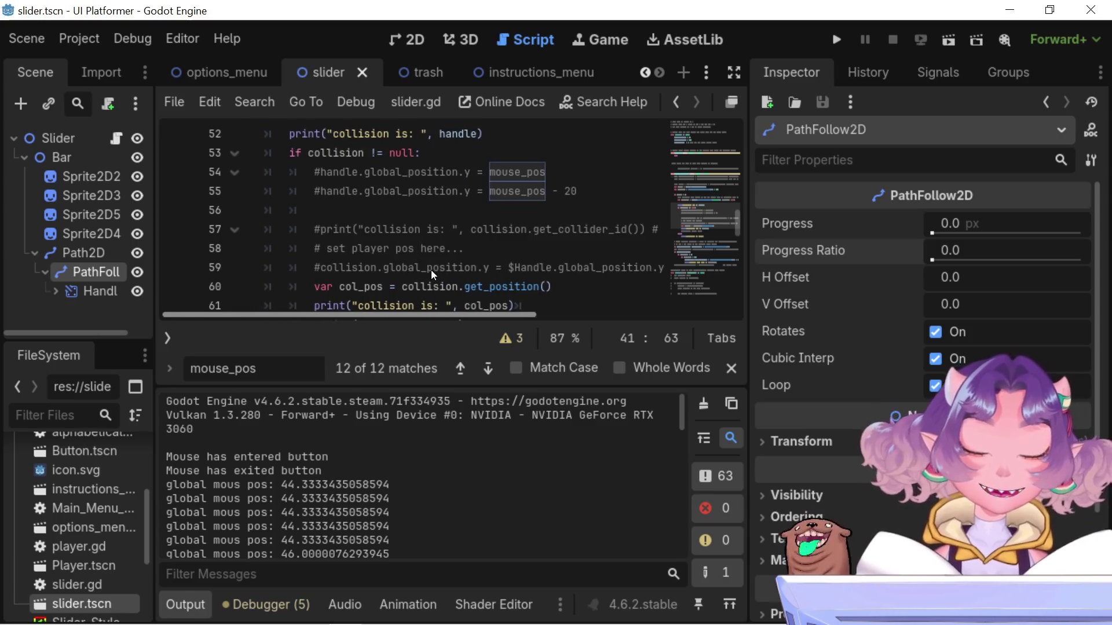
Replace the 'g' in the line 58 comment with 's' so 'get player pos' reads 'set player pos'
{"action": "left_click", "coordinate": [327, 248]}
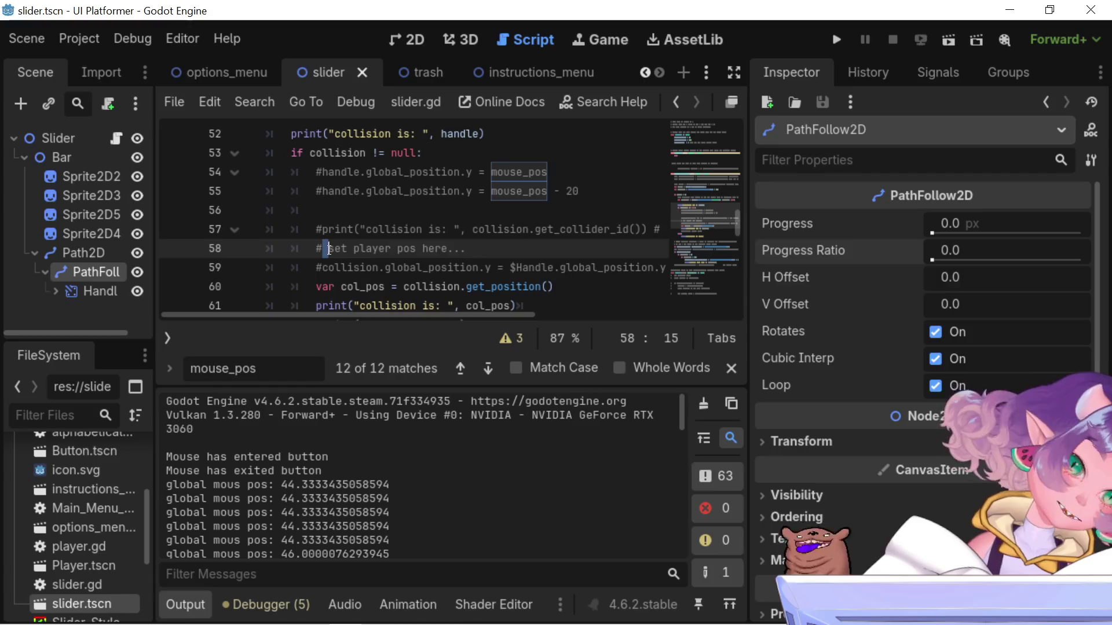
{"action": "left_click", "coordinate": [329, 250]}
{"action": "key", "text": "Delete"}
{"action": "type", "text": "s"}
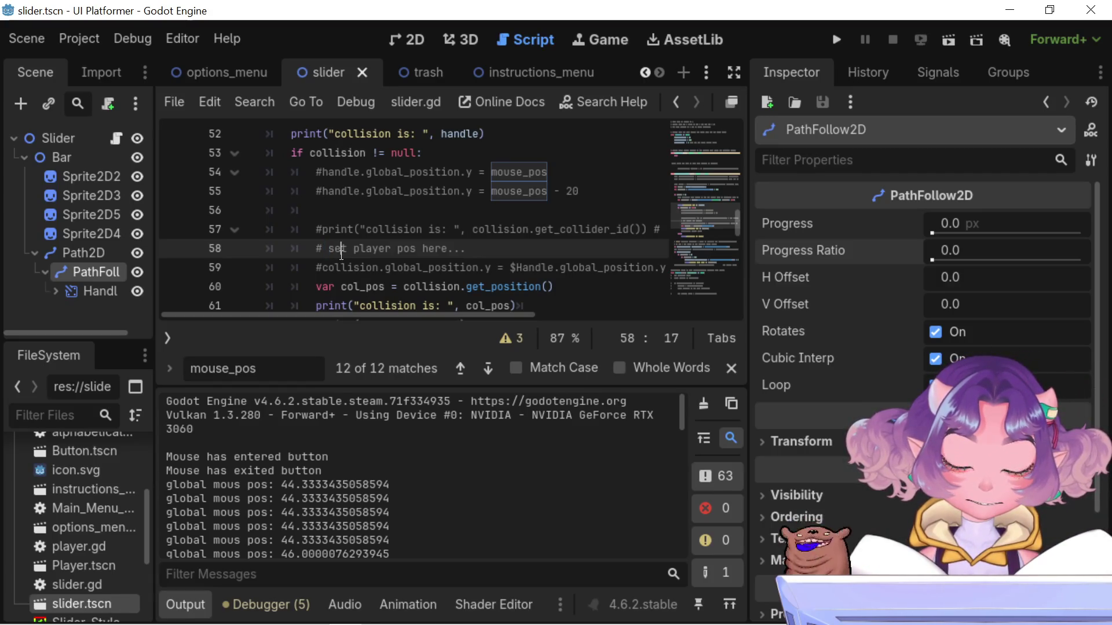
{"action": "scroll", "coordinate": [342, 254], "scroll_direction": "down", "scroll_amount": 1}
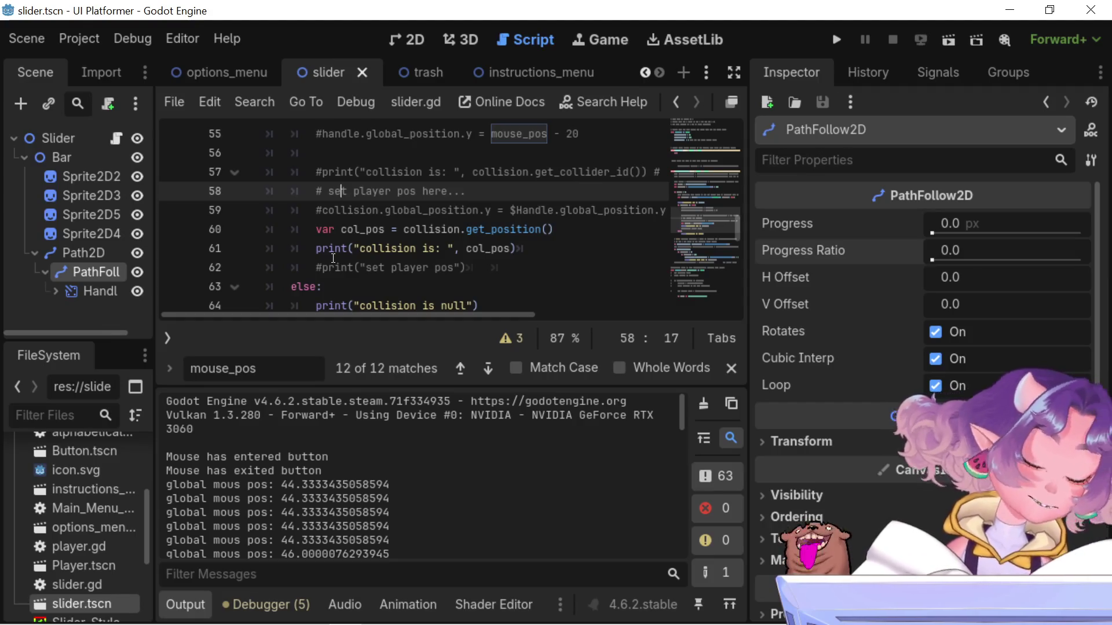
{"action": "scroll", "coordinate": [379, 224], "scroll_direction": "down", "scroll_amount": 3}
{"action": "scroll", "coordinate": [380, 225], "scroll_direction": "down", "scroll_amount": 1}
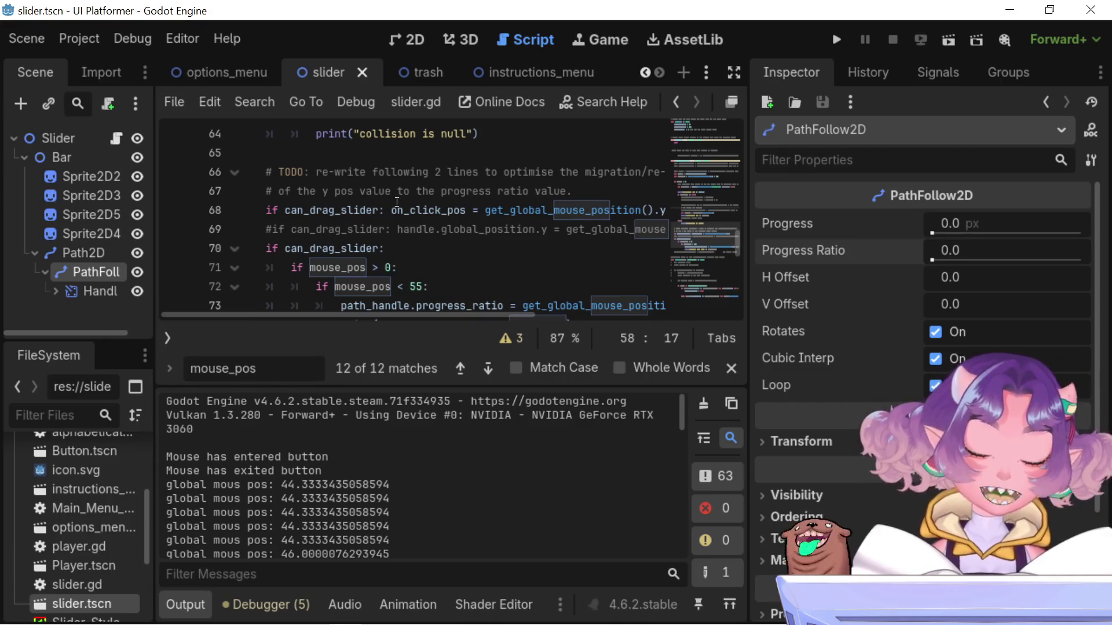
{"action": "scroll", "coordinate": [446, 205], "scroll_direction": "down", "scroll_amount": 1}
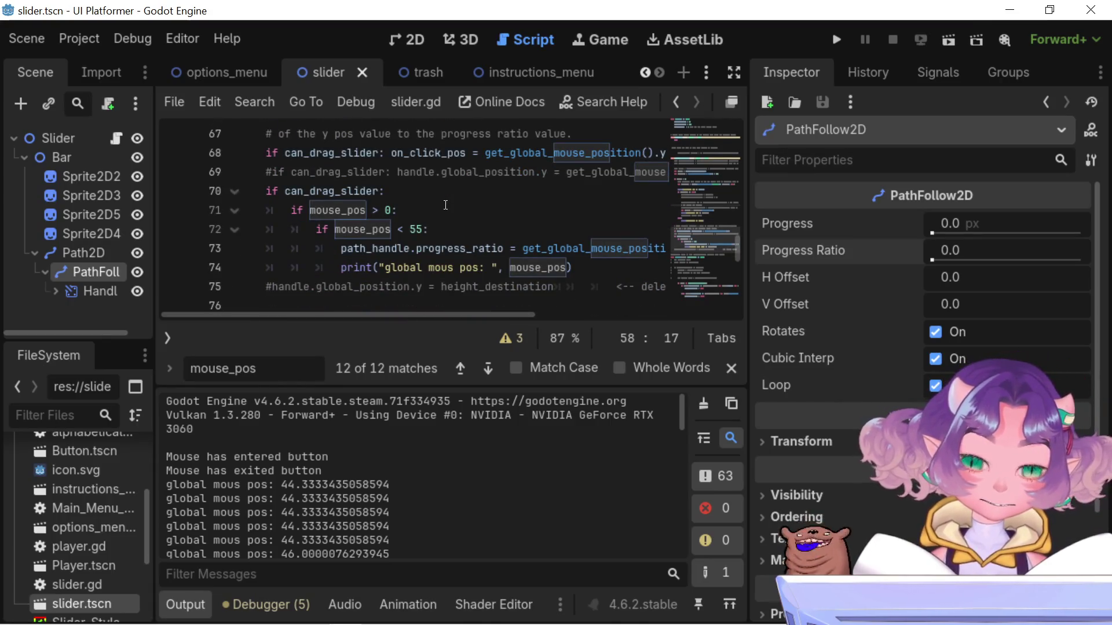
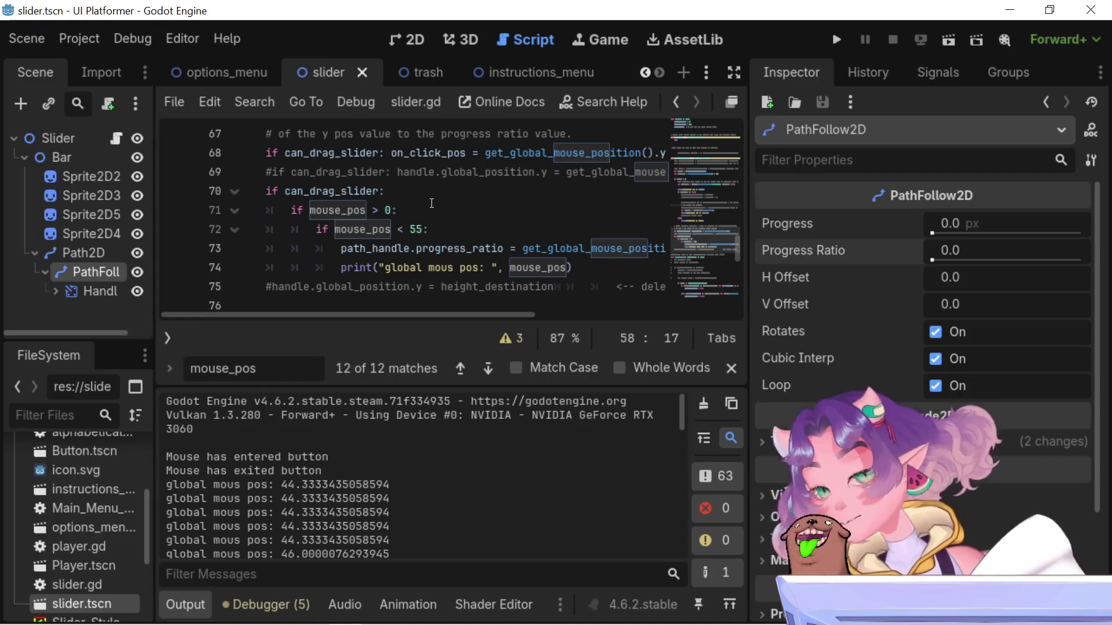
Reach the collision block at line 58 and delete the stray 7 typed into the comment
{"action": "type", "text": "7t player pos here..."}
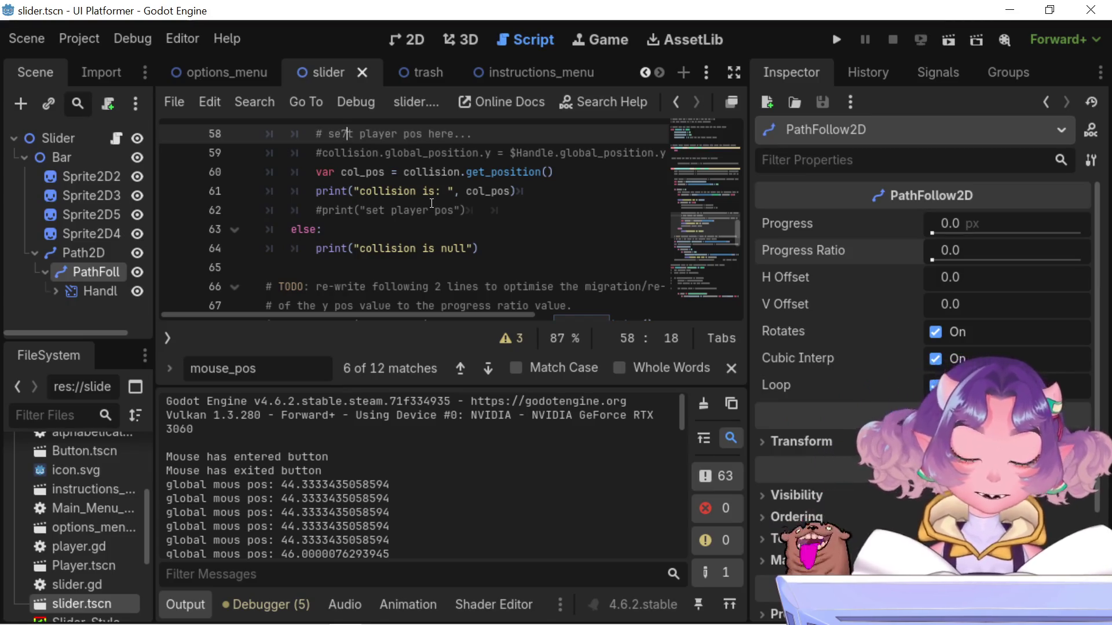
{"action": "key", "text": "BackSpace"}
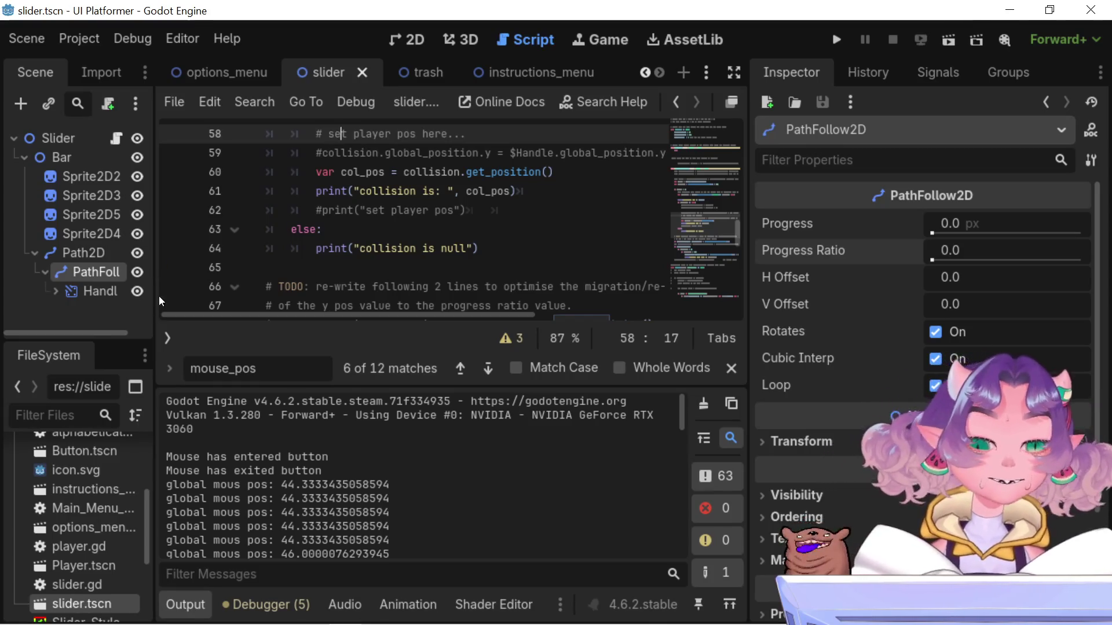
Drag the script editor/Inspector splitter right to widen the code area
{"action": "left_click_drag", "start_coordinate": [747, 298], "coordinate": [803, 298]}
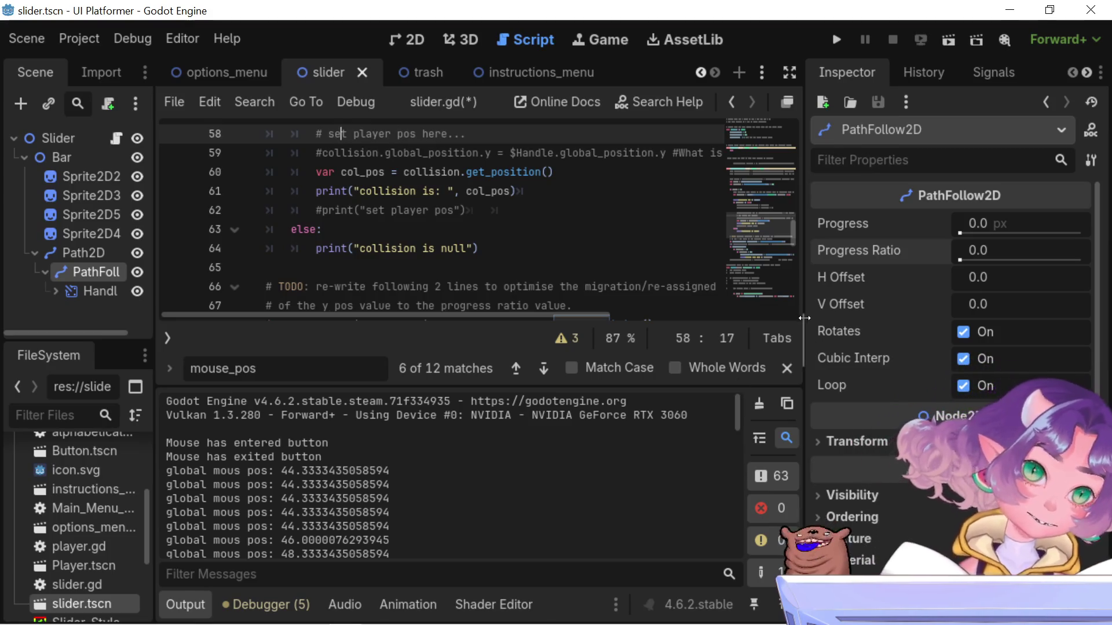
{"action": "mouse_move", "coordinate": [804, 434]}
{"action": "left_mouse_down"}
{"action": "mouse_move", "coordinate": [821, 434]}
{"action": "mouse_move", "coordinate": [823, 448]}
{"action": "left_mouse_up"}
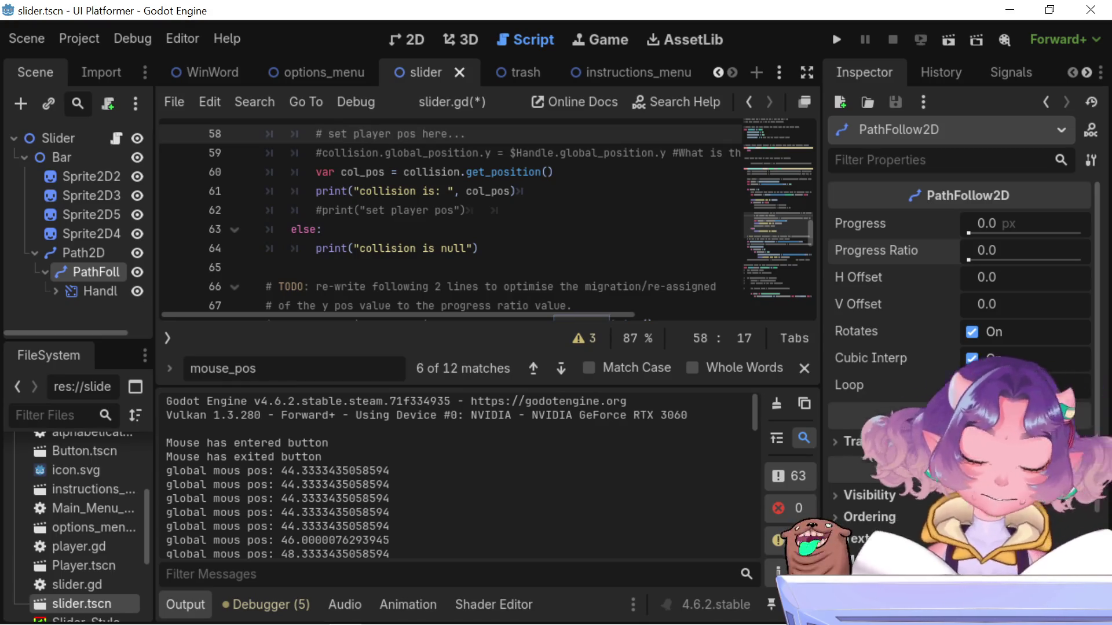
Scroll down slider.gd to the drag block that sets path_handle.progress_ratio
{"action": "scroll", "coordinate": [281, 197], "scroll_direction": "down", "scroll_amount": 3}
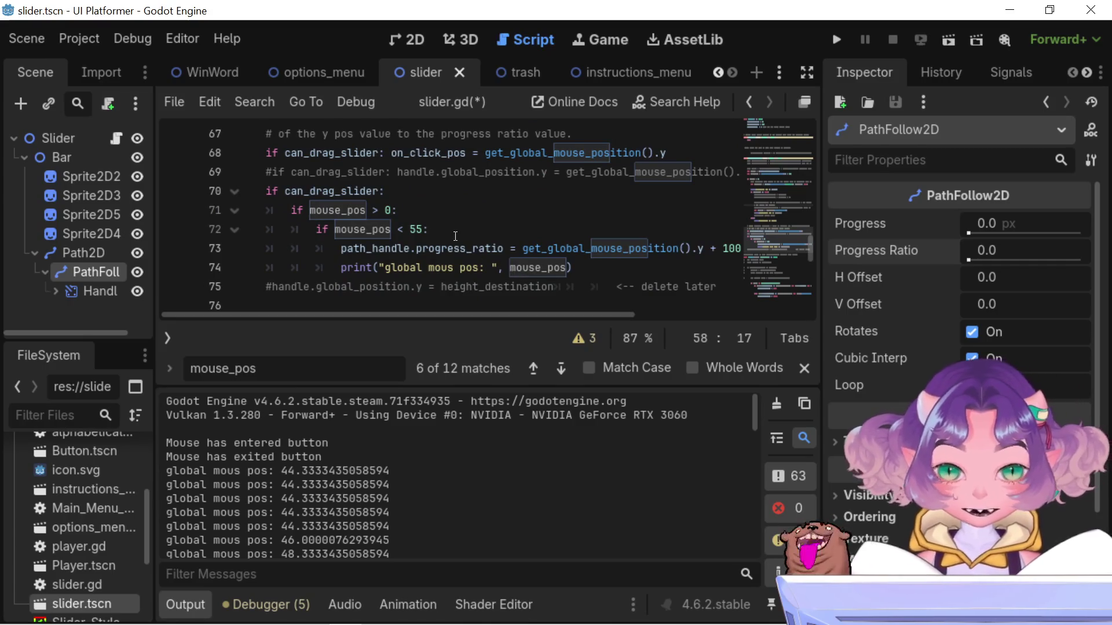
Select lines 70–72 holding the nested can_drag_slider and mouse_pos conditions
{"action": "left_click_drag", "start_coordinate": [455, 236], "coordinate": [252, 198]}
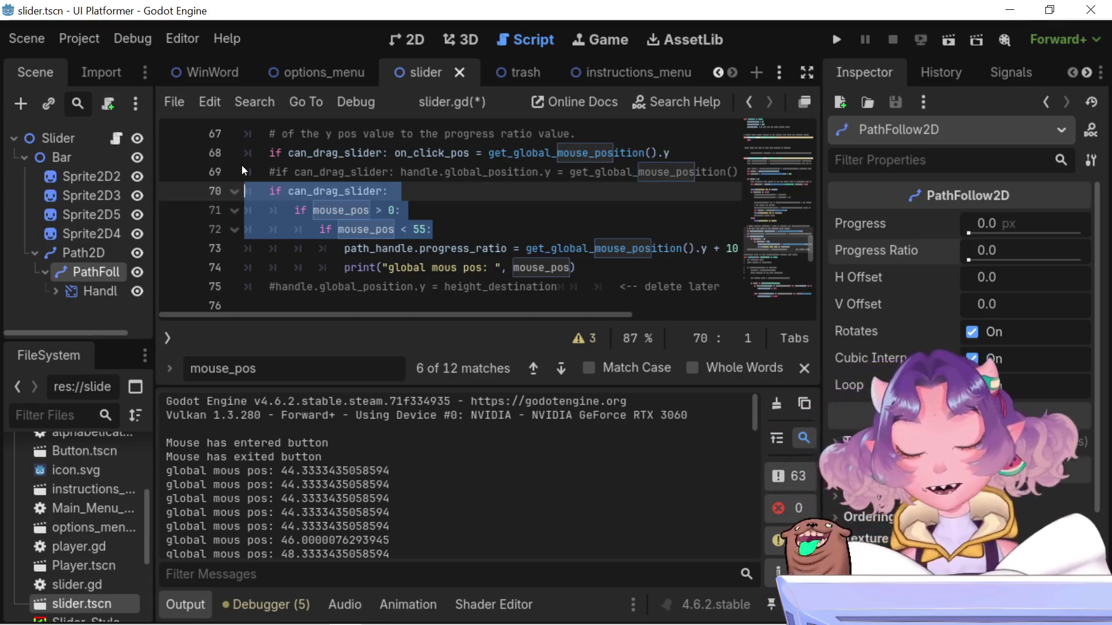
{"action": "left_click", "coordinate": [438, 229]}
{"action": "mouse_move", "coordinate": [438, 229]}
{"action": "left_mouse_down"}
{"action": "mouse_move", "coordinate": [255, 191]}
{"action": "mouse_move", "coordinate": [222, 172]}
{"action": "left_mouse_up"}
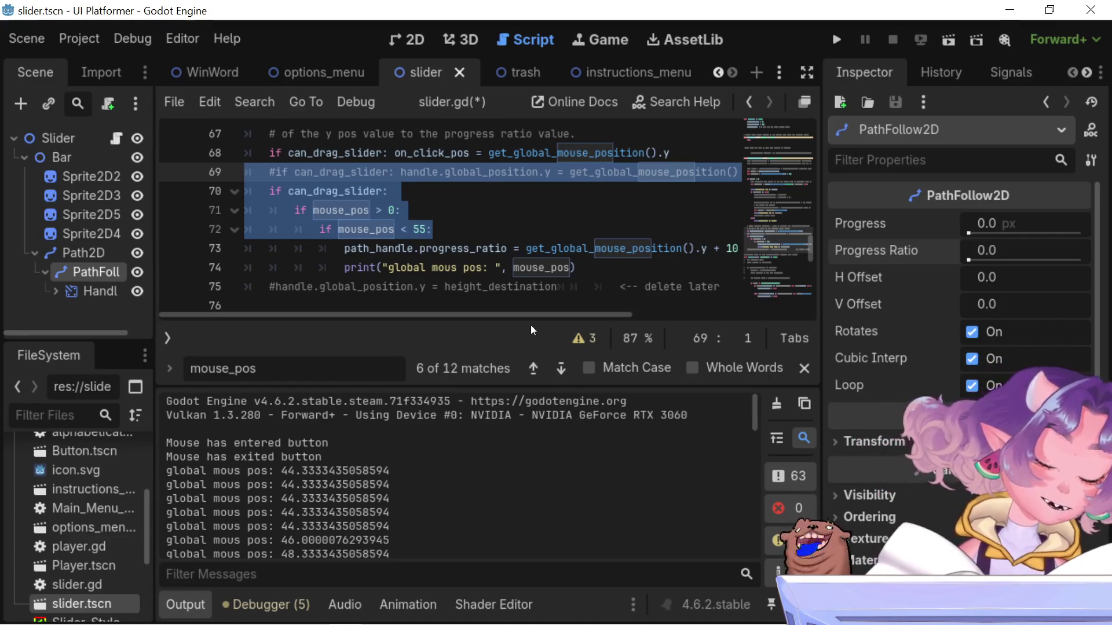
{"action": "mouse_move", "coordinate": [505, 315]}
{"action": "left_mouse_down"}
{"action": "mouse_move", "coordinate": [641, 321]}
{"action": "mouse_move", "coordinate": [412, 277]}
{"action": "left_mouse_up"}
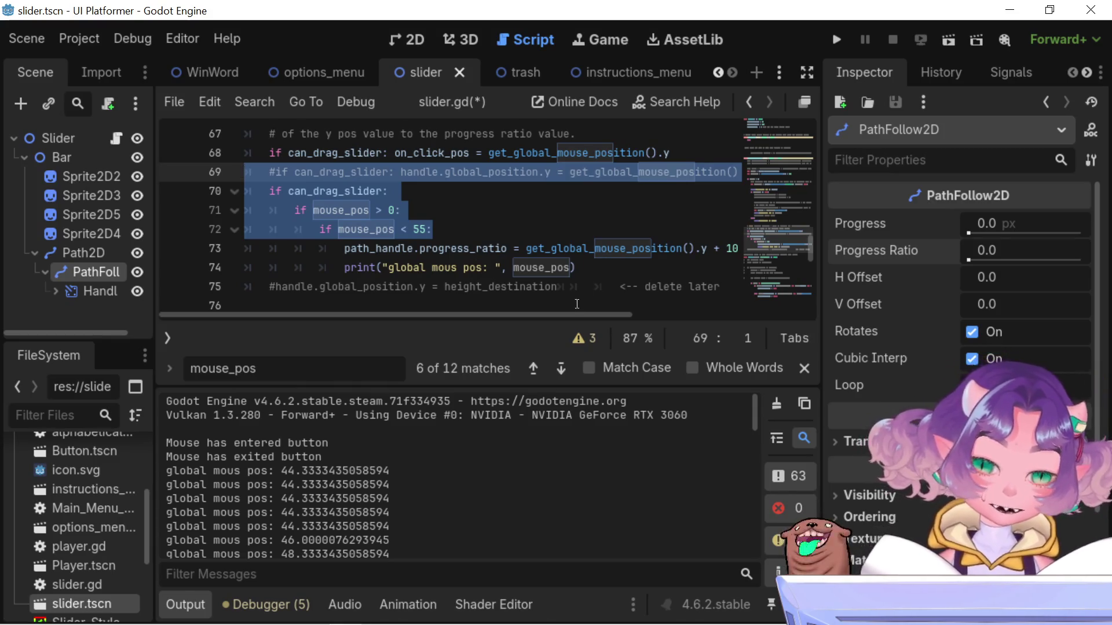
{"action": "mouse_move", "coordinate": [575, 315]}
{"action": "left_mouse_down"}
{"action": "mouse_move", "coordinate": [744, 281]}
{"action": "mouse_move", "coordinate": [487, 280]}
{"action": "left_mouse_up"}
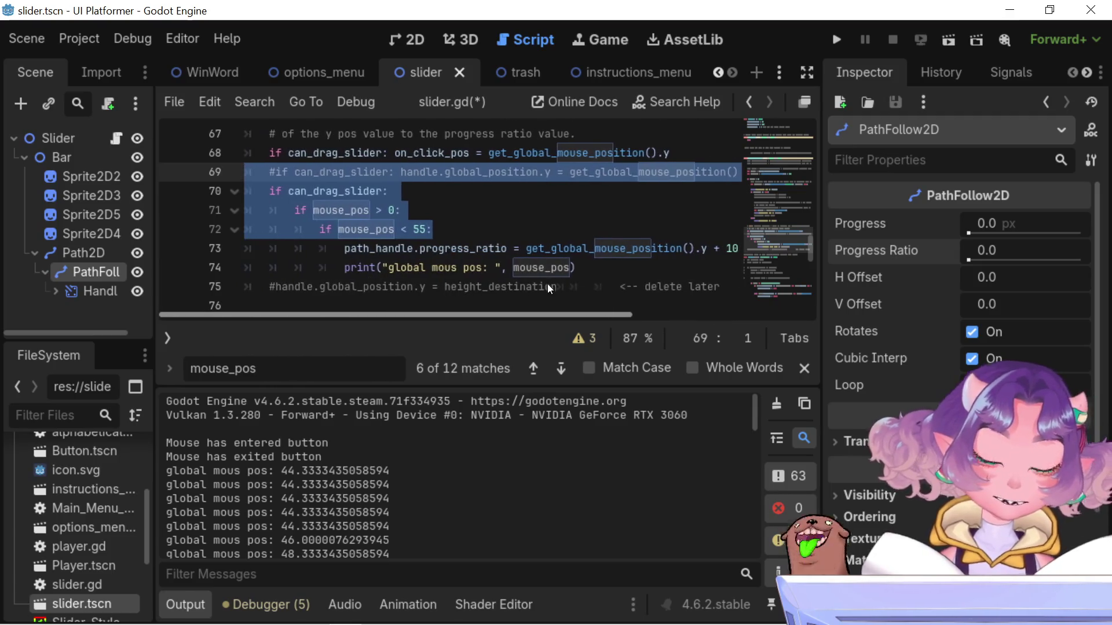
{"action": "left_click", "coordinate": [481, 249]}
{"action": "left_click", "coordinate": [458, 232]}
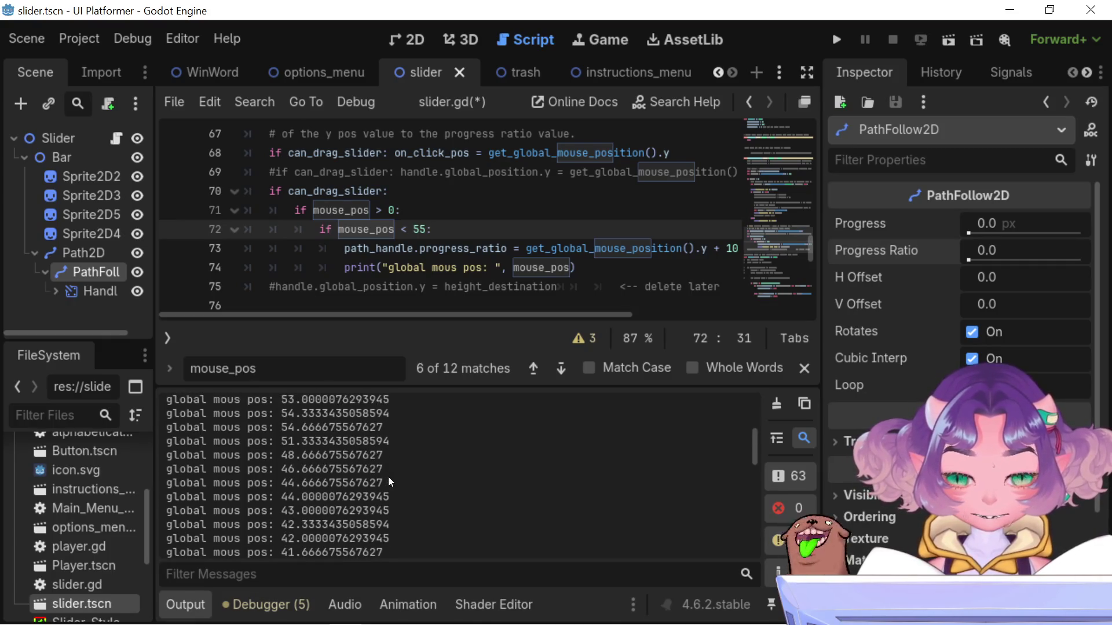
{"action": "mouse_move", "coordinate": [567, 315]}
{"action": "left_mouse_down"}
{"action": "mouse_move", "coordinate": [647, 323]}
{"action": "mouse_move", "coordinate": [493, 339]}
{"action": "left_mouse_up"}
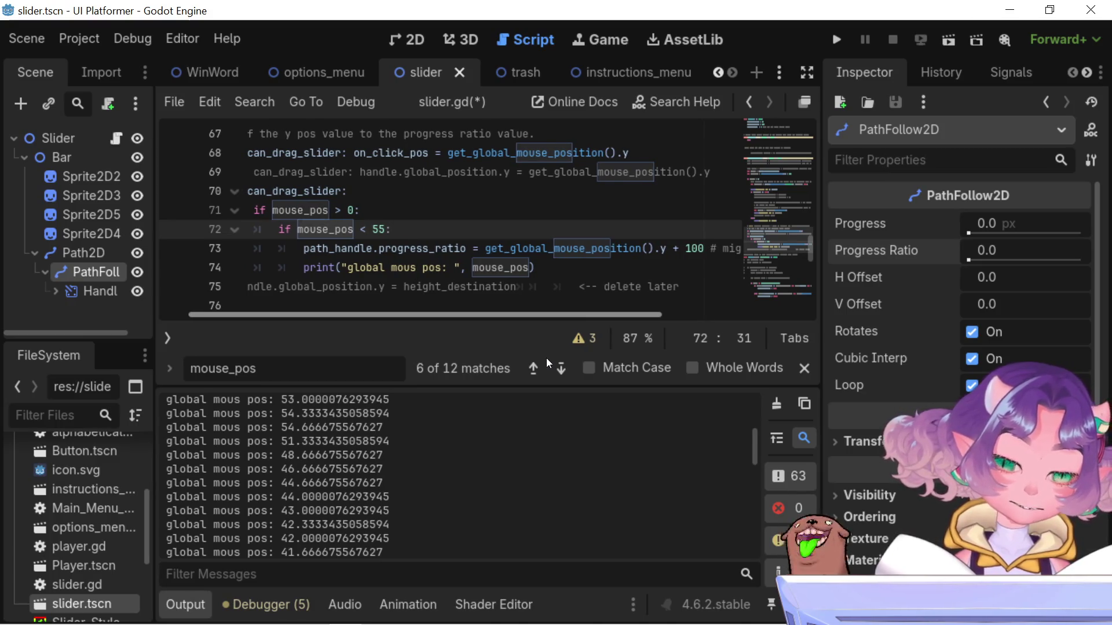
Replace line 73's mouse-position expression with mouse_pos, save slider.gd, and run the game
{"action": "left_click", "coordinate": [481, 249]}
{"action": "left_click_drag", "start_coordinate": [481, 249], "coordinate": [701, 248]}
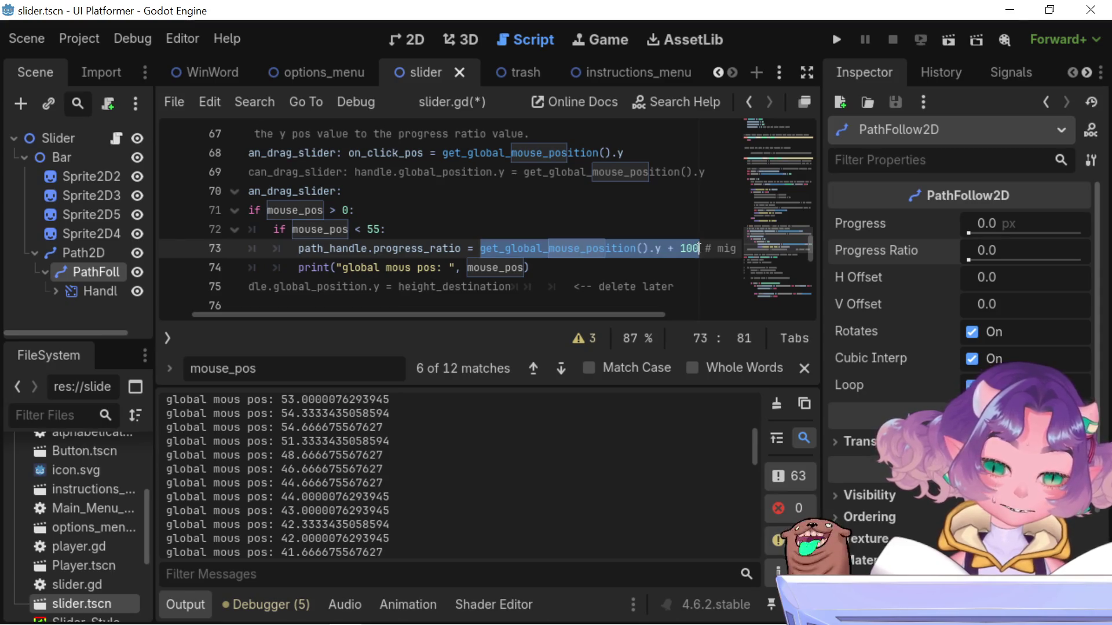
{"action": "type", "text": "m"}
{"action": "type", "text": "e cause jank handle moveme"}
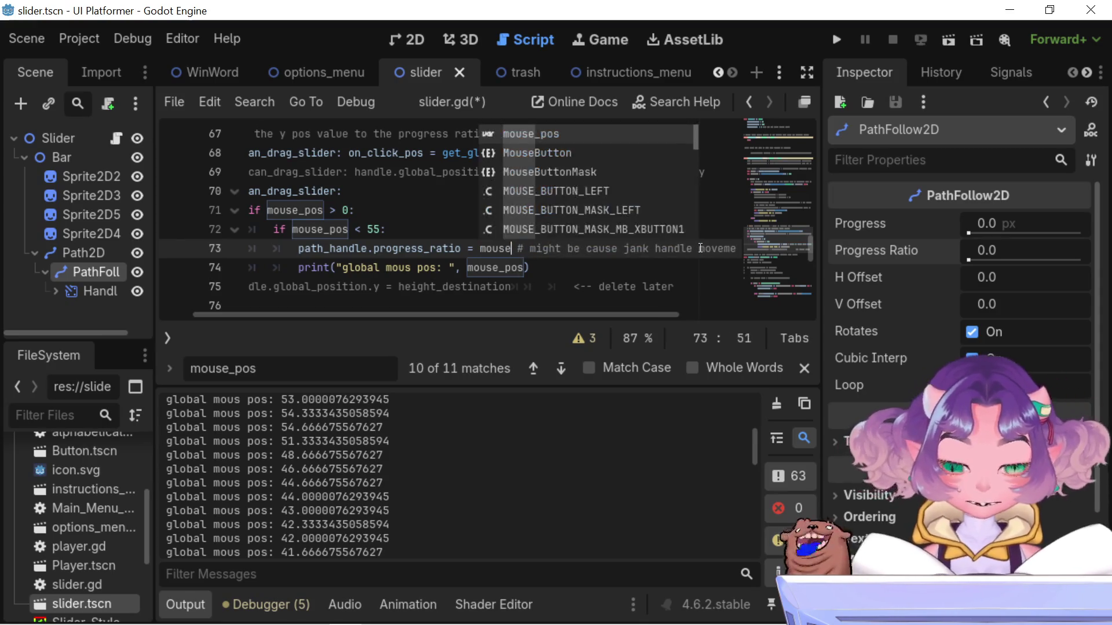
{"action": "key", "text": "Return"}
{"action": "key", "text": "ctrl+s"}
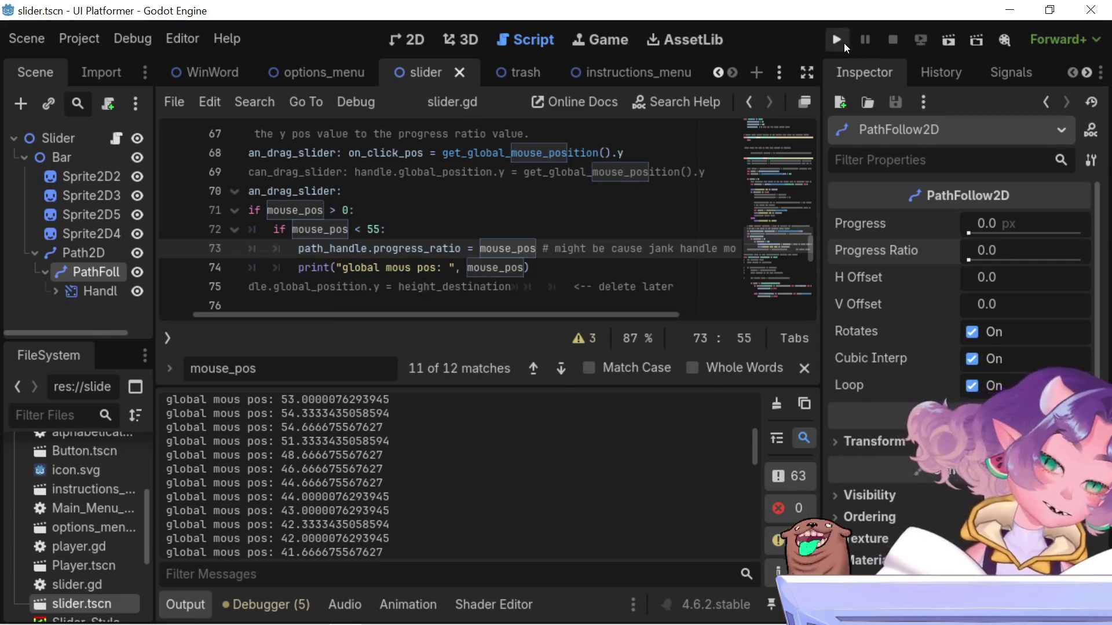
{"action": "left_click", "coordinate": [843, 43]}
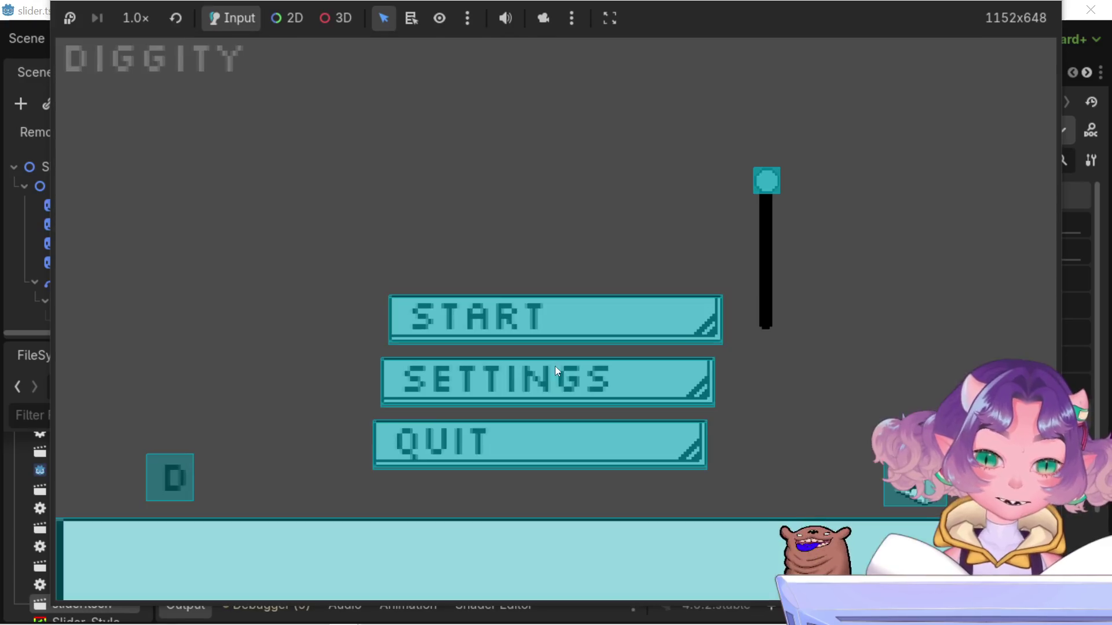
Drag the menu slider handle to mid-track, then to the top, and stop the game
{"action": "left_click_drag", "start_coordinate": [775, 173], "coordinate": [777, 252]}
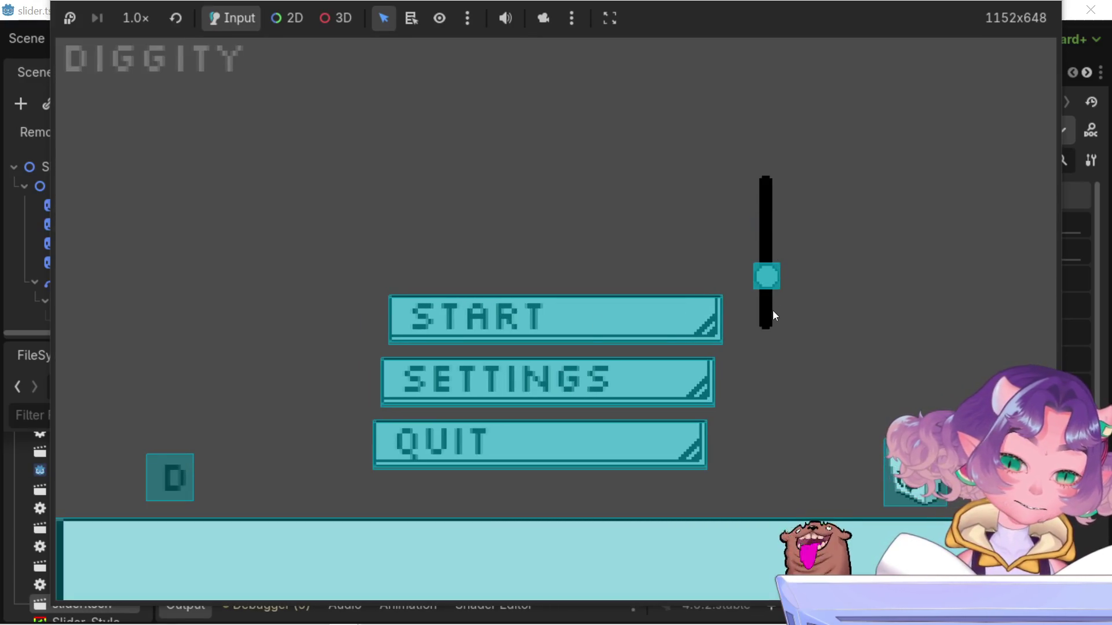
{"action": "scroll", "coordinate": [776, 244], "scroll_direction": "up", "scroll_amount": 3}
{"action": "scroll", "coordinate": [768, 232], "scroll_direction": "down", "scroll_amount": 3}
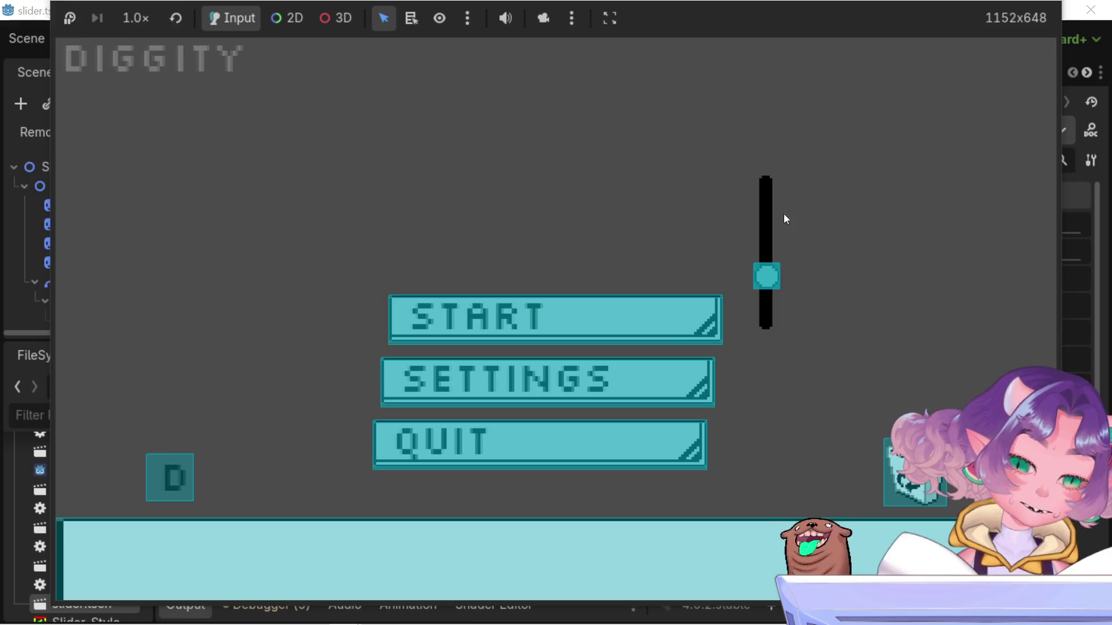
{"action": "left_click_drag", "start_coordinate": [775, 278], "coordinate": [764, 125]}
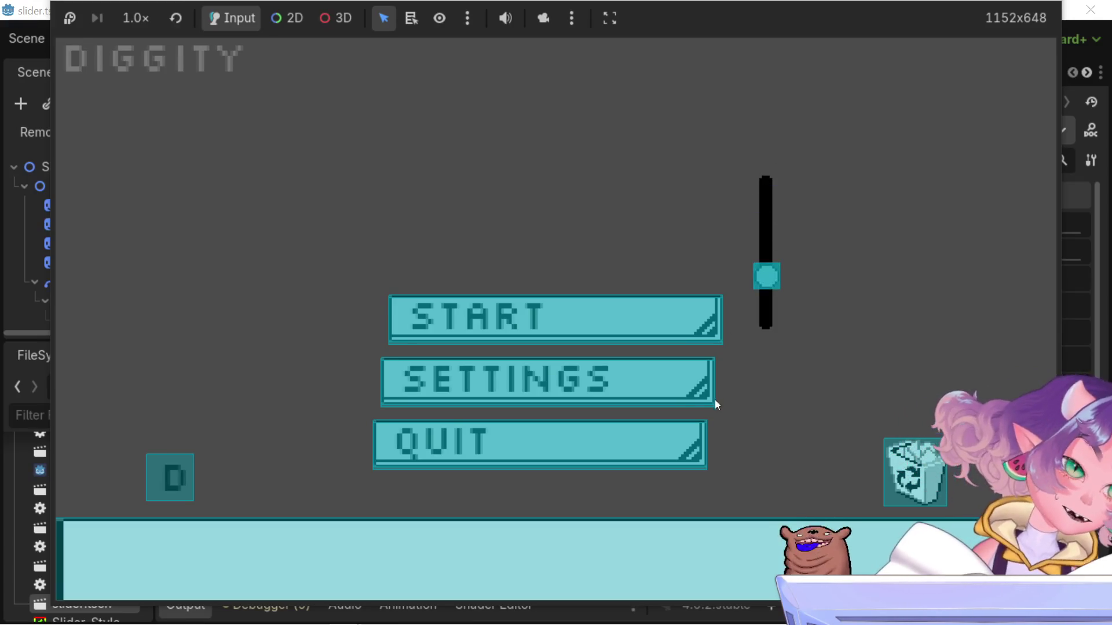
{"action": "scroll", "coordinate": [757, 246], "scroll_direction": "up", "scroll_amount": 6}
{"action": "scroll", "coordinate": [765, 232], "scroll_direction": "down", "scroll_amount": 3}
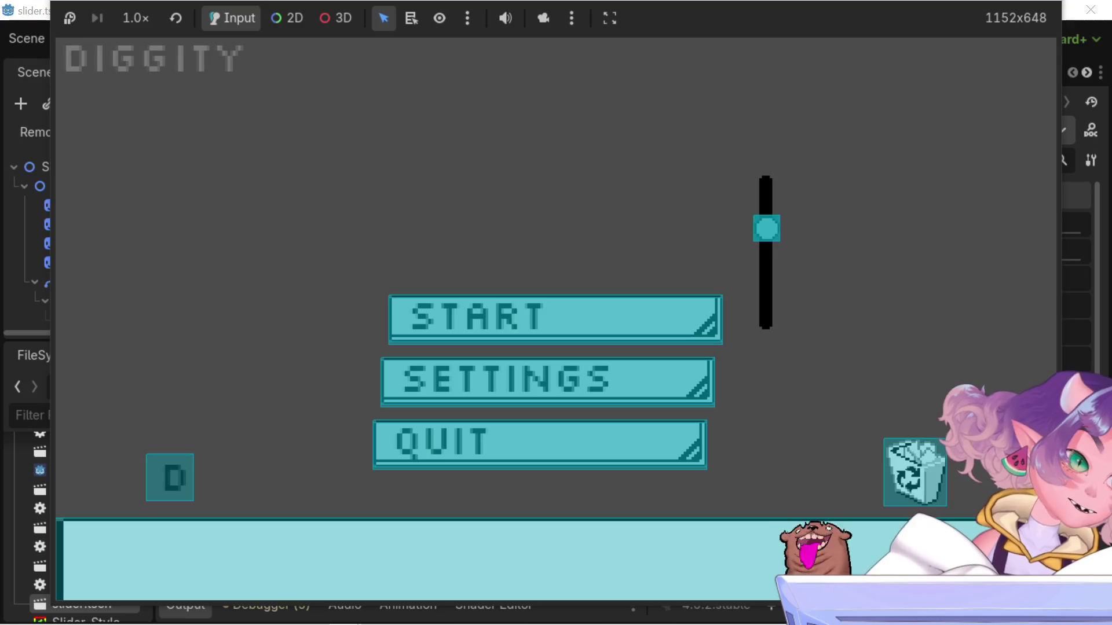
{"action": "key", "text": "F8"}
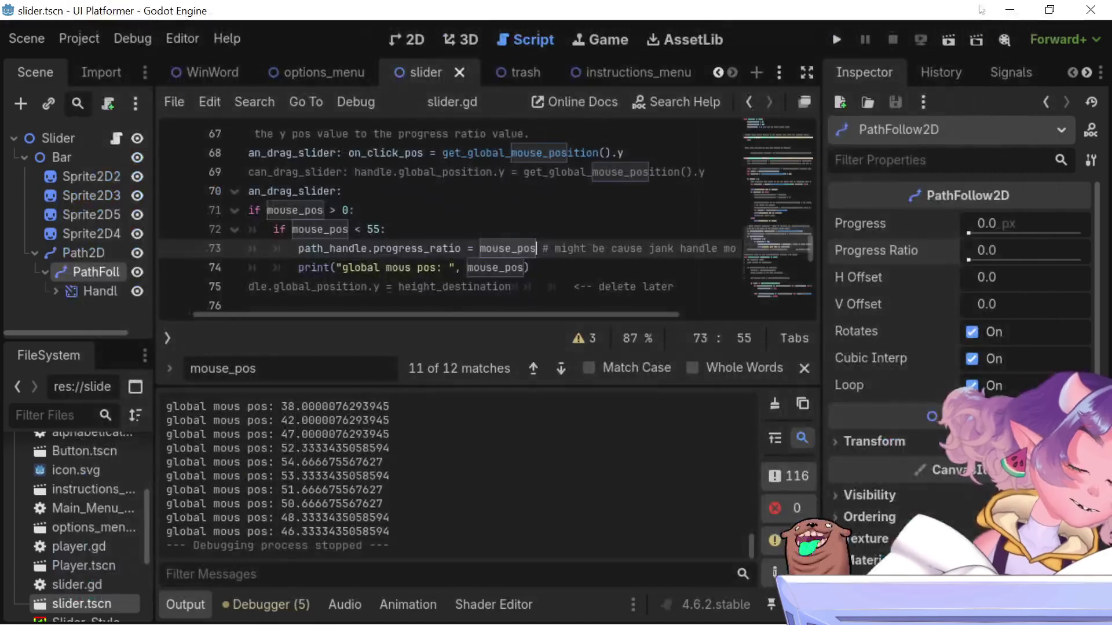
Comment out the on_click_pos assignment on line 68 with #
{"action": "scroll", "coordinate": [460, 260], "scroll_direction": "up", "scroll_amount": 2}
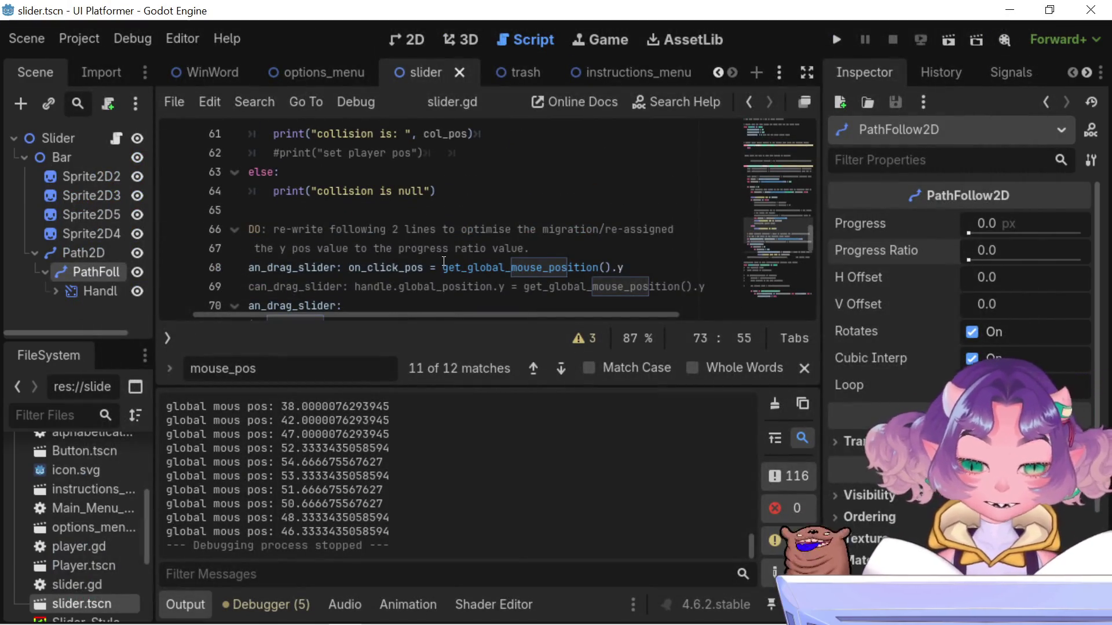
{"action": "scroll", "coordinate": [442, 290], "scroll_direction": "down", "scroll_amount": 1}
{"action": "left_click_drag", "start_coordinate": [440, 322], "coordinate": [346, 322]}
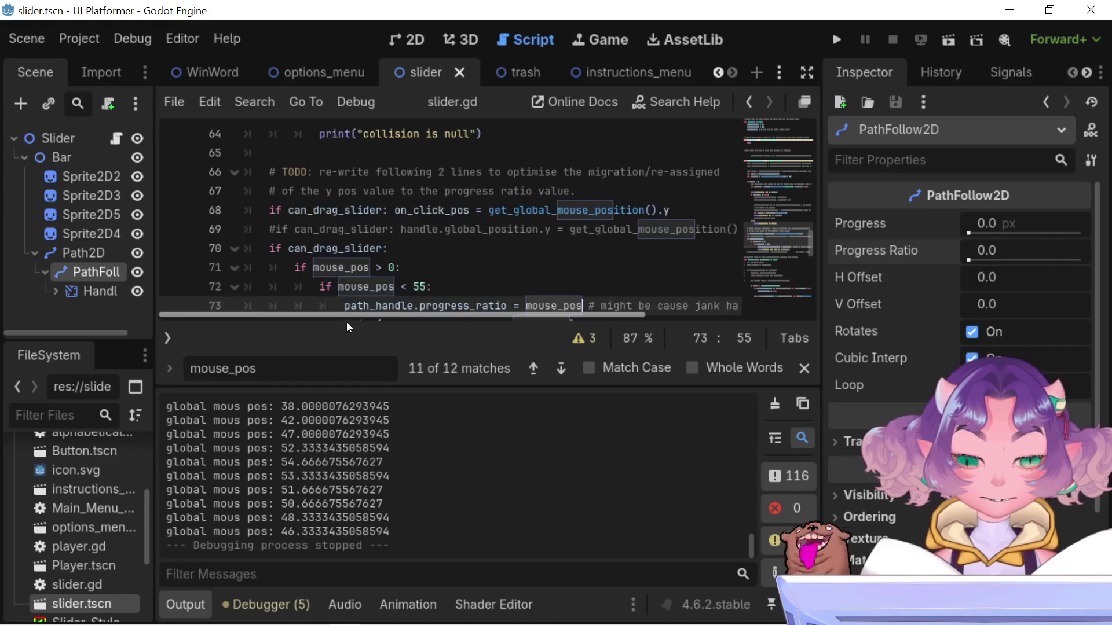
{"action": "scroll", "coordinate": [331, 232], "scroll_direction": "down", "scroll_amount": 2}
{"action": "scroll", "coordinate": [331, 232], "scroll_direction": "up", "scroll_amount": 1}
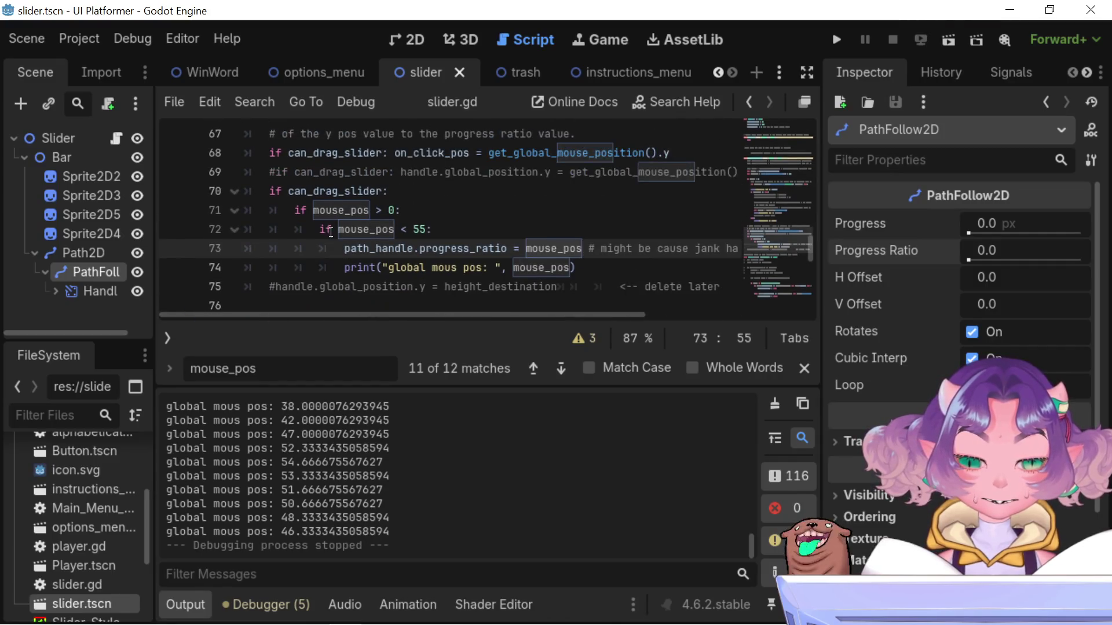
{"action": "left_click", "coordinate": [271, 153]}
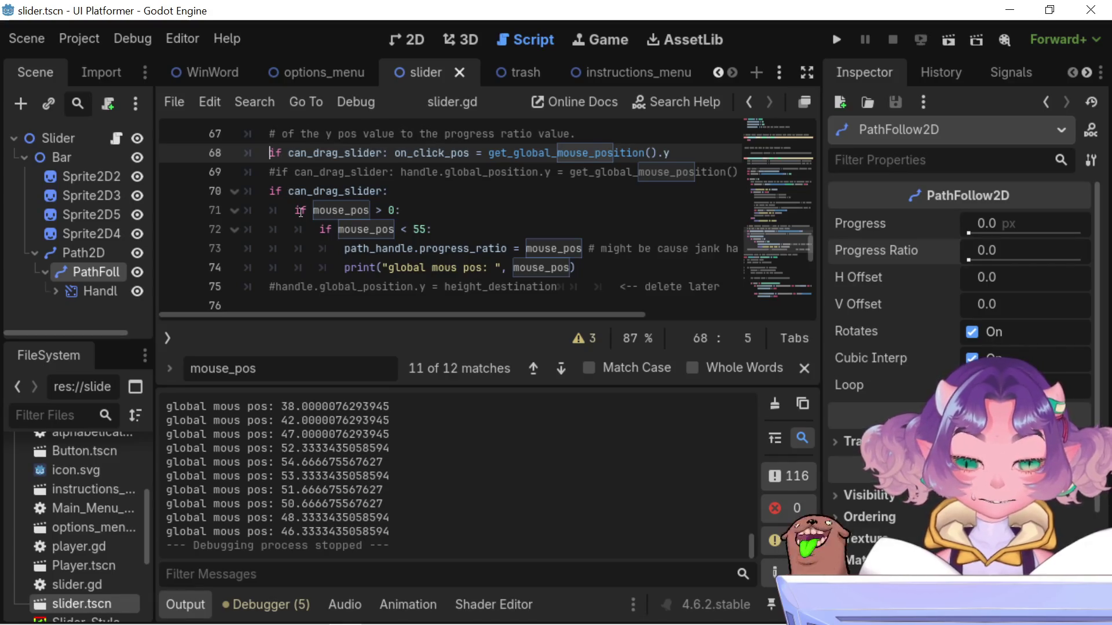
{"action": "type", "text": "#"}
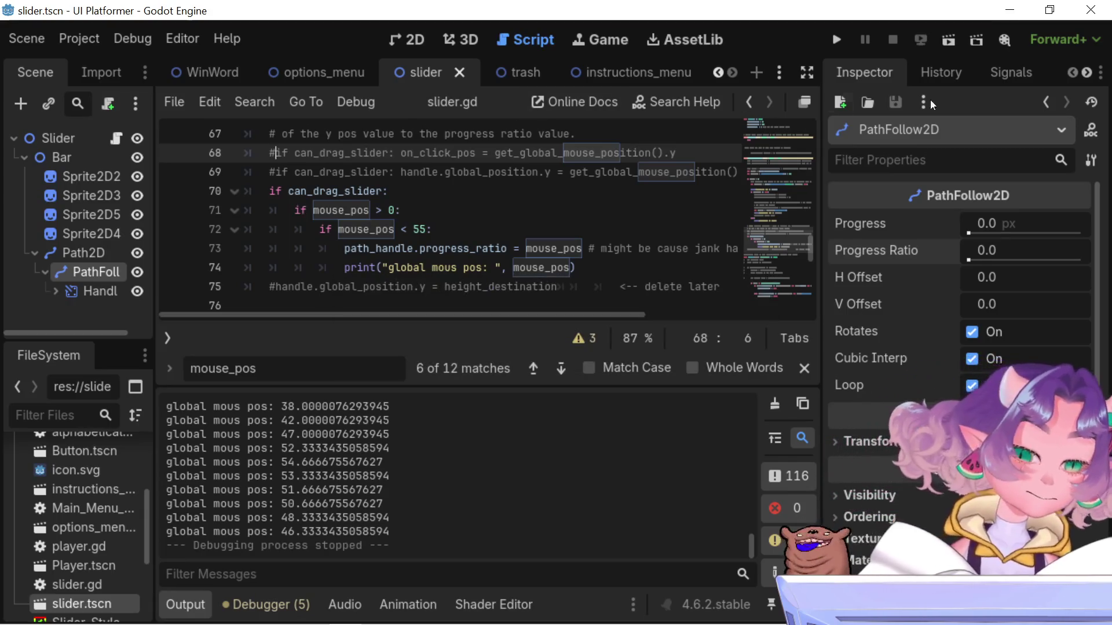
Run the game, drag the slider handle toward the top, then stop it
{"action": "key", "text": "F5"}
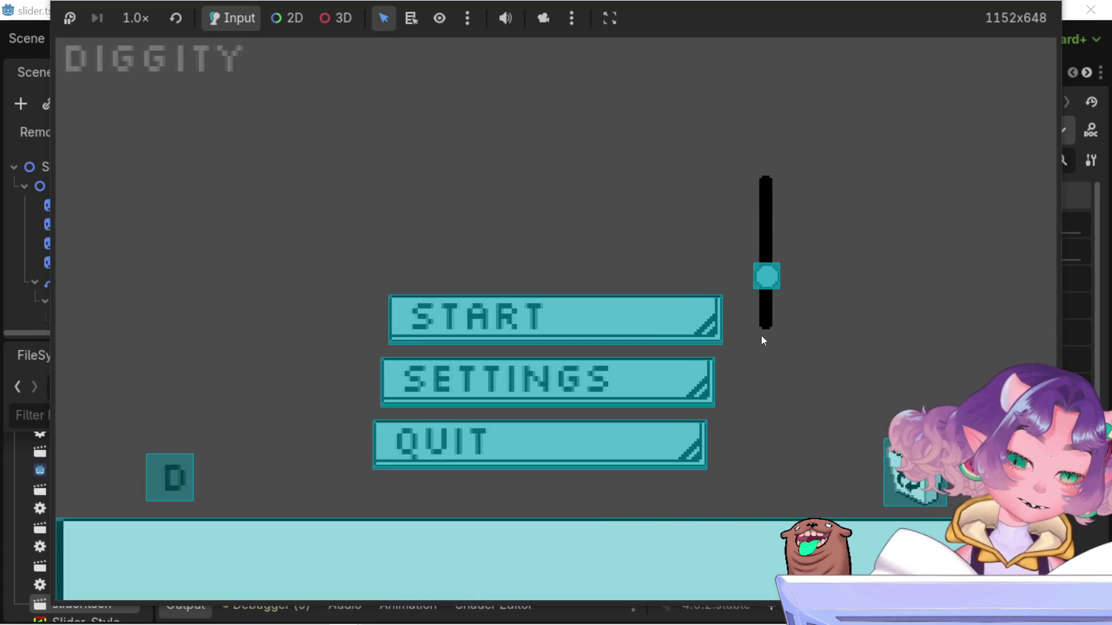
{"action": "left_click_drag", "start_coordinate": [772, 212], "coordinate": [774, 144]}
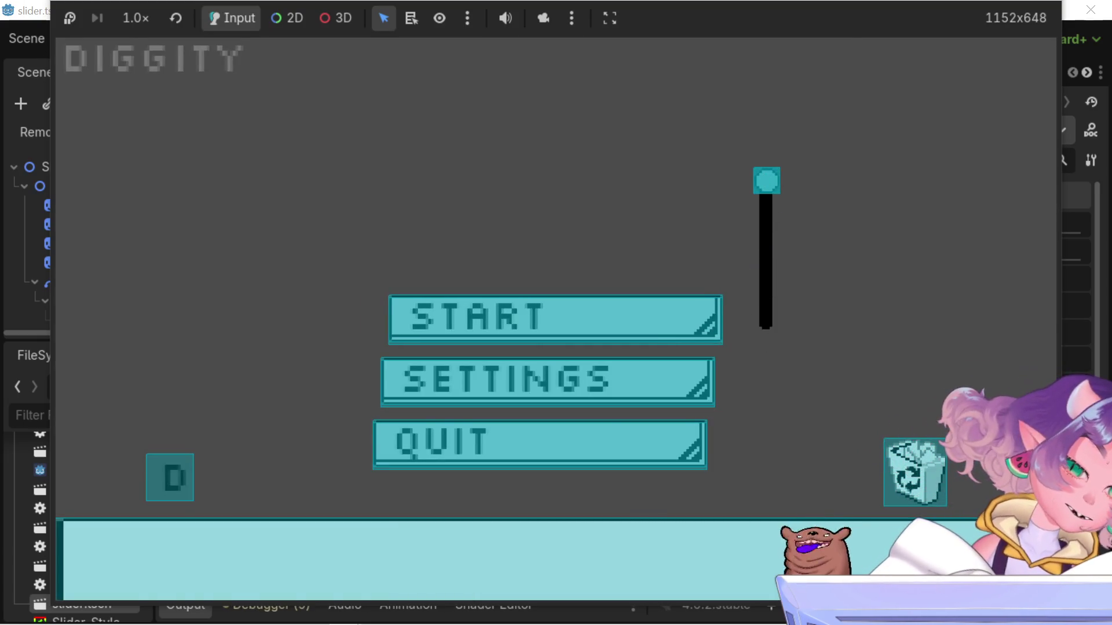
{"action": "key", "text": "F8"}
Scroll slider.gd back up to the collision-handling code around lines 49–58
{"action": "scroll", "coordinate": [566, 205], "scroll_direction": "up", "scroll_amount": 5}
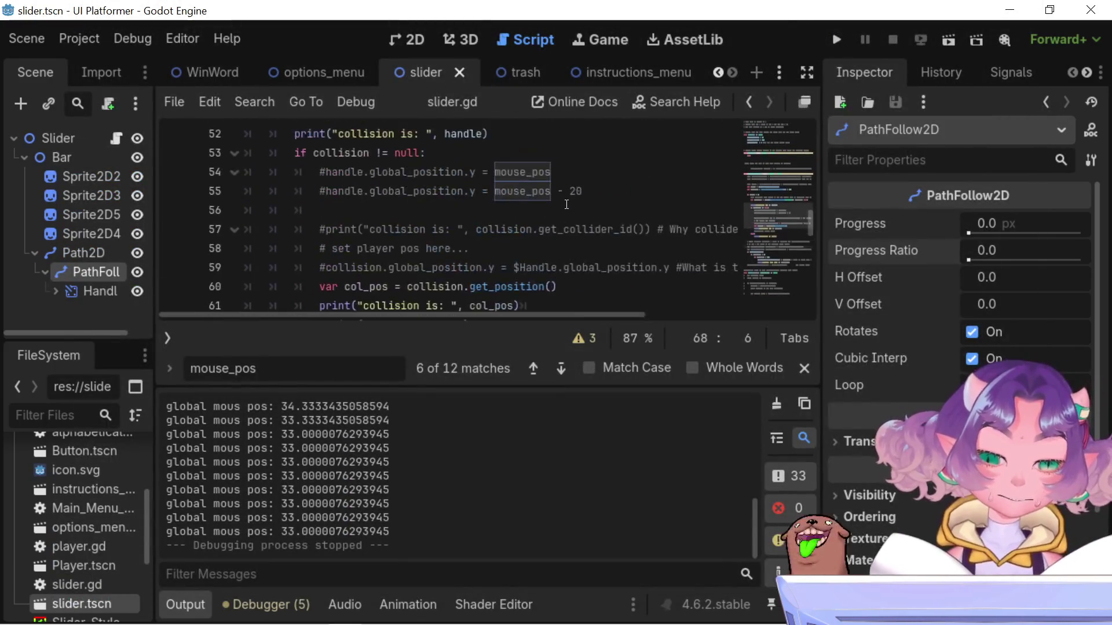
{"action": "scroll", "coordinate": [566, 204], "scroll_direction": "up", "scroll_amount": 1}
{"action": "scroll", "coordinate": [566, 204], "scroll_direction": "down", "scroll_amount": 6}
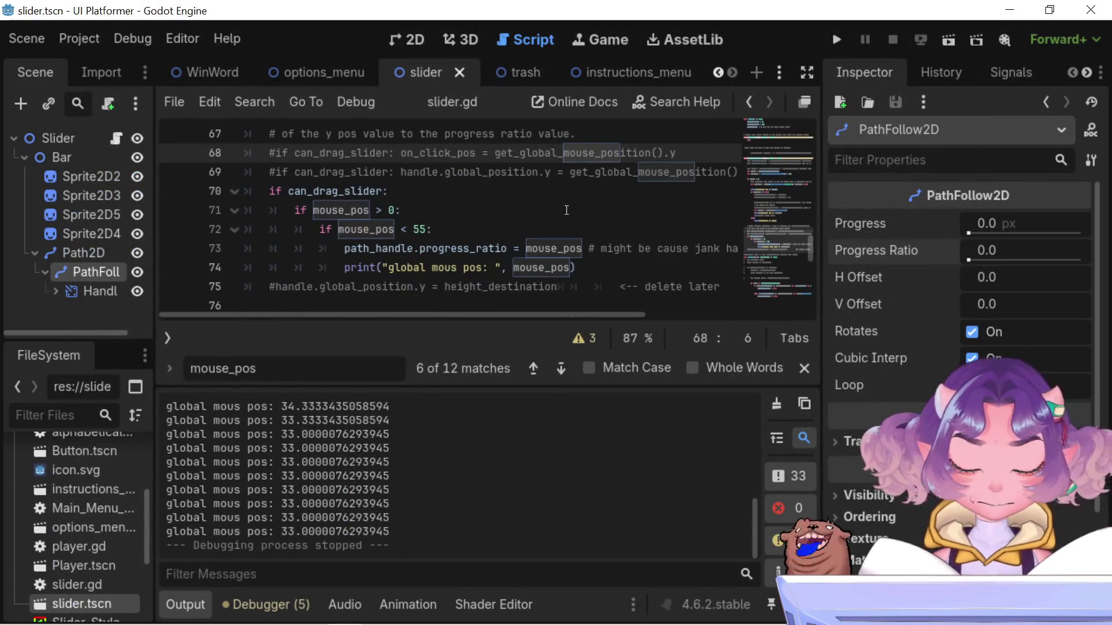
{"action": "key", "text": "Right"}
{"action": "scroll", "coordinate": [531, 187], "scroll_direction": "up", "scroll_amount": 5}
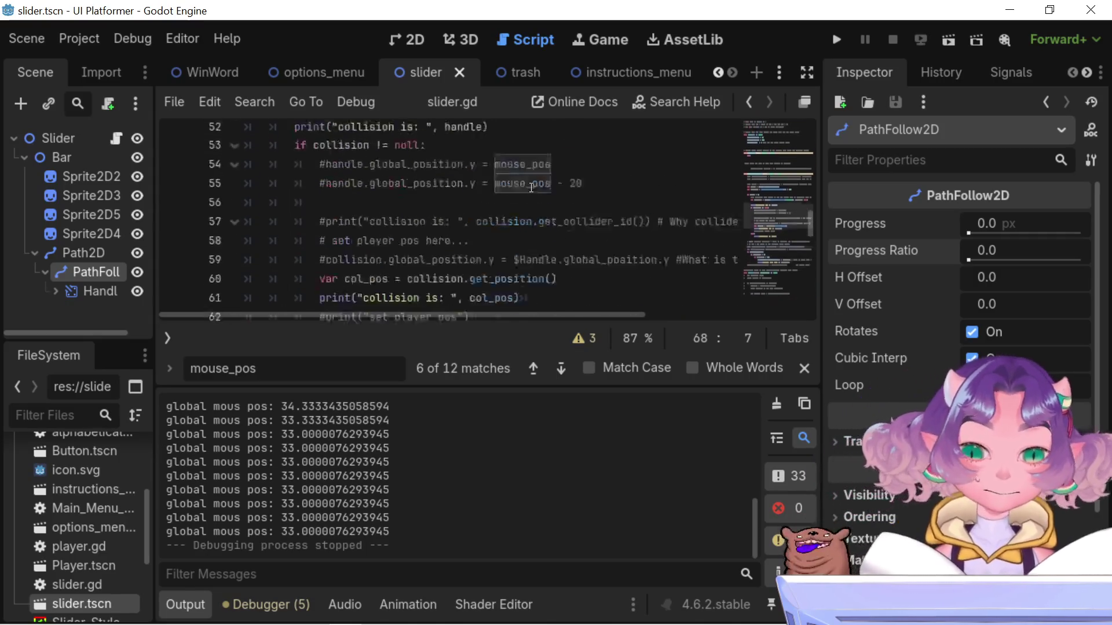
{"action": "scroll", "coordinate": [531, 187], "scroll_direction": "up", "scroll_amount": 1}
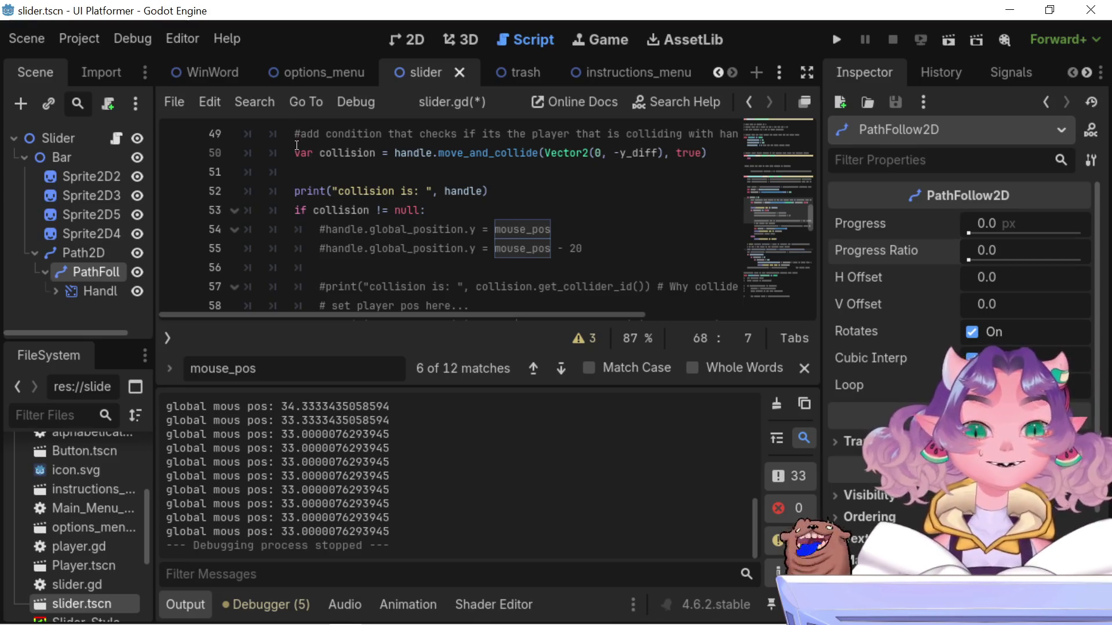
{"action": "mouse_move", "coordinate": [509, 313]}
{"action": "left_mouse_down"}
{"action": "mouse_move", "coordinate": [578, 312]}
{"action": "mouse_move", "coordinate": [493, 303]}
{"action": "left_mouse_up"}
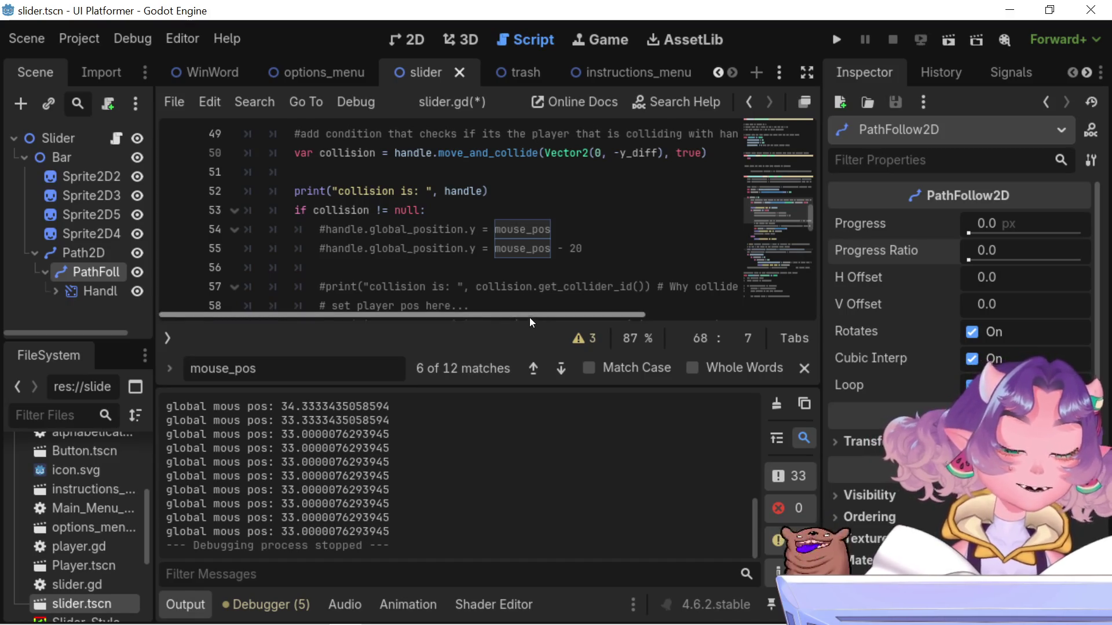
{"action": "mouse_move", "coordinate": [523, 309]}
{"action": "left_mouse_down"}
{"action": "mouse_move", "coordinate": [673, 303]}
{"action": "mouse_move", "coordinate": [471, 291]}
{"action": "left_mouse_up"}
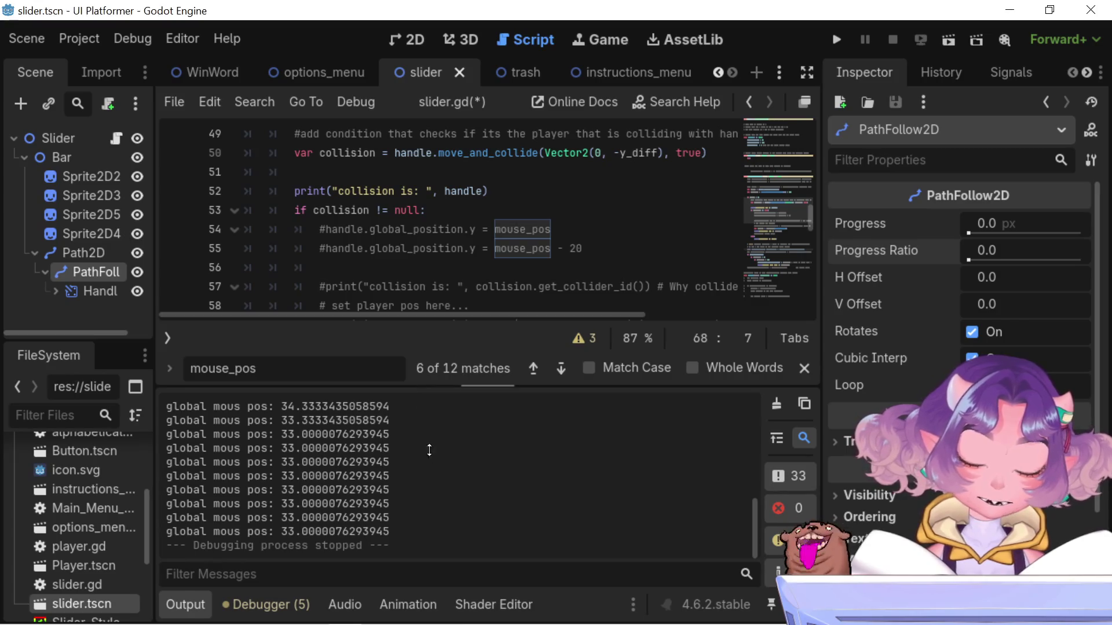
{"action": "mouse_move", "coordinate": [399, 384]}
{"action": "left_mouse_down"}
{"action": "mouse_move", "coordinate": [399, 321]}
{"action": "mouse_move", "coordinate": [405, 384]}
{"action": "left_mouse_up"}
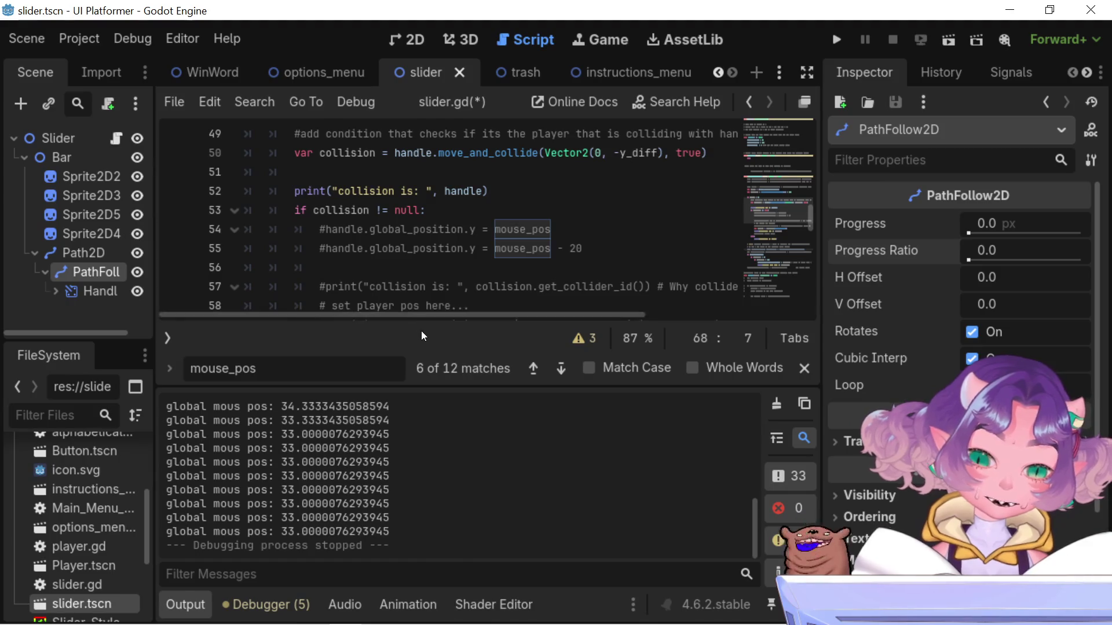
{"action": "mouse_move", "coordinate": [367, 318]}
{"action": "left_mouse_down"}
{"action": "mouse_move", "coordinate": [378, 321]}
{"action": "mouse_move", "coordinate": [367, 318]}
{"action": "left_mouse_up"}
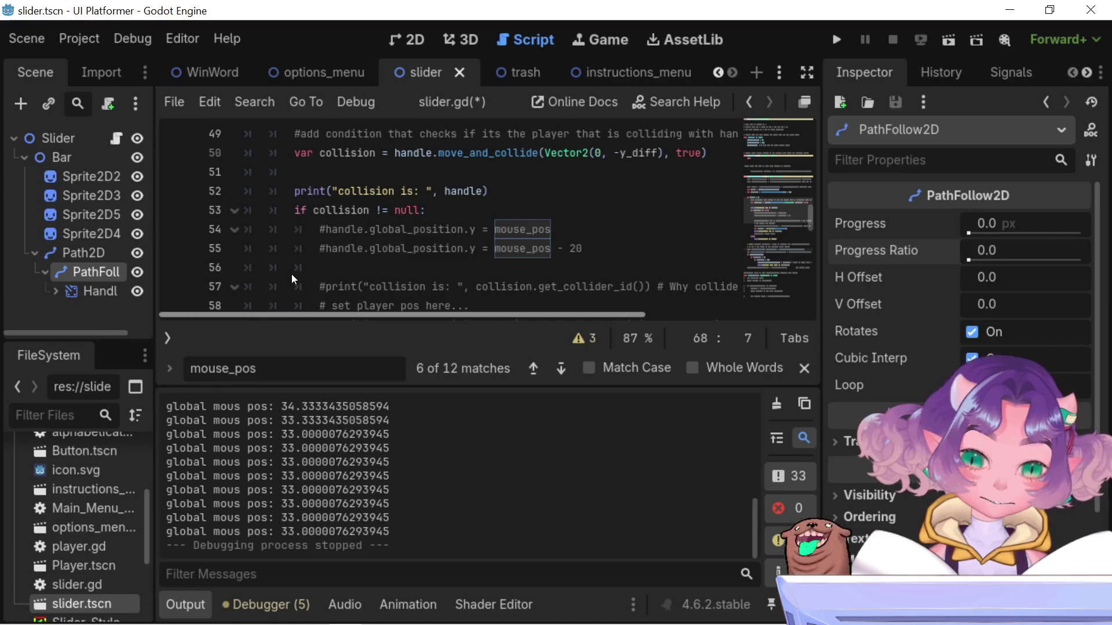